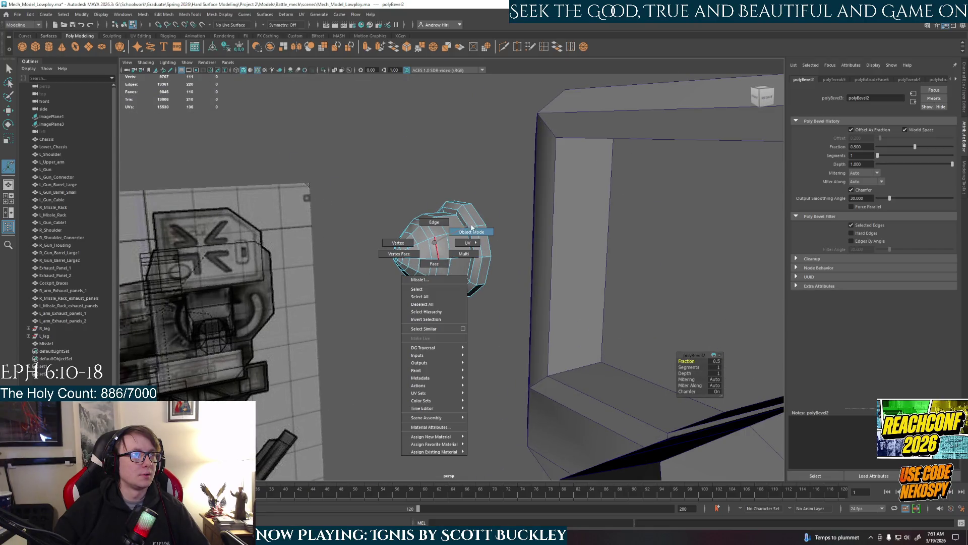
Step: Select the block of faces forming the missile's nose in face mode
{"action": "right_click_drag", "start_coordinate": [436, 268], "coordinate": [436, 245]}
{"action": "left_click_drag", "start_coordinate": [435, 258], "coordinate": [443, 266], "text": "alt"}
{"action": "right_click_drag", "start_coordinate": [443, 266], "coordinate": [443, 246]}
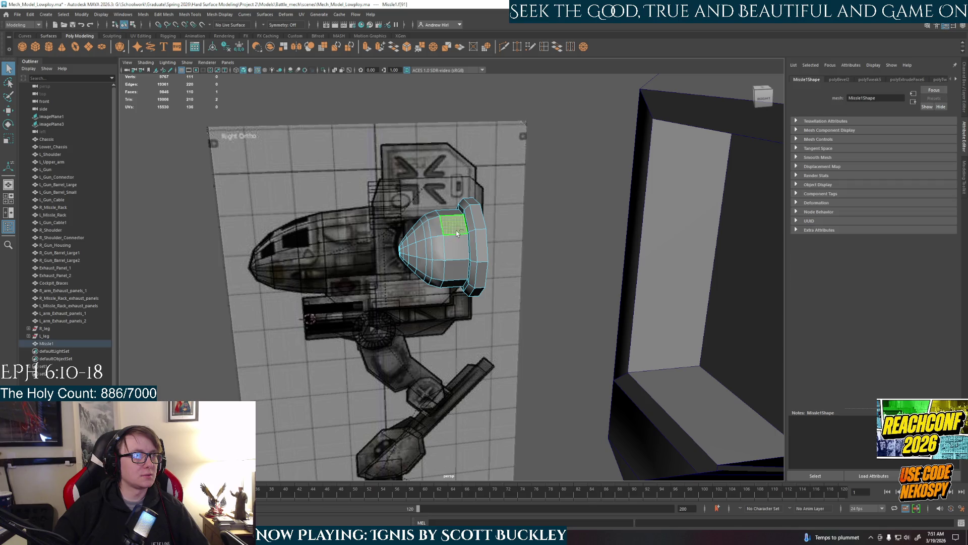
{"action": "left_click_drag", "start_coordinate": [454, 238], "coordinate": [437, 268]}
{"action": "left_click", "coordinate": [438, 268], "text": "shift"}
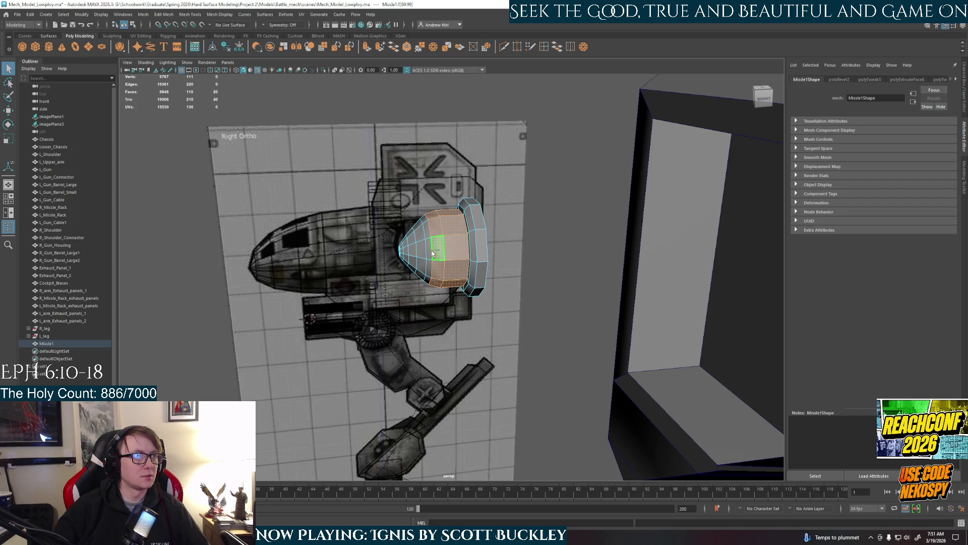
{"action": "left_click", "coordinate": [434, 263], "text": "shift"}
{"action": "left_click", "coordinate": [421, 266], "text": "shift"}
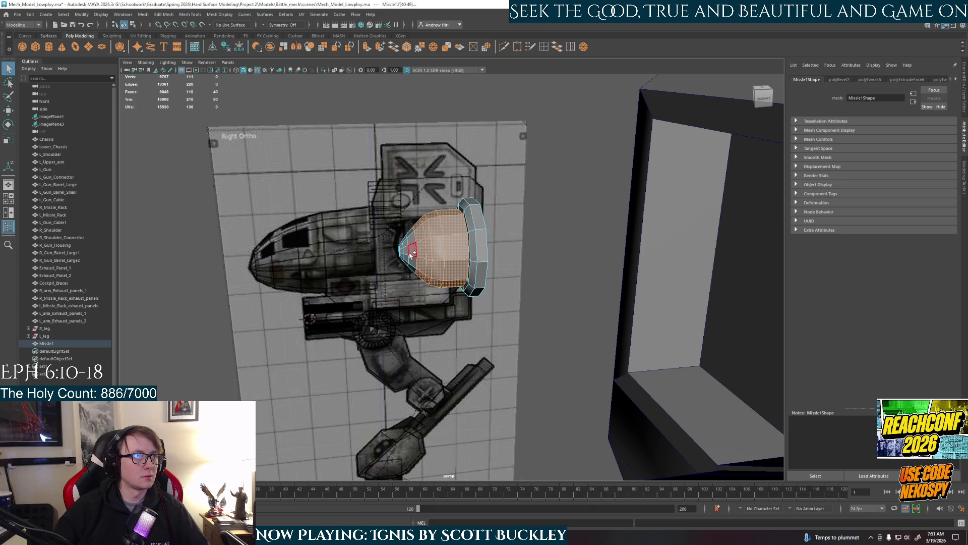
{"action": "mouse_move", "coordinate": [409, 262]}
{"action": "left_mouse_down", "text": "alt"}
{"action": "mouse_move", "coordinate": [451, 281]}
{"action": "mouse_move", "coordinate": [417, 271]}
{"action": "left_mouse_up", "text": "alt"}
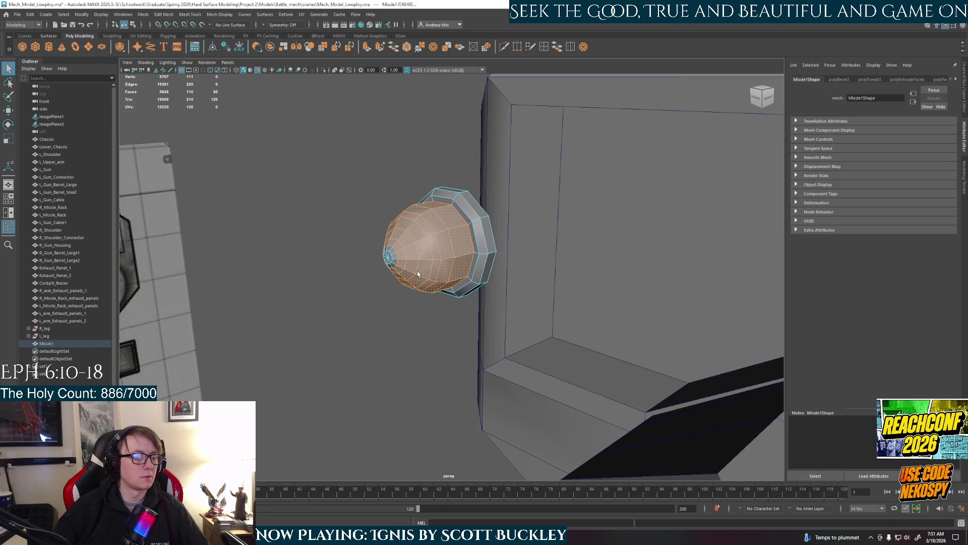
{"action": "scroll", "coordinate": [417, 271], "scroll_direction": "up", "scroll_amount": 3}
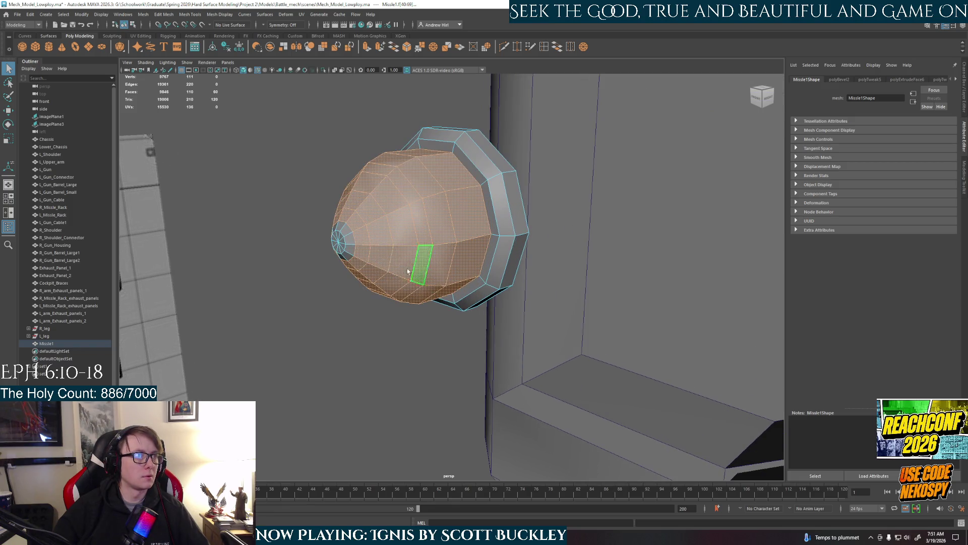
{"action": "scroll", "coordinate": [348, 250], "scroll_direction": "up", "scroll_amount": 2}
Step: Pull the selected nose faces forward along X to lengthen the missile
{"action": "mouse_move", "coordinate": [348, 250]}
{"action": "left_mouse_down", "text": "alt"}
{"action": "mouse_move", "coordinate": [357, 259]}
{"action": "mouse_move", "coordinate": [408, 237]}
{"action": "mouse_move", "coordinate": [363, 220]}
{"action": "left_mouse_up", "text": "alt"}
{"action": "left_click", "coordinate": [384, 262]}
{"action": "scroll", "coordinate": [409, 267], "scroll_direction": "down", "scroll_amount": 3}
{"action": "key", "text": "w"}
{"action": "key", "text": "w"}
{"action": "left_click", "coordinate": [371, 228]}
{"action": "left_click_drag", "start_coordinate": [424, 234], "coordinate": [464, 238], "text": "alt"}
{"action": "left_click", "coordinate": [396, 228]}
{"action": "mouse_move", "coordinate": [375, 239]}
{"action": "left_mouse_down"}
{"action": "mouse_move", "coordinate": [363, 242]}
{"action": "mouse_move", "coordinate": [463, 262]}
{"action": "left_mouse_up"}
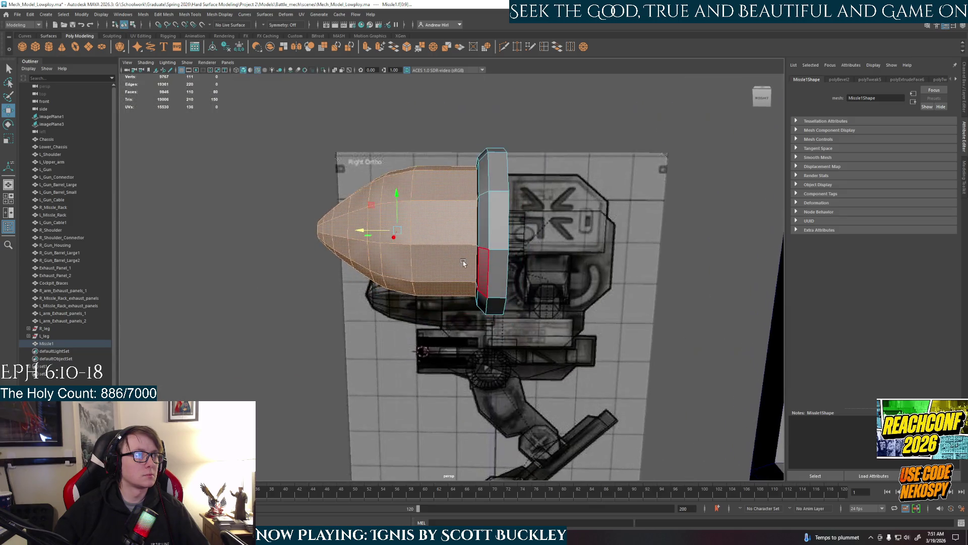
{"action": "key", "text": "space"}
Step: In the maximised side view, scale the nose along X into a longer, finer point
{"action": "left_click", "coordinate": [467, 261]}
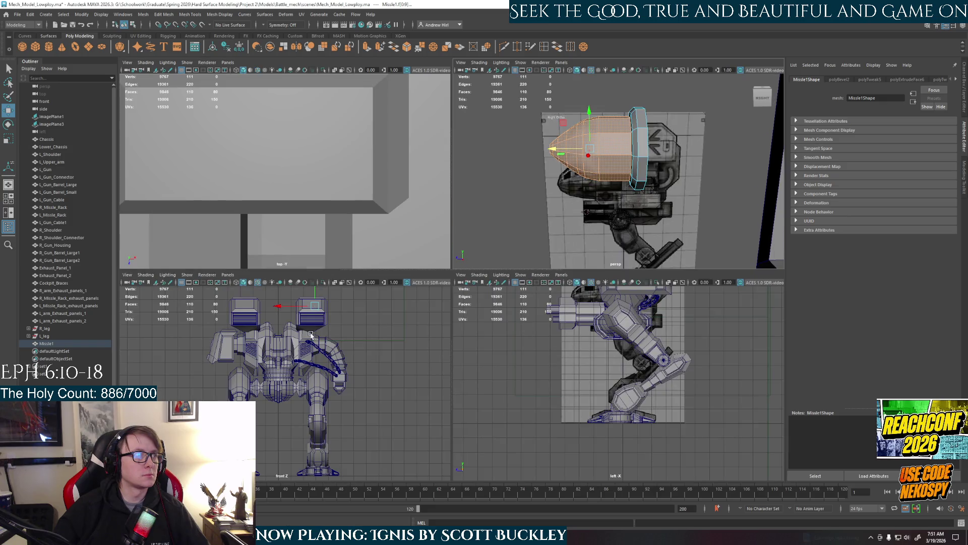
{"action": "key", "text": "space"}
{"action": "scroll", "coordinate": [504, 297], "scroll_direction": "up", "scroll_amount": 2}
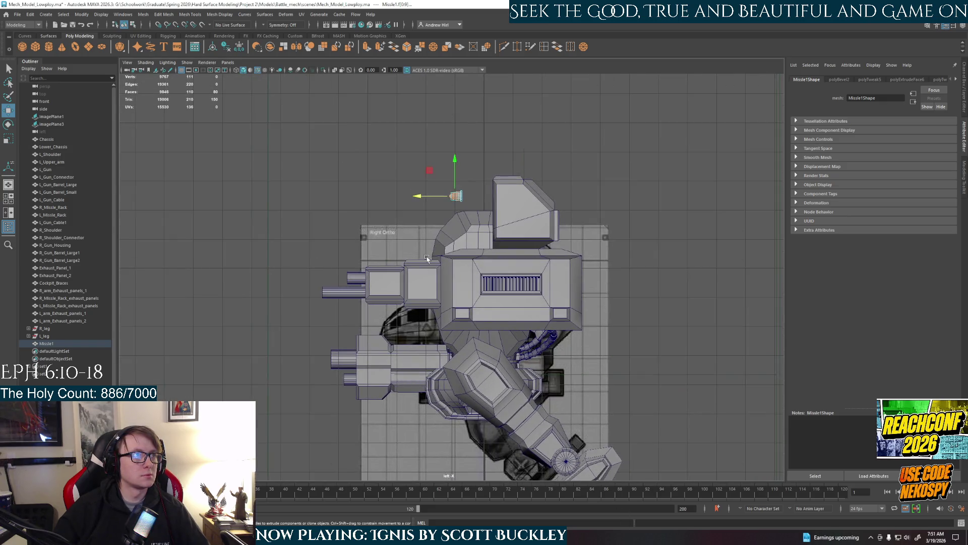
{"action": "scroll", "coordinate": [504, 297], "scroll_direction": "up", "scroll_amount": 2}
{"action": "scroll", "coordinate": [504, 297], "scroll_direction": "up", "scroll_amount": 3}
{"action": "scroll", "coordinate": [519, 249], "scroll_direction": "down", "scroll_amount": 2}
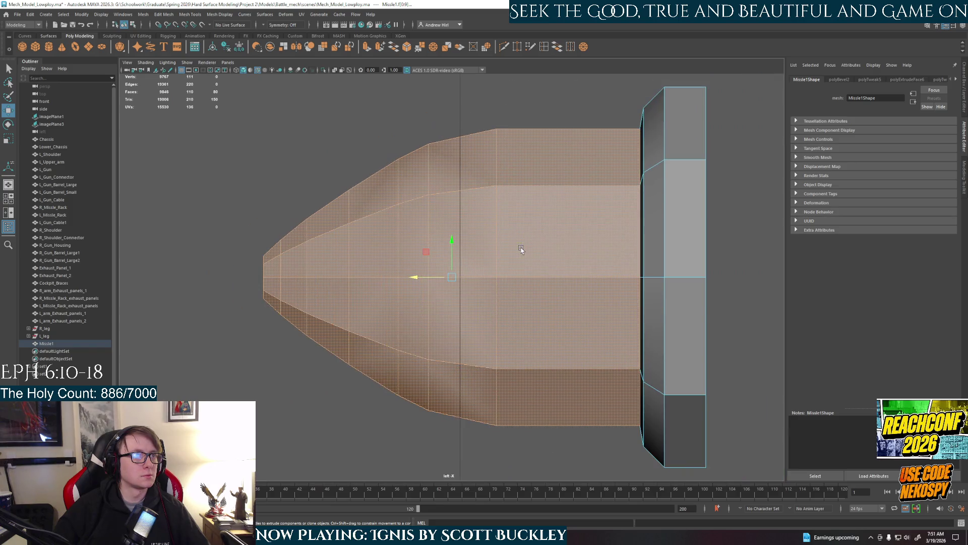
{"action": "left_click_drag", "start_coordinate": [422, 279], "coordinate": [379, 287]}
{"action": "key", "text": "r"}
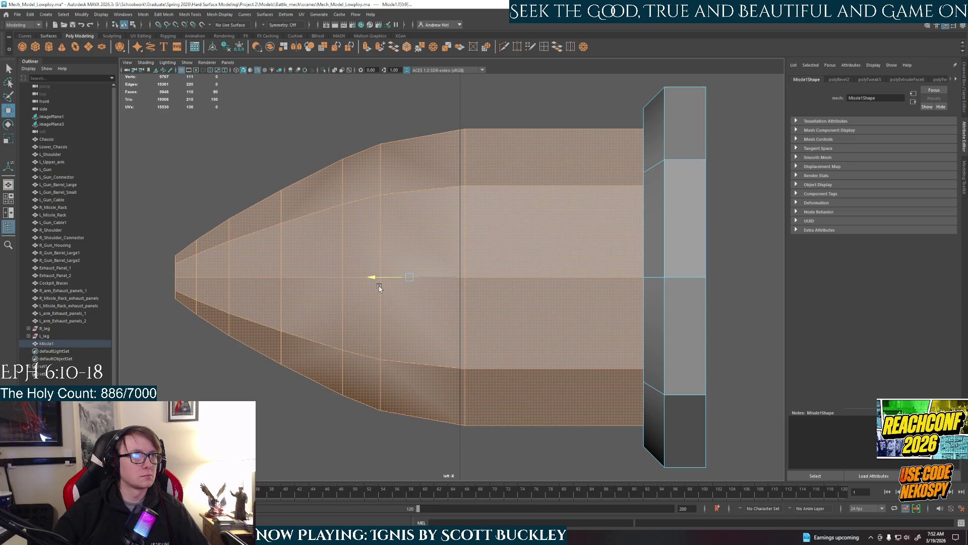
{"action": "left_click_drag", "start_coordinate": [380, 287], "coordinate": [378, 288]}
{"action": "right_click_drag", "start_coordinate": [378, 287], "coordinate": [368, 371]}
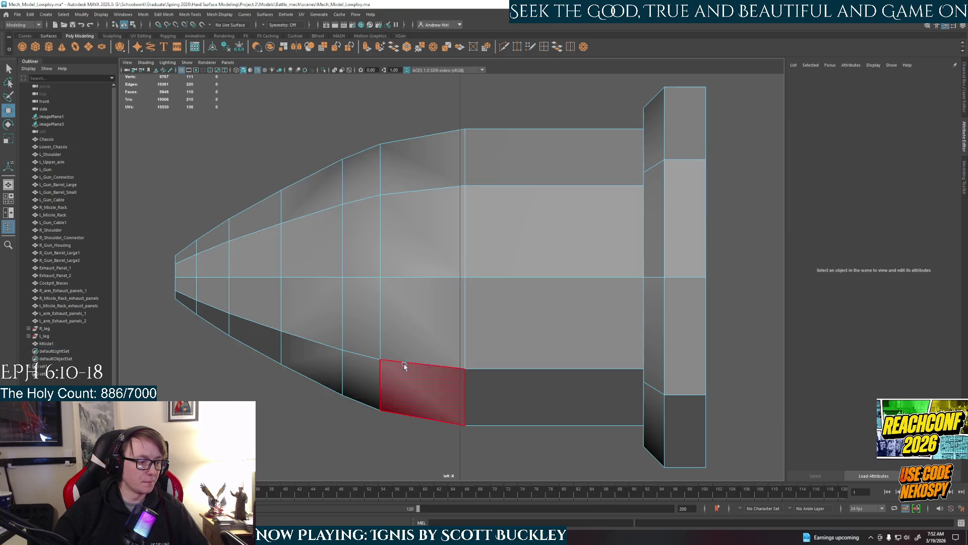
{"action": "key", "text": "space"}
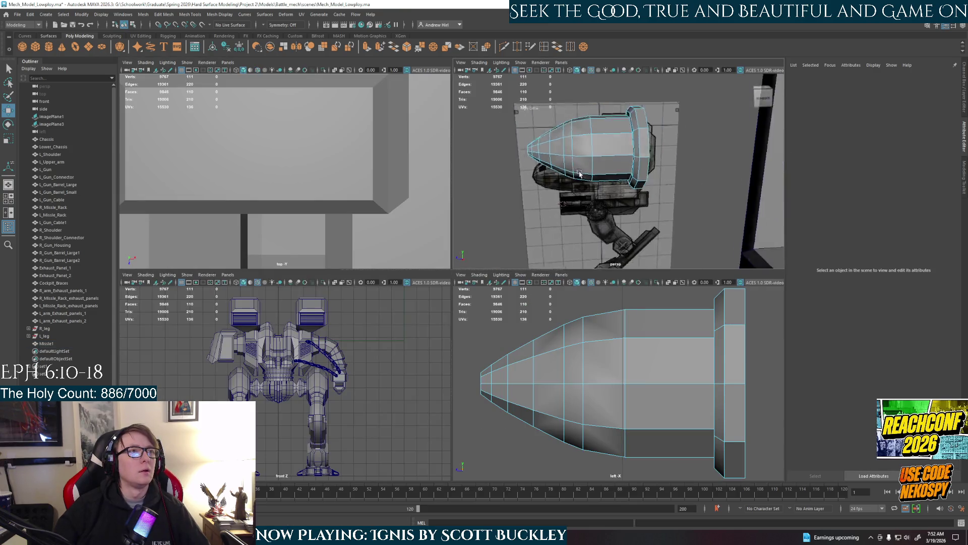
Step: Leave face editing and select the missile as an object near the shoulder
{"action": "left_click_drag", "start_coordinate": [574, 175], "coordinate": [613, 178], "text": "alt"}
{"action": "left_click", "coordinate": [618, 169]}
{"action": "key", "text": "f"}
{"action": "right_click_drag", "start_coordinate": [620, 167], "coordinate": [500, 206]}
{"action": "left_click_drag", "start_coordinate": [512, 220], "coordinate": [583, 169], "text": "alt"}
{"action": "right_click_drag", "start_coordinate": [584, 169], "coordinate": [616, 155]}
{"action": "left_click", "coordinate": [656, 185]}
{"action": "left_click_drag", "start_coordinate": [656, 184], "coordinate": [619, 191], "text": "alt"}
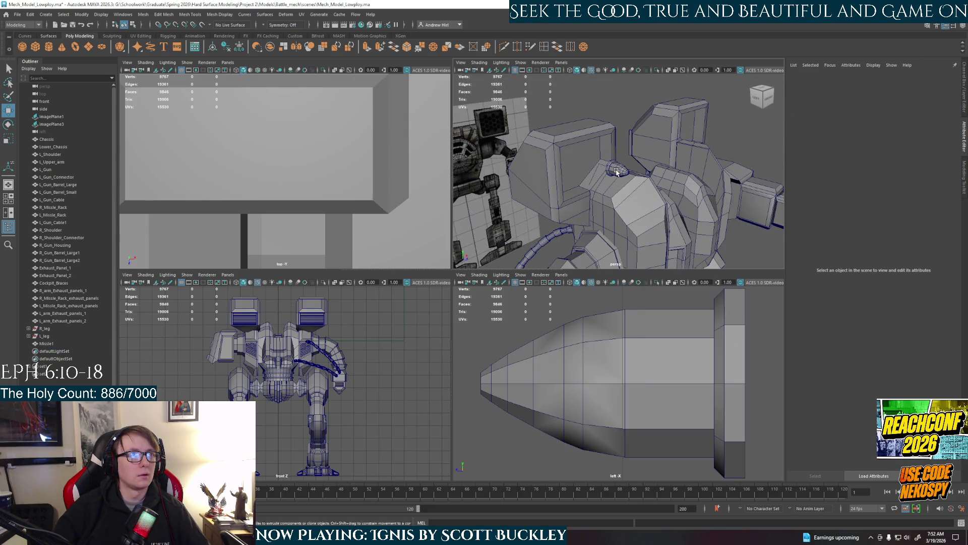
{"action": "left_click", "coordinate": [619, 191]}
{"action": "scroll", "coordinate": [620, 199], "scroll_direction": "up", "scroll_amount": 3}
{"action": "key", "text": "space"}
{"action": "mouse_move", "coordinate": [554, 292]}
{"action": "left_mouse_down", "text": "alt"}
{"action": "mouse_move", "coordinate": [639, 272]}
{"action": "mouse_move", "coordinate": [616, 246]}
{"action": "left_mouse_up", "text": "alt"}
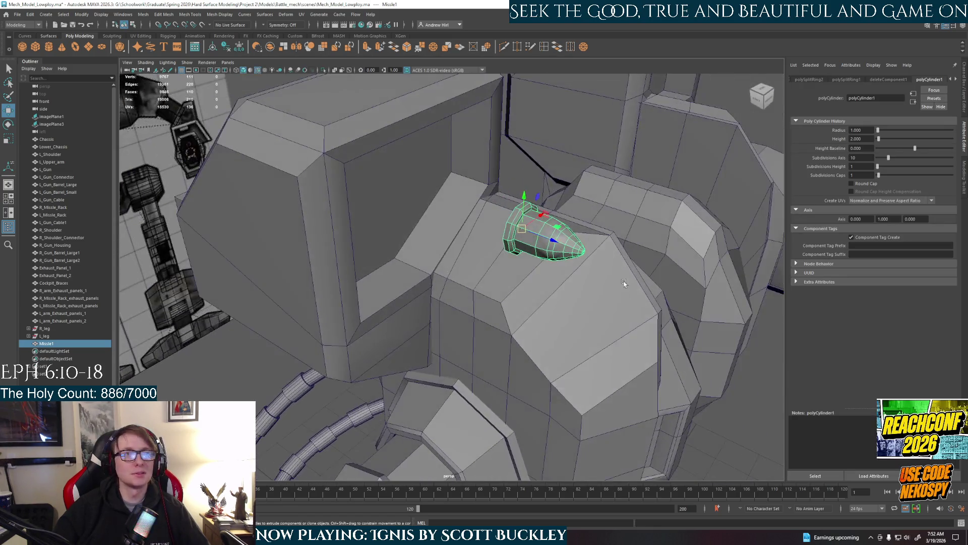
{"action": "scroll", "coordinate": [617, 246], "scroll_direction": "up", "scroll_amount": 3}
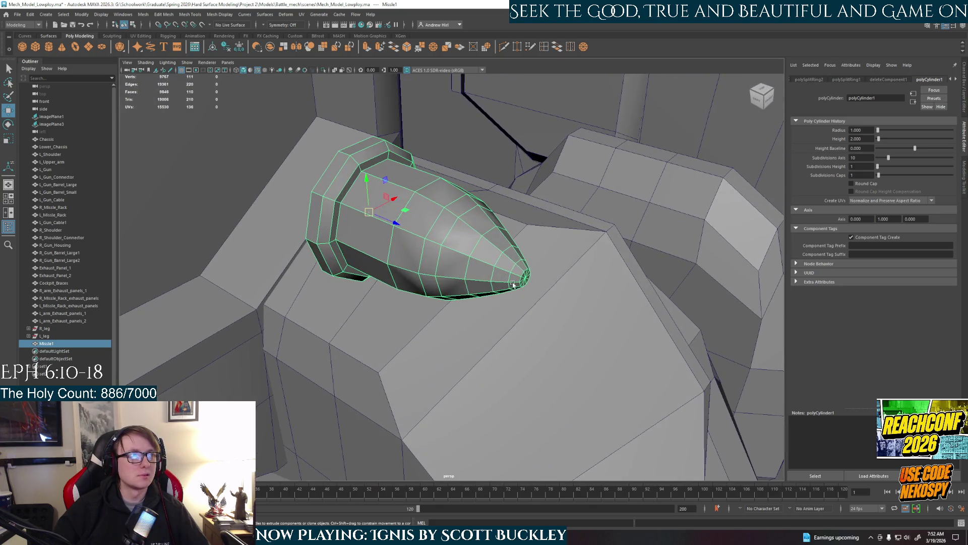
Step: Check the missile's shape with smooth preview (3) from several angles
{"action": "right_click_drag", "start_coordinate": [511, 274], "coordinate": [512, 250]}
{"action": "mouse_move", "coordinate": [512, 250]}
{"action": "left_mouse_down", "text": "alt"}
{"action": "mouse_move", "coordinate": [530, 273]}
{"action": "mouse_move", "coordinate": [499, 287]}
{"action": "left_mouse_up", "text": "alt"}
{"action": "left_click", "coordinate": [529, 286]}
{"action": "right_click_drag", "start_coordinate": [530, 286], "coordinate": [531, 270]}
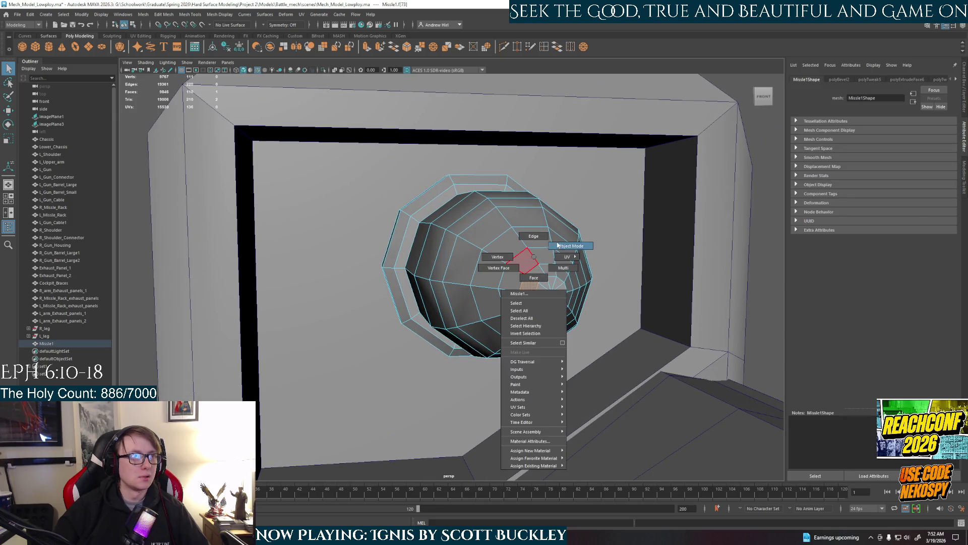
{"action": "scroll", "coordinate": [531, 271], "scroll_direction": "down", "scroll_amount": 2}
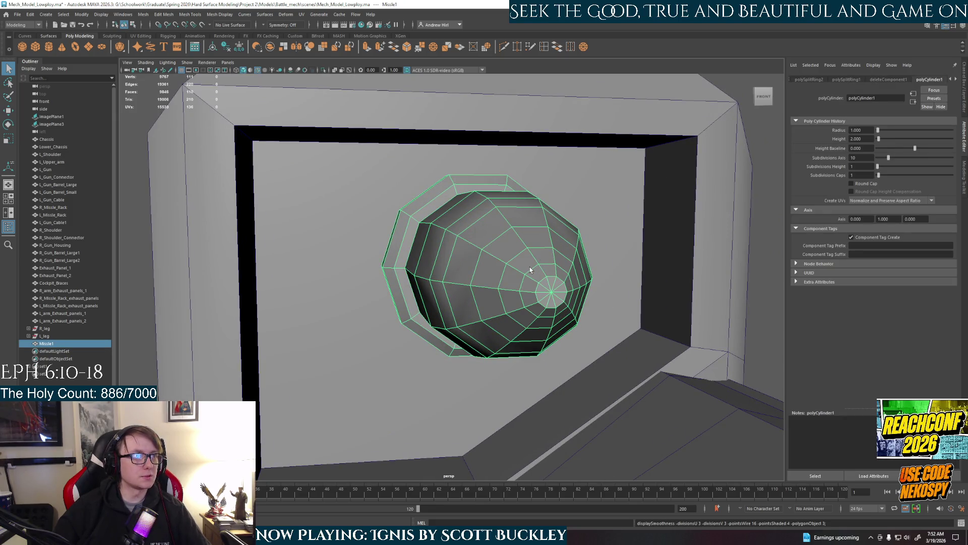
{"action": "key", "text": "3"}
{"action": "left_click_drag", "start_coordinate": [511, 283], "coordinate": [473, 233], "text": "alt"}
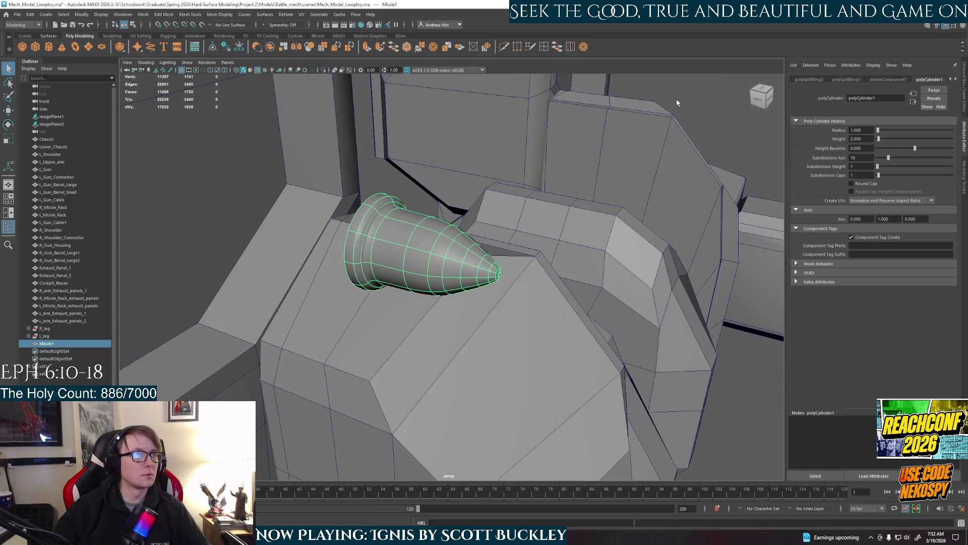
{"action": "left_click", "coordinate": [674, 106]}
Step: Move the missile up onto the shoulder pod and maximise the front view
{"action": "left_click_drag", "start_coordinate": [454, 265], "coordinate": [501, 289], "text": "alt"}
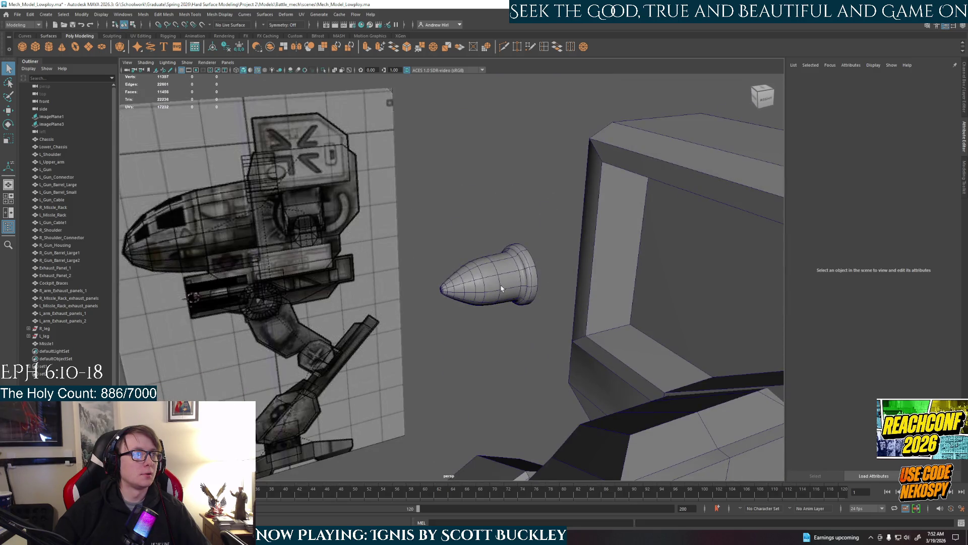
{"action": "left_click", "coordinate": [502, 288]}
{"action": "mouse_move", "coordinate": [443, 331]}
{"action": "left_mouse_down", "text": "alt"}
{"action": "mouse_move", "coordinate": [492, 303]}
{"action": "mouse_move", "coordinate": [493, 316]}
{"action": "left_mouse_up", "text": "alt"}
{"action": "left_click_drag", "start_coordinate": [449, 246], "coordinate": [320, 125]}
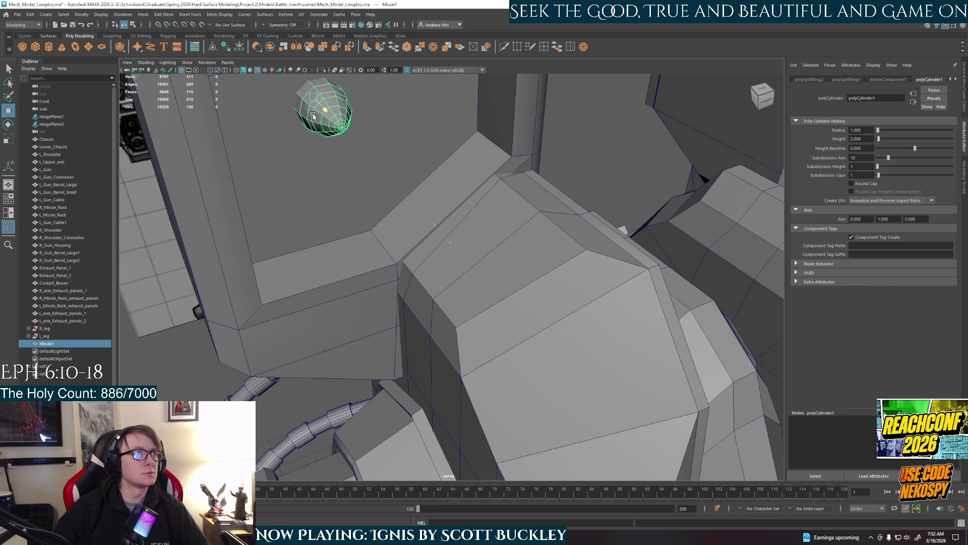
{"action": "key", "text": "space"}
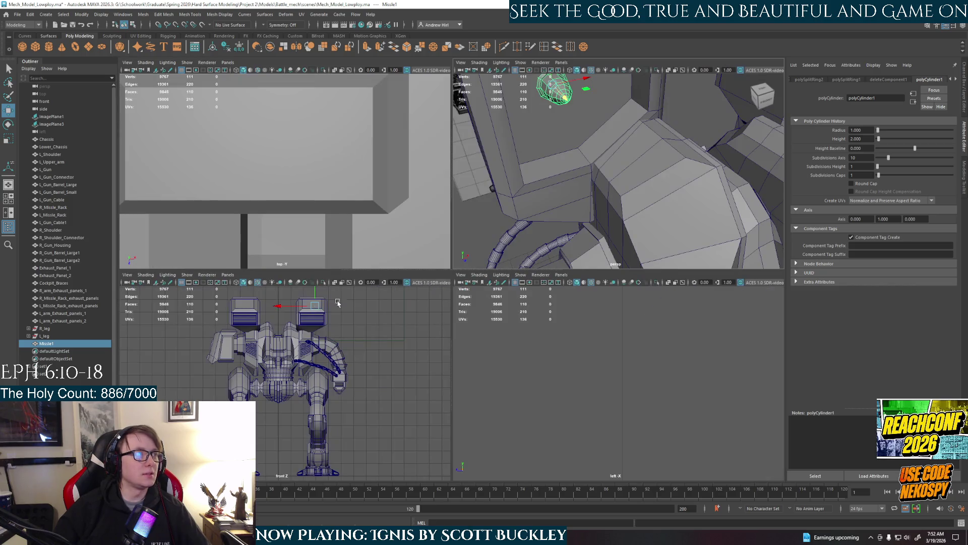
{"action": "key", "text": "space"}
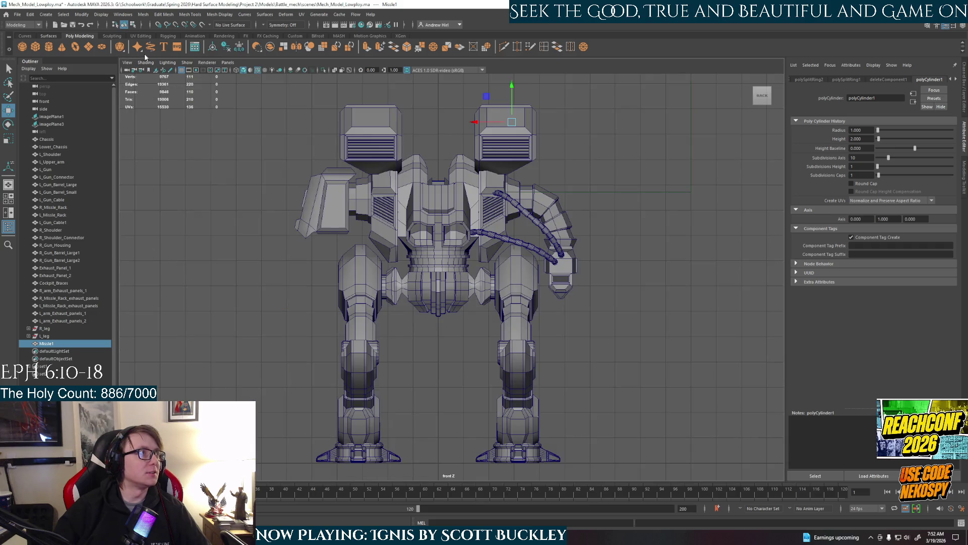
Step: Look at the mech from the opposite axis and hide the reference image plane
{"action": "left_click", "coordinate": [127, 62]}
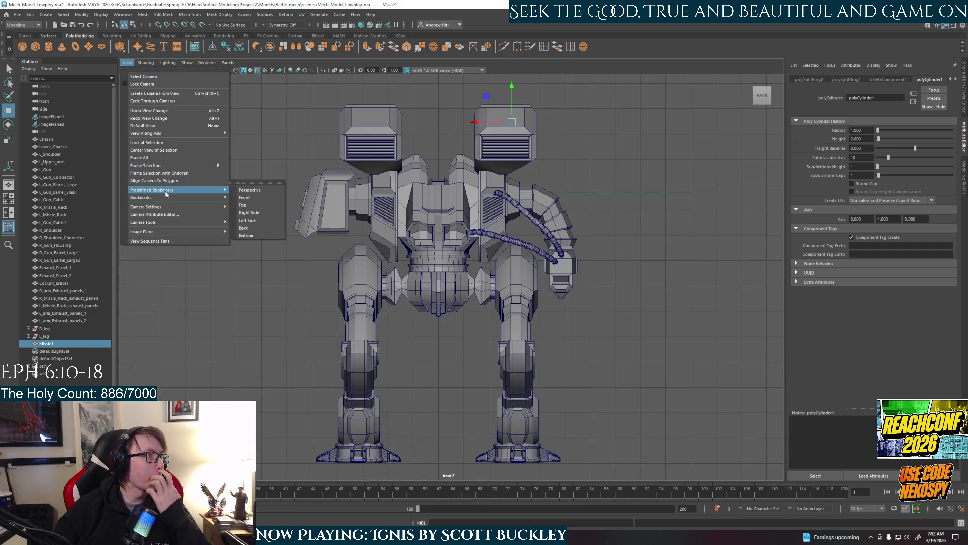
{"action": "mouse_move", "coordinate": [152, 134]}
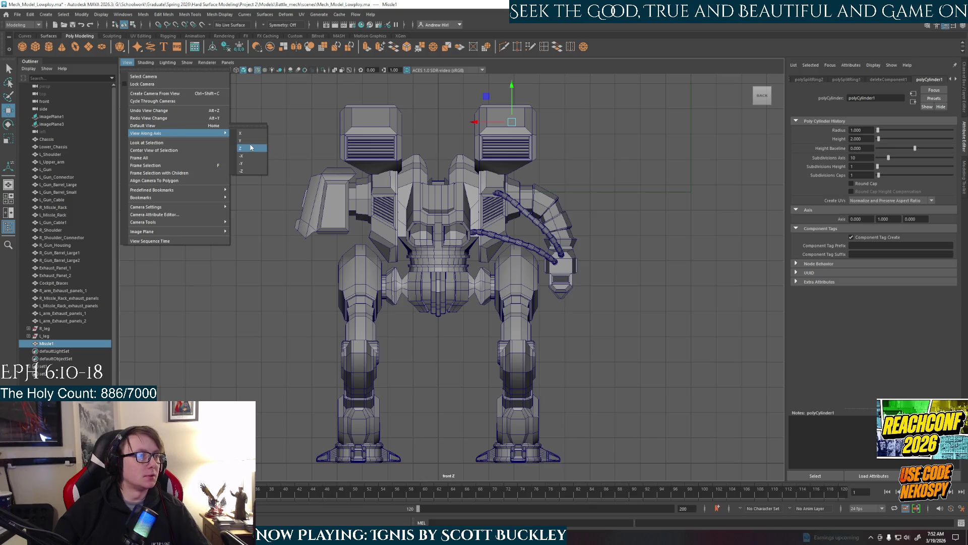
{"action": "left_click", "coordinate": [244, 172]}
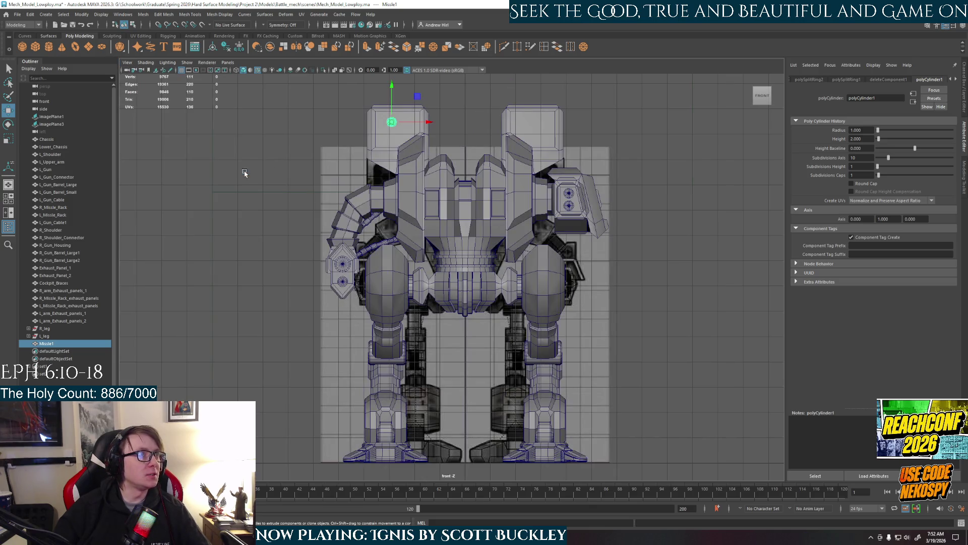
{"action": "scroll", "coordinate": [412, 145], "scroll_direction": "up", "scroll_amount": 3}
{"action": "middle_click_drag", "start_coordinate": [492, 235], "coordinate": [531, 424], "text": "alt"}
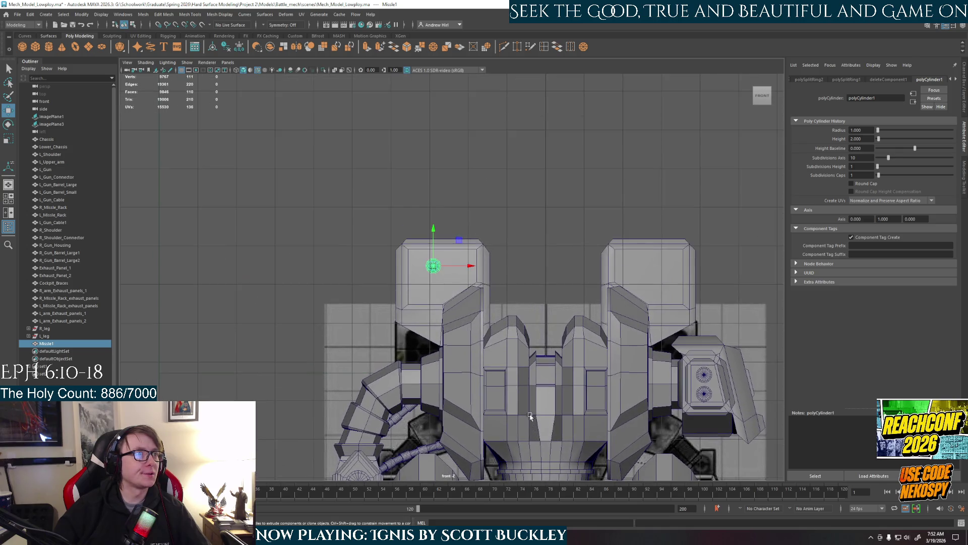
{"action": "left_click", "coordinate": [54, 117]}
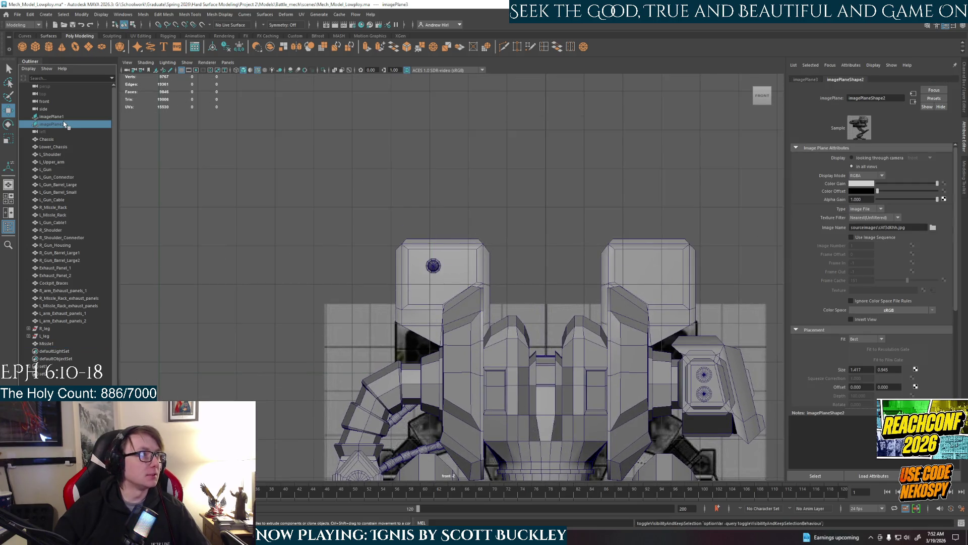
{"action": "key", "text": "h"}
{"action": "scroll", "coordinate": [432, 265], "scroll_direction": "up", "scroll_amount": 2}
{"action": "scroll", "coordinate": [423, 257], "scroll_direction": "up", "scroll_amount": 2}
{"action": "scroll", "coordinate": [401, 237], "scroll_direction": "up", "scroll_amount": 2}
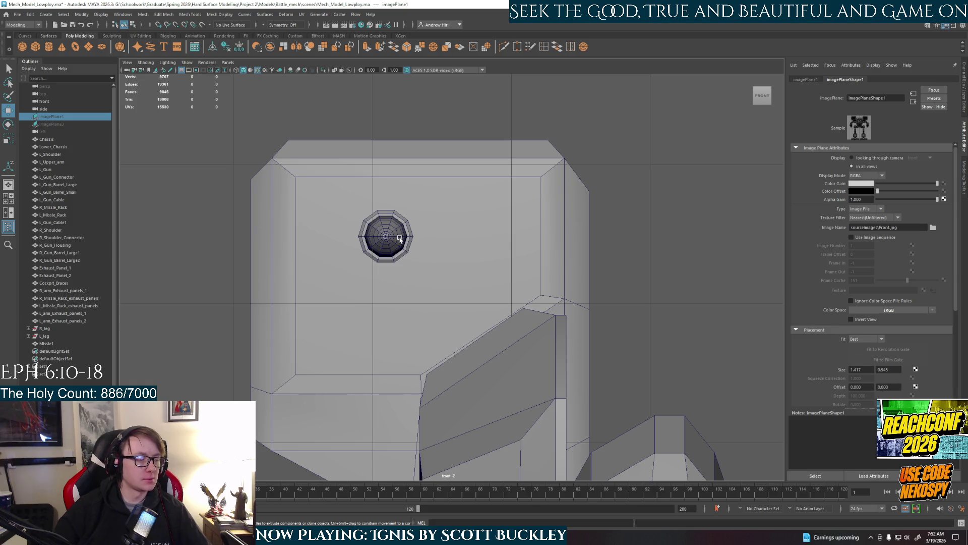
Step: Move Missile1 toward the top-left corner of the pod face
{"action": "middle_click_drag", "start_coordinate": [411, 238], "coordinate": [444, 264], "text": "alt"}
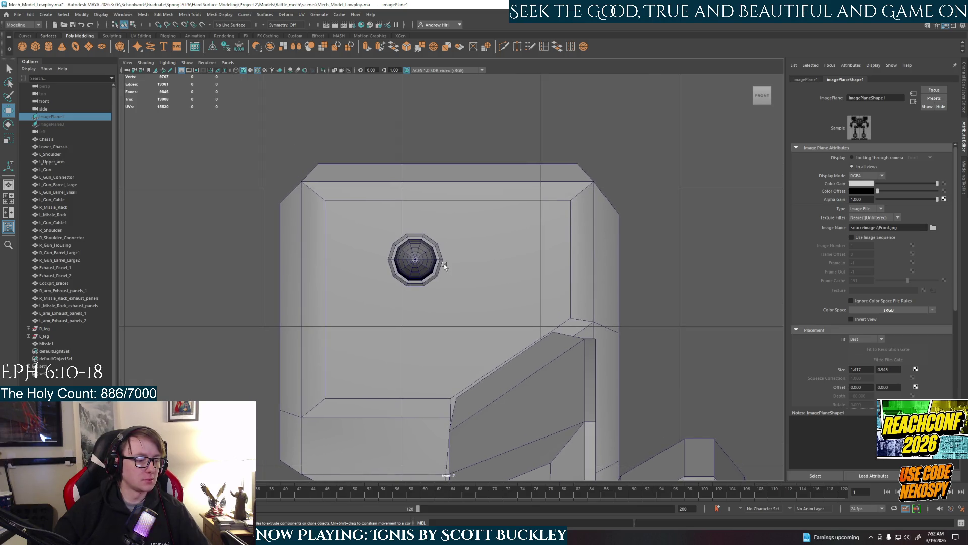
{"action": "left_click", "coordinate": [425, 258]}
{"action": "scroll", "coordinate": [436, 279], "scroll_direction": "up", "scroll_amount": 2}
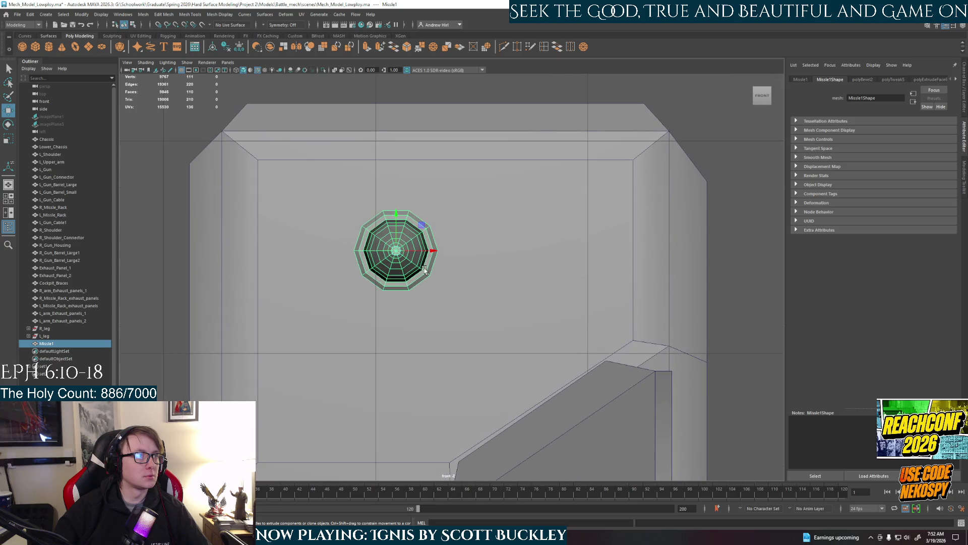
{"action": "left_click_drag", "start_coordinate": [421, 227], "coordinate": [337, 188]}
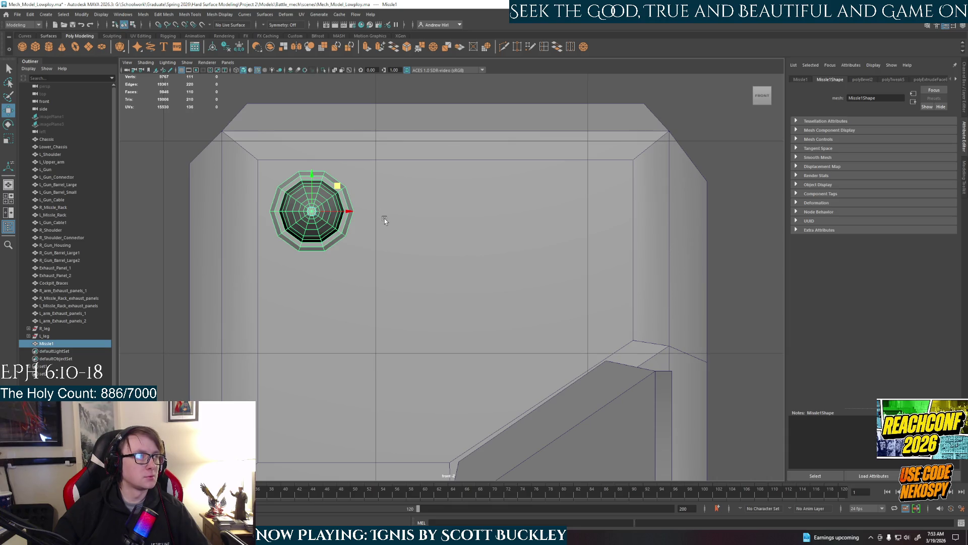
Step: Clone the missile three times along X and slide the copies left
{"action": "left_click_drag", "start_coordinate": [339, 211], "coordinate": [622, 215], "text": "shift"}
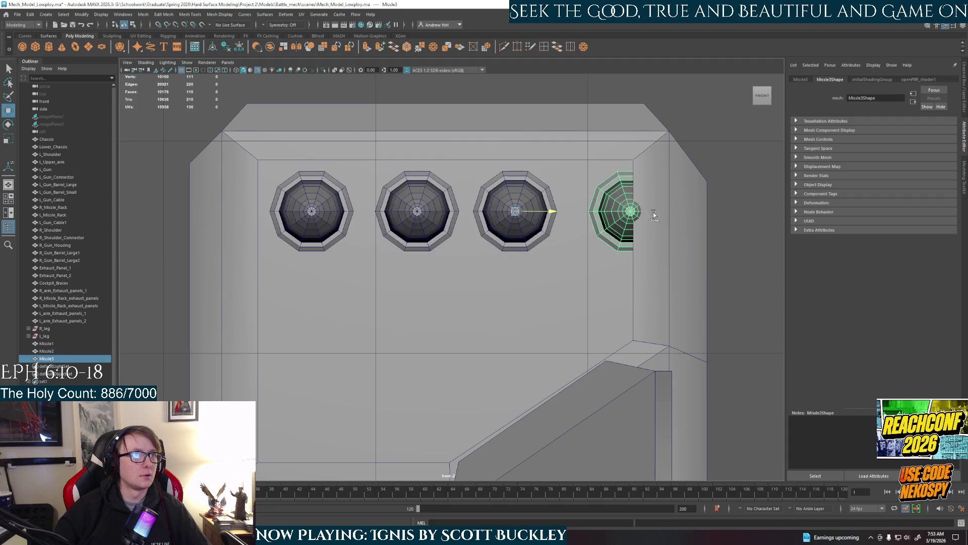
{"action": "left_click", "coordinate": [415, 218]}
{"action": "left_click_drag", "start_coordinate": [454, 215], "coordinate": [439, 216]}
{"action": "left_click", "coordinate": [502, 213]}
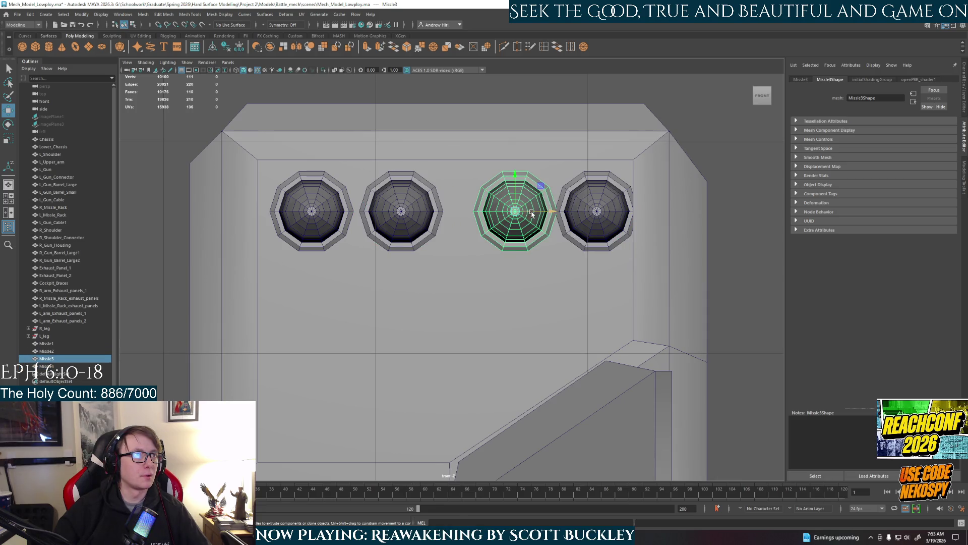
{"action": "left_click_drag", "start_coordinate": [532, 212], "coordinate": [516, 213]}
{"action": "left_click", "coordinate": [572, 218]}
{"action": "left_click_drag", "start_coordinate": [633, 212], "coordinate": [622, 212]}
Step: Fine-tune the spacing of the four missiles and select all of them
{"action": "left_click", "coordinate": [481, 220]}
{"action": "left_click_drag", "start_coordinate": [533, 212], "coordinate": [527, 212]}
{"action": "left_click", "coordinate": [428, 216]}
{"action": "left_click_drag", "start_coordinate": [428, 212], "coordinate": [430, 211]}
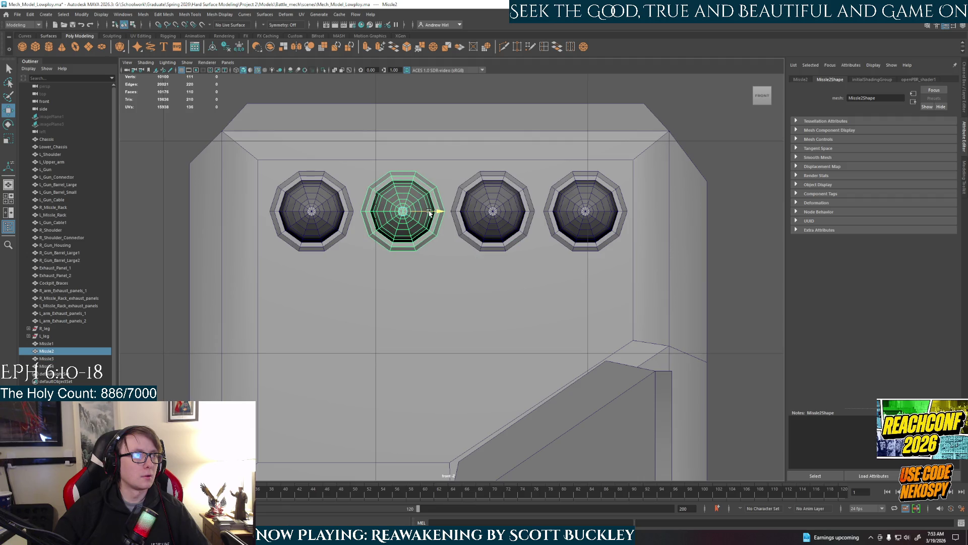
{"action": "middle_click_drag", "start_coordinate": [417, 250], "coordinate": [403, 224], "text": "alt"}
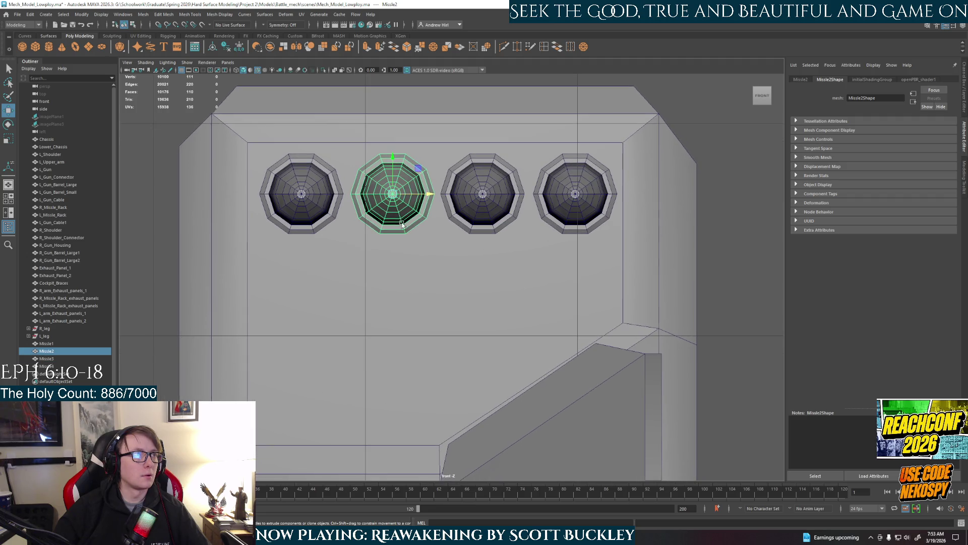
{"action": "left_click", "coordinate": [313, 200]}
{"action": "left_click", "coordinate": [409, 216], "text": "shift"}
{"action": "left_click", "coordinate": [484, 211], "text": "shift"}
{"action": "left_click", "coordinate": [550, 207], "text": "shift"}
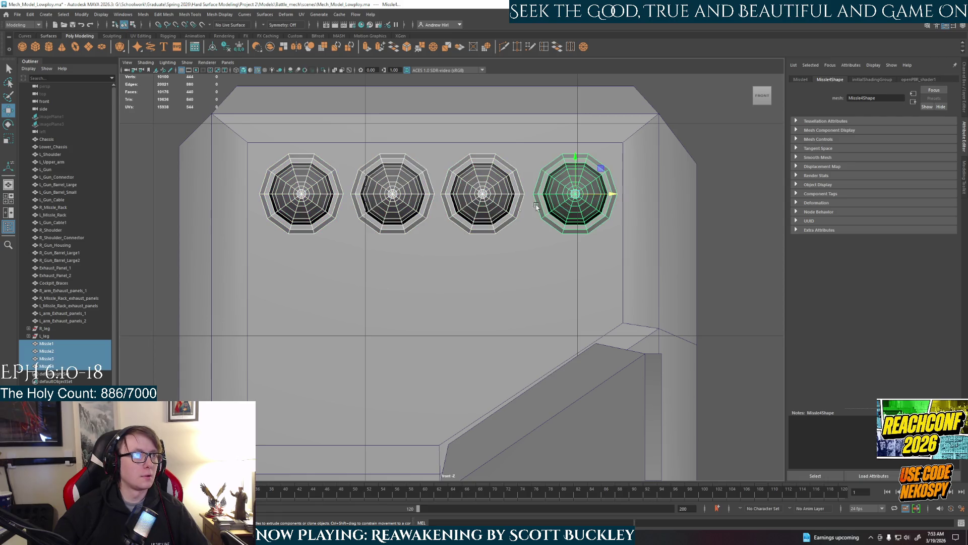
Step: Clone the four missiles downward as a second row and adjust one slightly
{"action": "mouse_move", "coordinate": [577, 171]}
{"action": "left_mouse_down", "text": "shift"}
{"action": "mouse_move", "coordinate": [573, 266]}
{"action": "mouse_move", "coordinate": [608, 288]}
{"action": "left_mouse_up", "text": "shift"}
{"action": "left_click", "coordinate": [579, 209]}
{"action": "key", "text": "Left"}
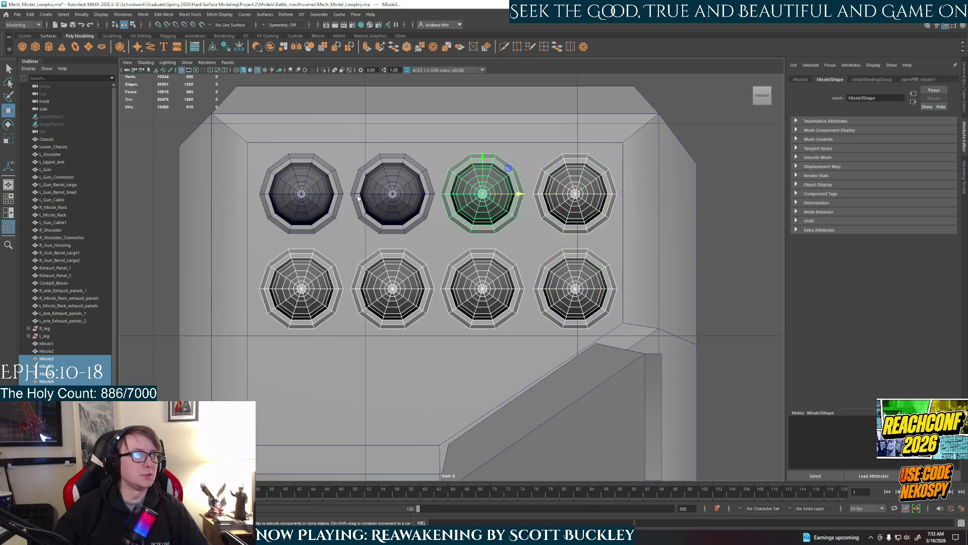
{"action": "key", "text": "Left"}
{"action": "key", "text": "Left"}
{"action": "left_click_drag", "start_coordinate": [338, 195], "coordinate": [335, 196]}
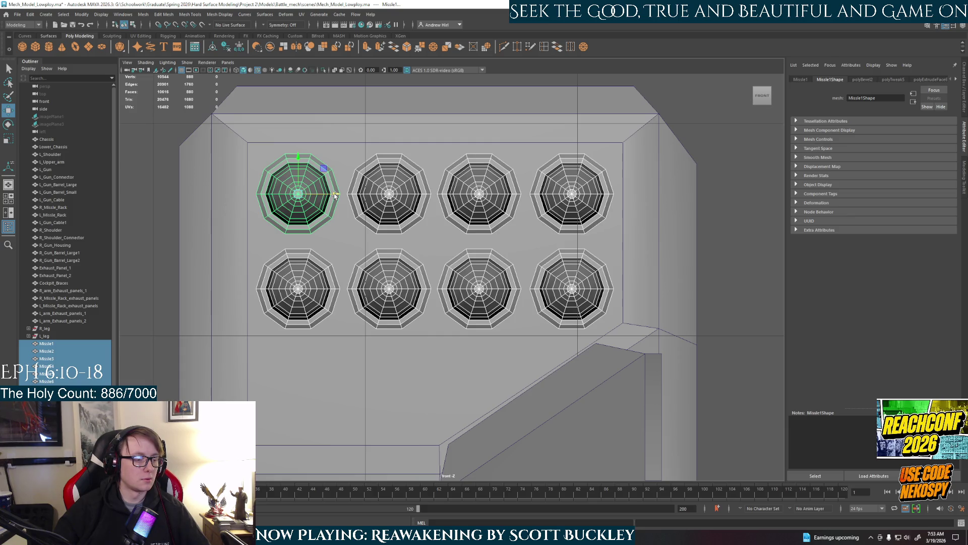
Step: Clone two bottom missiles down for a third row, then frame the mech in four views
{"action": "left_click", "coordinate": [301, 276]}
{"action": "left_click", "coordinate": [407, 300]}
{"action": "left_click_drag", "start_coordinate": [389, 263], "coordinate": [388, 358], "text": "shift"}
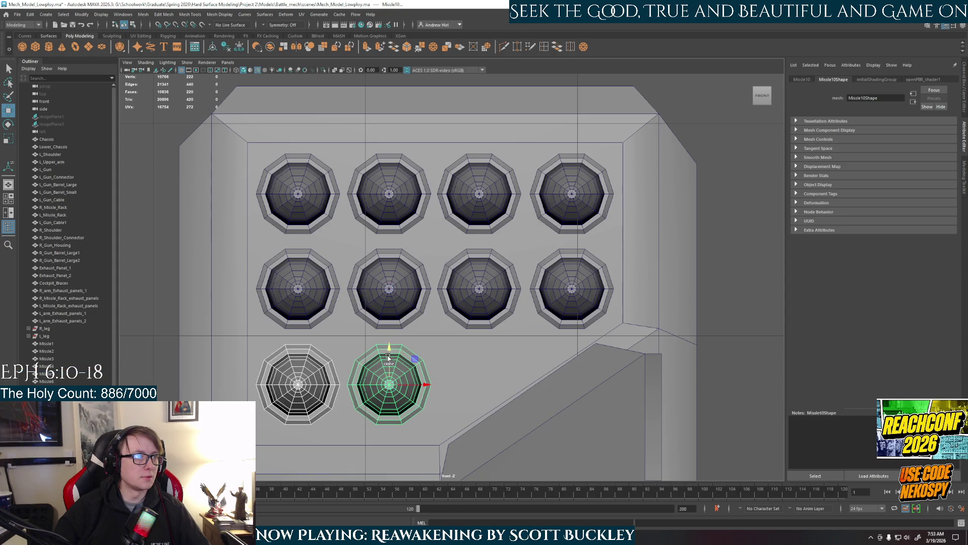
{"action": "scroll", "coordinate": [388, 356], "scroll_direction": "down", "scroll_amount": 2}
{"action": "key", "text": "ctrl+z"}
{"action": "key", "text": "space"}
{"action": "key", "text": "a"}
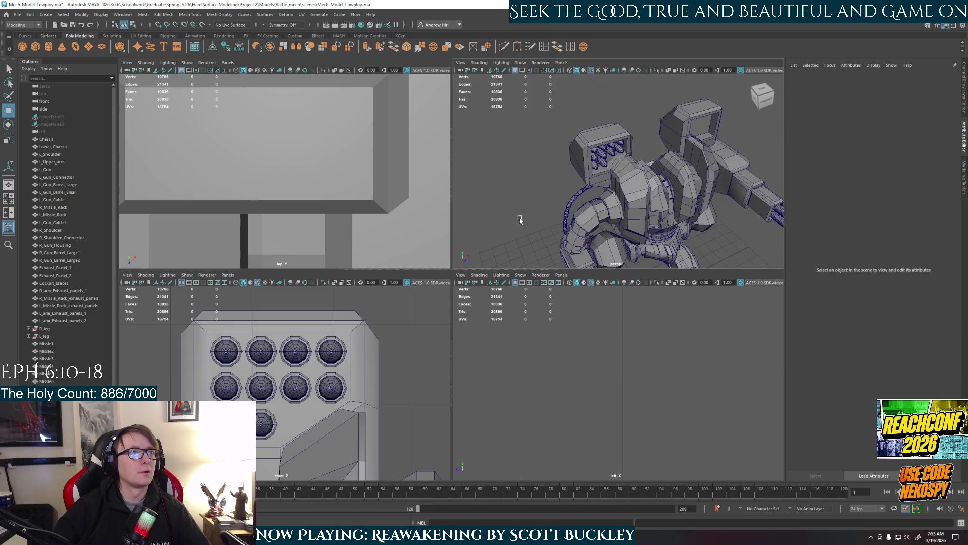
{"action": "scroll", "coordinate": [524, 184], "scroll_direction": "up", "scroll_amount": 3}
{"action": "scroll", "coordinate": [490, 182], "scroll_direction": "up", "scroll_amount": 2}
{"action": "scroll", "coordinate": [545, 186], "scroll_direction": "down", "scroll_amount": 3}
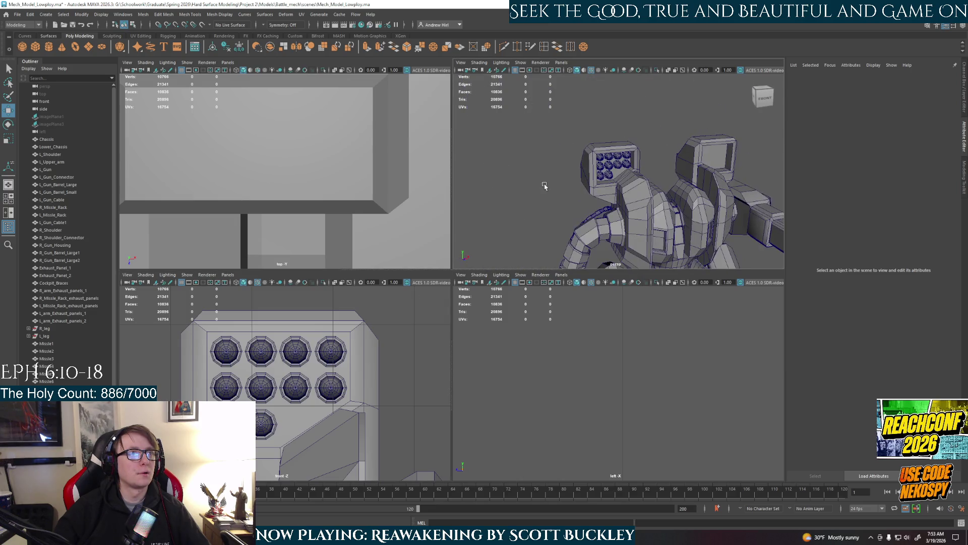
{"action": "scroll", "coordinate": [581, 174], "scroll_direction": "up", "scroll_amount": 5}
Step: Select L_Missile_Rack and tumble to an angled view of the pod
{"action": "left_click", "coordinate": [611, 177]}
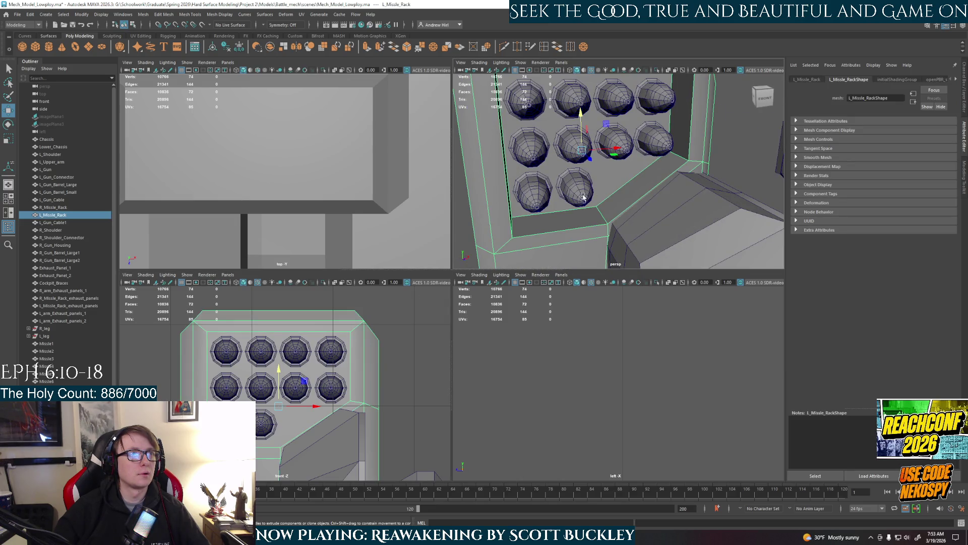
{"action": "left_click_drag", "start_coordinate": [582, 196], "coordinate": [595, 194], "text": "alt"}
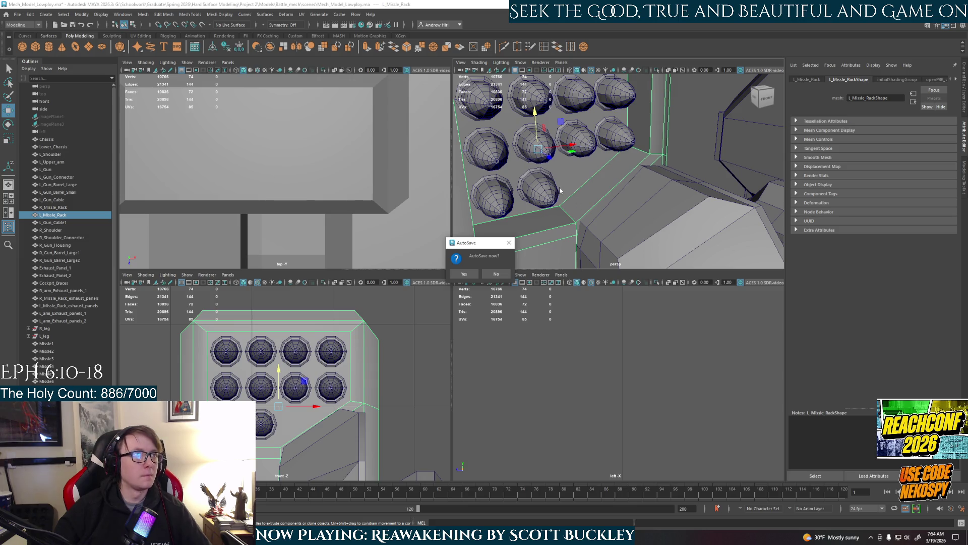
Step: Dismiss the AutoSave prompt, duplicate the first missile and select all missiles
{"action": "left_click", "coordinate": [467, 271]}
{"action": "left_click_drag", "start_coordinate": [530, 97], "coordinate": [560, 190], "text": "alt"}
{"action": "left_click", "coordinate": [662, 141]}
{"action": "mouse_move", "coordinate": [662, 141]}
{"action": "left_mouse_down", "text": "alt"}
{"action": "mouse_move", "coordinate": [594, 190]}
{"action": "mouse_move", "coordinate": [590, 173]}
{"action": "left_mouse_up", "text": "alt"}
{"action": "scroll", "coordinate": [594, 190], "scroll_direction": "up", "scroll_amount": 5}
{"action": "left_click", "coordinate": [499, 102]}
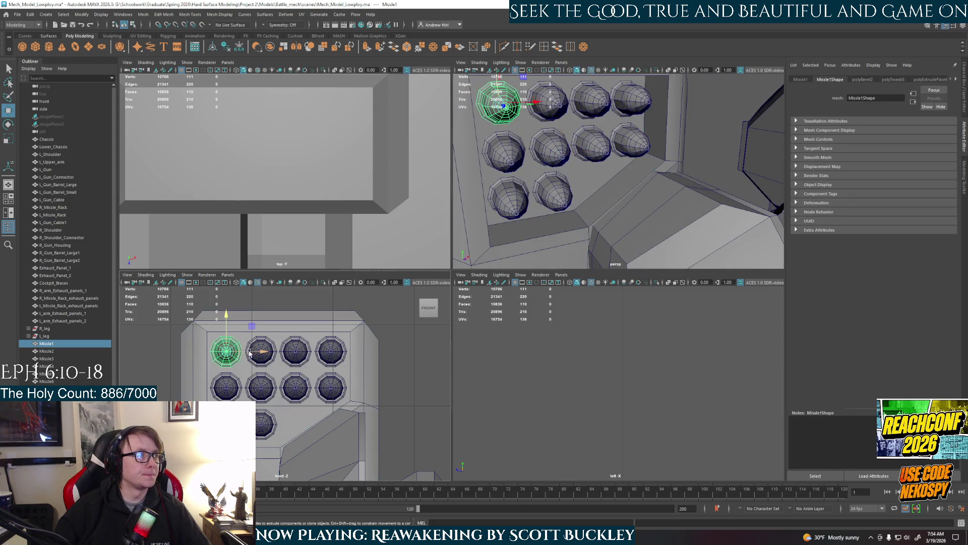
{"action": "key", "text": "shift+d"}
{"action": "left_click", "coordinate": [50, 343]}
{"action": "left_click", "coordinate": [45, 381], "text": "shift"}
{"action": "scroll", "coordinate": [544, 233], "scroll_direction": "down", "scroll_amount": 3}
{"action": "mouse_move", "coordinate": [544, 233]}
{"action": "left_mouse_down", "text": "alt"}
{"action": "mouse_move", "coordinate": [611, 224]}
{"action": "mouse_move", "coordinate": [550, 198]}
{"action": "mouse_move", "coordinate": [622, 202]}
{"action": "left_mouse_up", "text": "alt"}
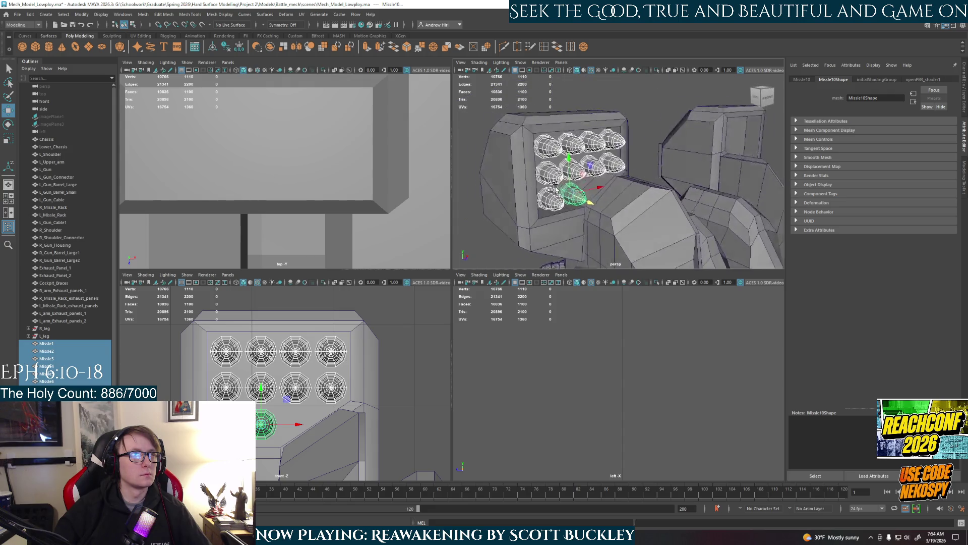
{"action": "scroll", "coordinate": [617, 197], "scroll_direction": "up", "scroll_amount": 3}
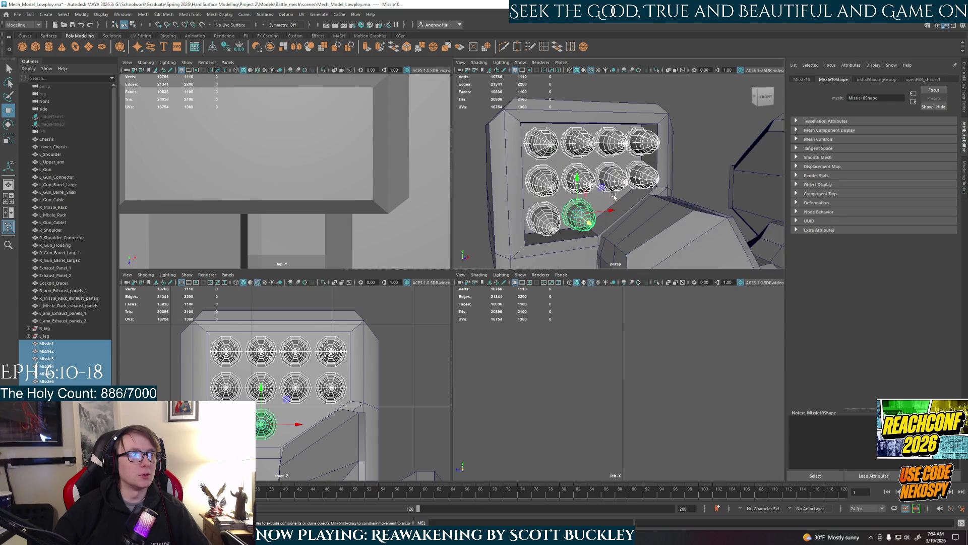
Step: Select the recessed face behind the missiles on the left rack with the Move tool ready
{"action": "right_click_drag", "start_coordinate": [597, 215], "coordinate": [598, 221]}
{"action": "left_click_drag", "start_coordinate": [598, 221], "coordinate": [573, 169], "text": "alt"}
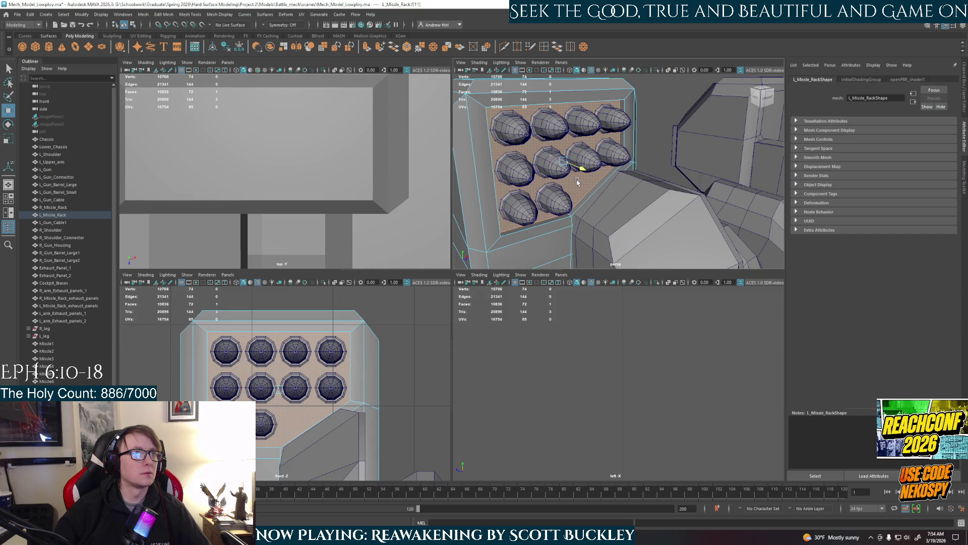
{"action": "left_click_drag", "start_coordinate": [577, 182], "coordinate": [606, 174], "text": "alt"}
{"action": "left_click", "coordinate": [703, 152]}
{"action": "mouse_move", "coordinate": [704, 152]}
{"action": "left_mouse_down", "text": "alt"}
{"action": "mouse_move", "coordinate": [628, 170]}
{"action": "mouse_move", "coordinate": [731, 195]}
{"action": "left_mouse_up", "text": "alt"}
{"action": "scroll", "coordinate": [628, 170], "scroll_direction": "down", "scroll_amount": 3}
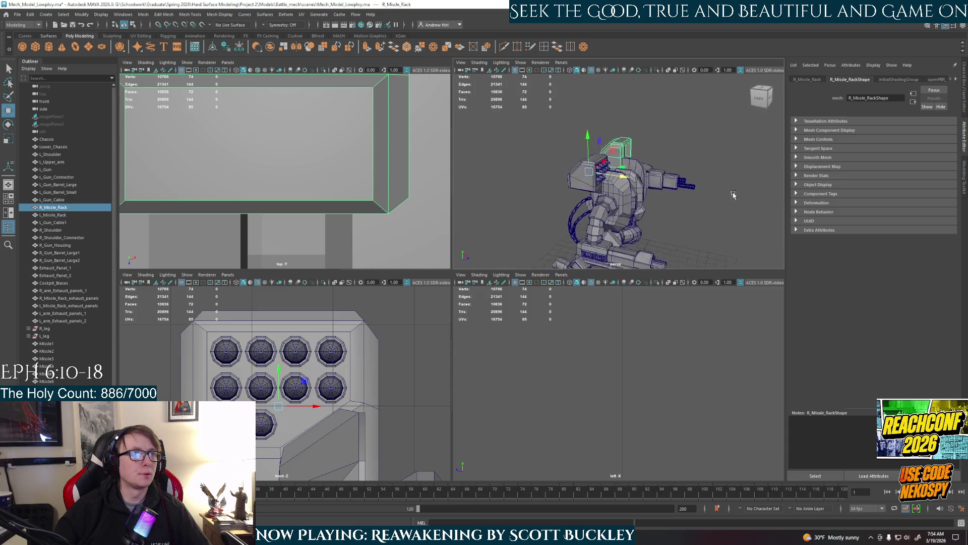
{"action": "scroll", "coordinate": [643, 182], "scroll_direction": "up", "scroll_amount": 5}
{"action": "left_click_drag", "start_coordinate": [593, 180], "coordinate": [622, 191], "text": "alt"}
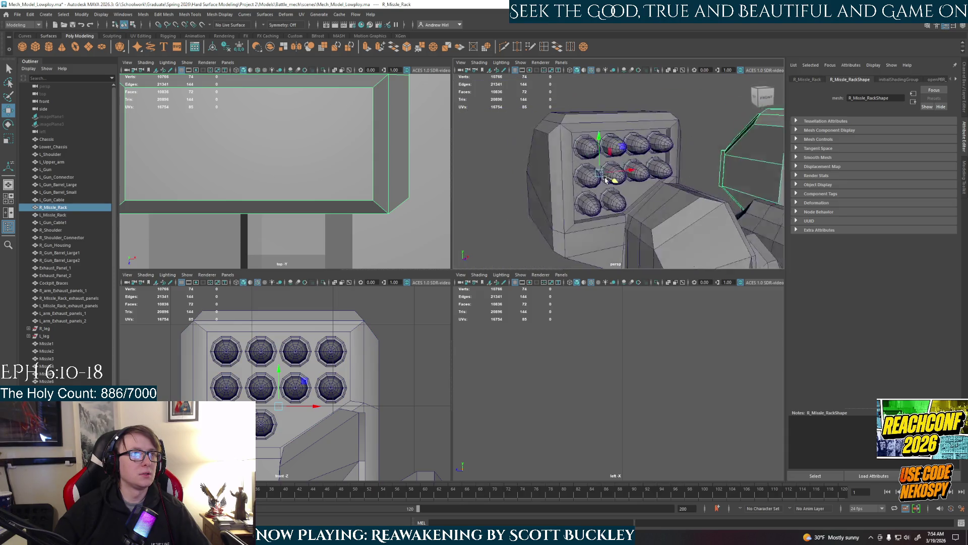
{"action": "left_click", "coordinate": [620, 195]}
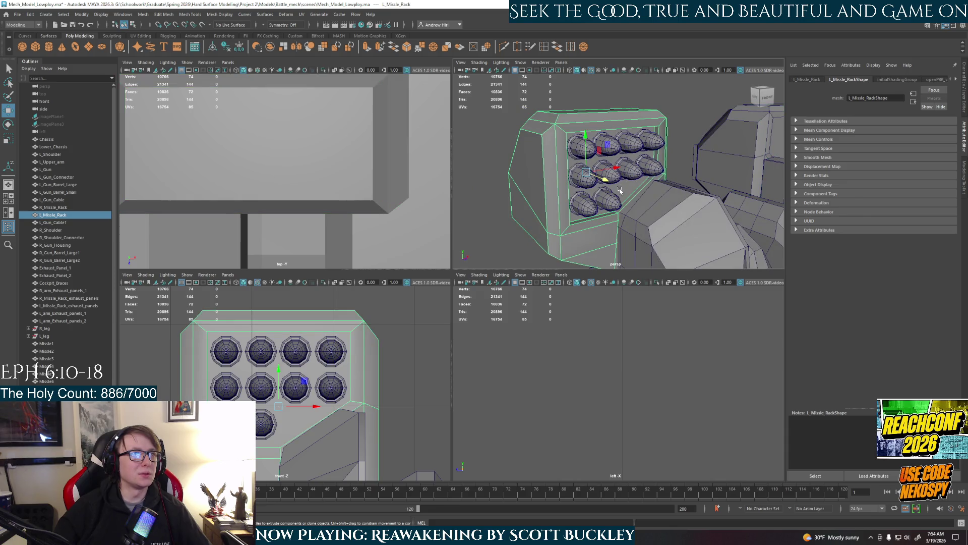
{"action": "right_click_drag", "start_coordinate": [621, 192], "coordinate": [621, 215]}
{"action": "left_click", "coordinate": [634, 179]}
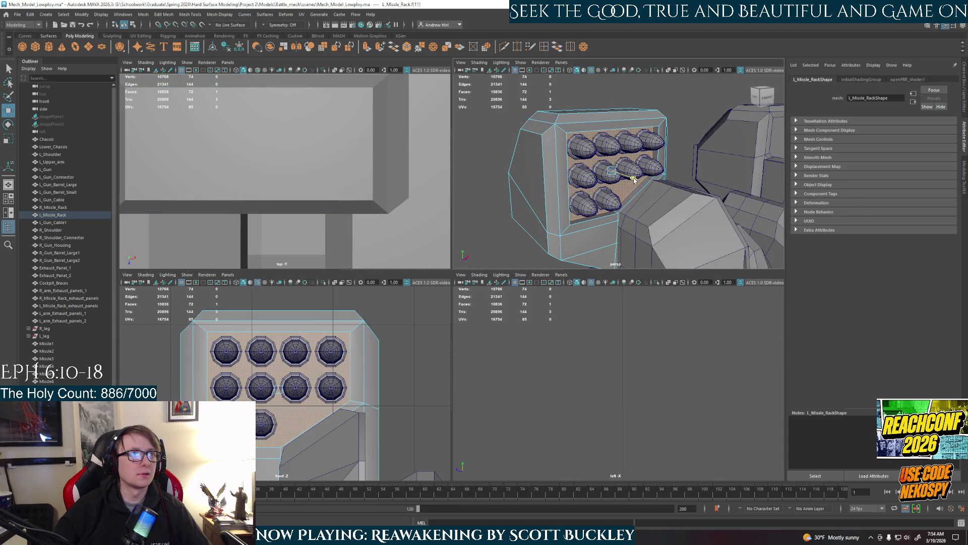
{"action": "key", "text": "w"}
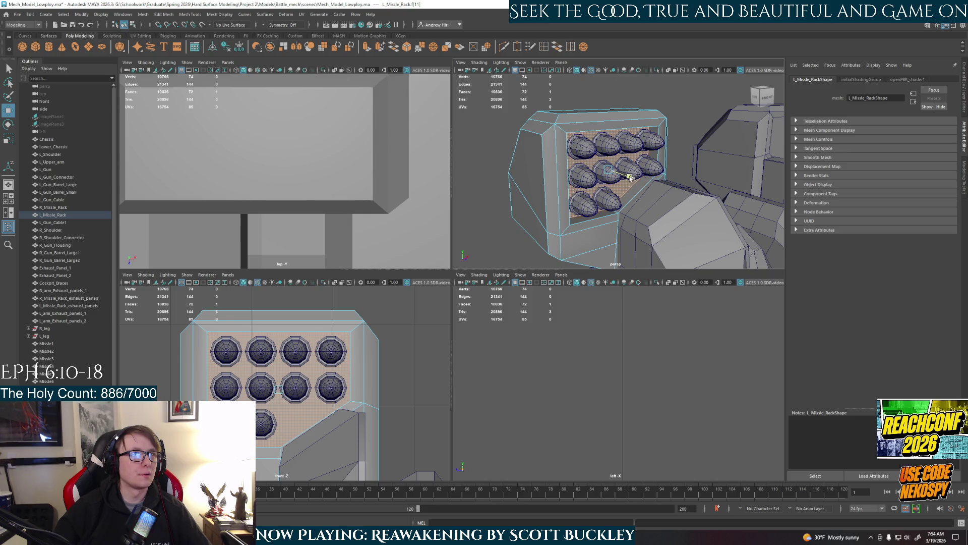
{"action": "left_click", "coordinate": [46, 343]}
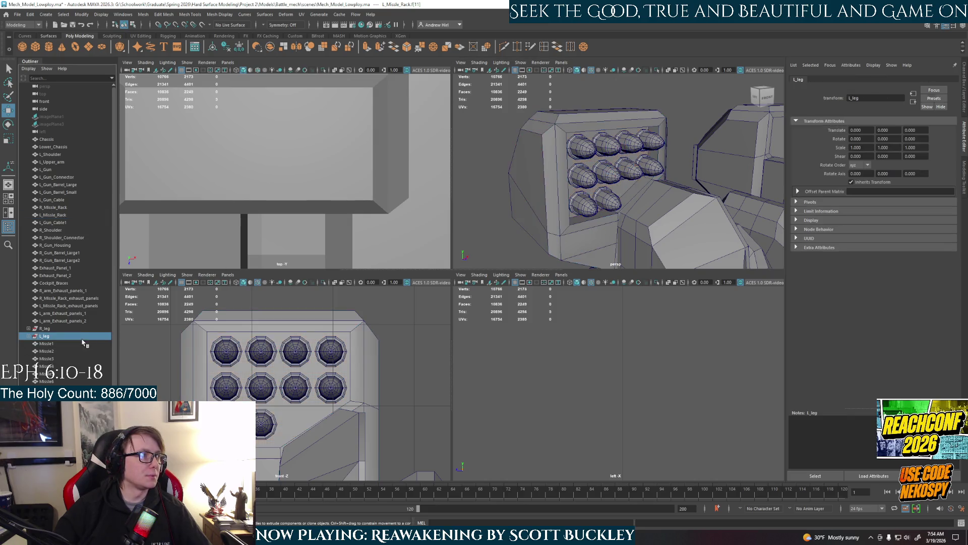
Step: Push Missile1–10 back along Z deeper into the pod and inspect the result
{"action": "left_click", "coordinate": [75, 411], "text": "shift"}
{"action": "left_click_drag", "start_coordinate": [624, 208], "coordinate": [593, 230]}
{"action": "scroll", "coordinate": [624, 189], "scroll_direction": "up", "scroll_amount": 1}
{"action": "scroll", "coordinate": [629, 177], "scroll_direction": "up", "scroll_amount": 1}
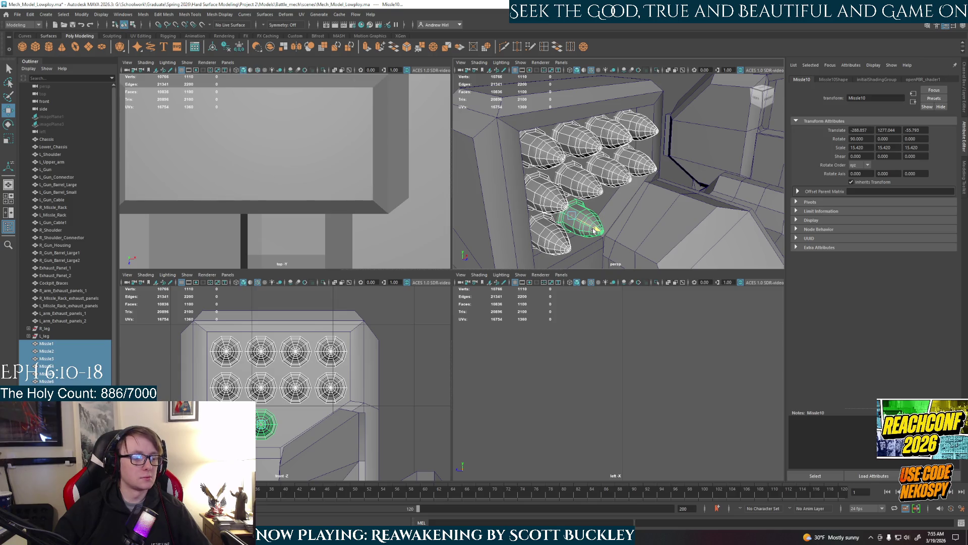
{"action": "left_click_drag", "start_coordinate": [595, 229], "coordinate": [596, 231]}
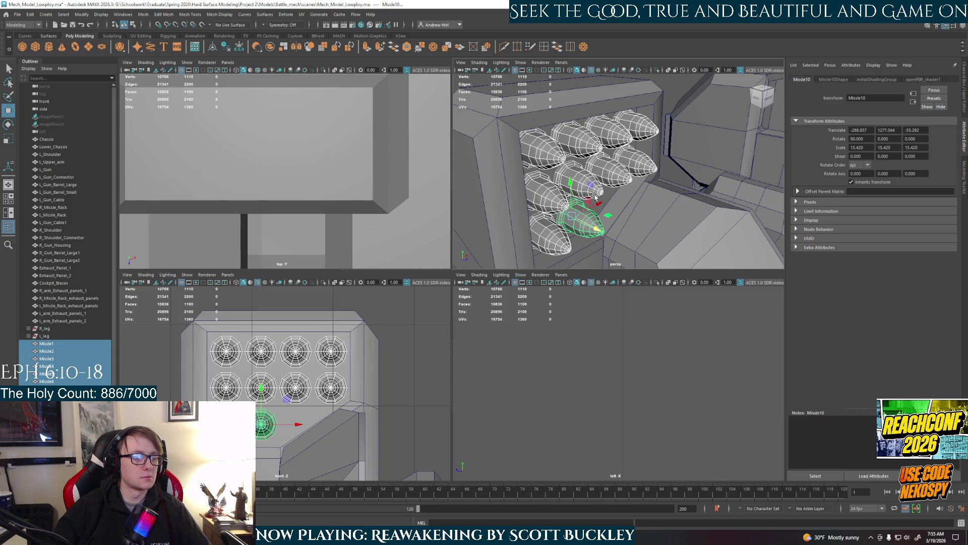
{"action": "scroll", "coordinate": [596, 196], "scroll_direction": "down", "scroll_amount": 2}
{"action": "left_click_drag", "start_coordinate": [624, 182], "coordinate": [649, 80], "text": "alt"}
{"action": "left_click", "coordinate": [671, 113]}
{"action": "right_click_drag", "start_coordinate": [674, 161], "coordinate": [703, 158]}
{"action": "scroll", "coordinate": [769, 169], "scroll_direction": "down", "scroll_amount": 5}
{"action": "left_click_drag", "start_coordinate": [768, 170], "coordinate": [729, 176], "text": "alt"}
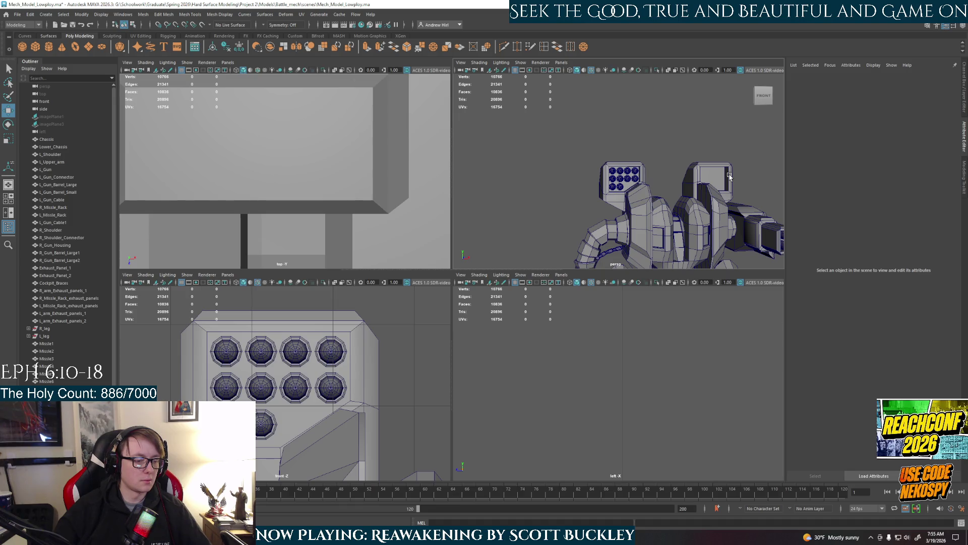
{"action": "scroll", "coordinate": [731, 149], "scroll_direction": "down", "scroll_amount": 5}
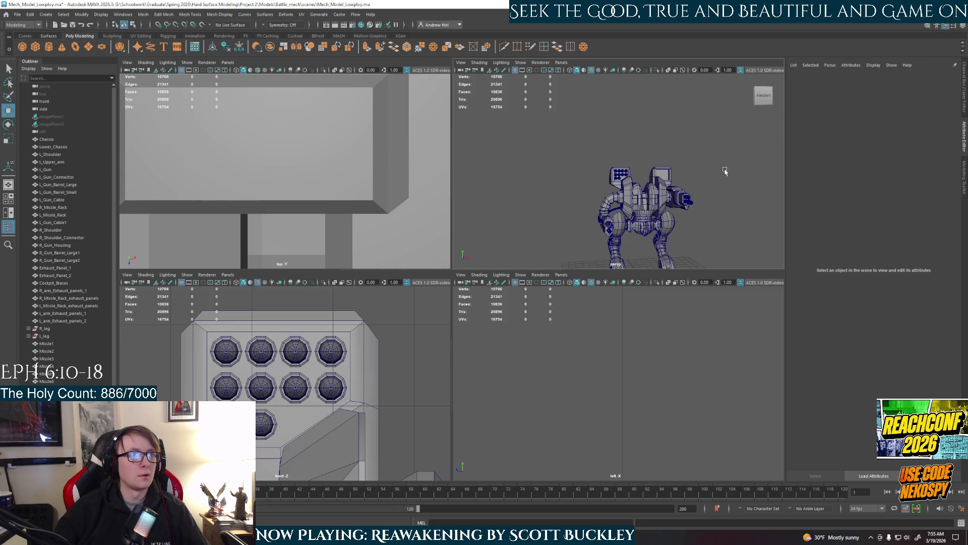
{"action": "scroll", "coordinate": [724, 124], "scroll_direction": "up", "scroll_amount": 4}
{"action": "scroll", "coordinate": [683, 189], "scroll_direction": "up", "scroll_amount": 2}
{"action": "scroll", "coordinate": [683, 189], "scroll_direction": "up", "scroll_amount": 2}
{"action": "scroll", "coordinate": [643, 159], "scroll_direction": "up", "scroll_amount": 1}
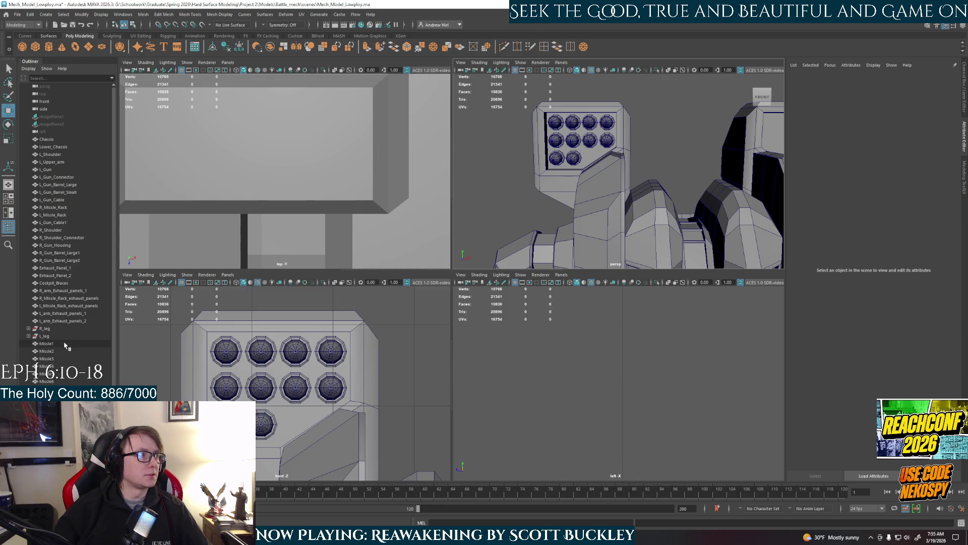
Step: Mirror the eight left-pod missiles into the right pod via Duplicate Special with negative X scale
{"action": "left_click", "coordinate": [45, 342]}
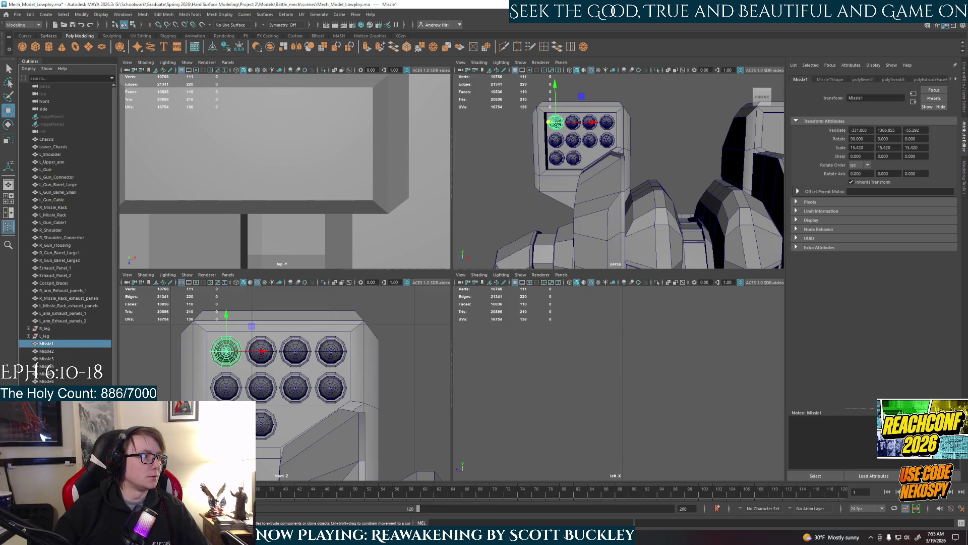
{"action": "left_click", "coordinate": [46, 396], "text": "shift"}
{"action": "middle_click_drag", "start_coordinate": [505, 206], "coordinate": [414, 225], "text": "alt"}
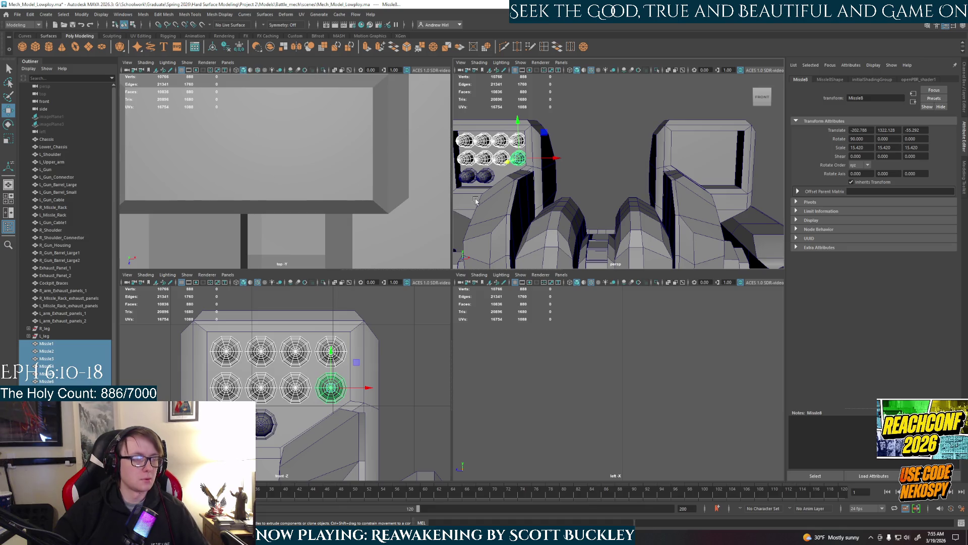
{"action": "key", "text": "ctrl+shift+d"}
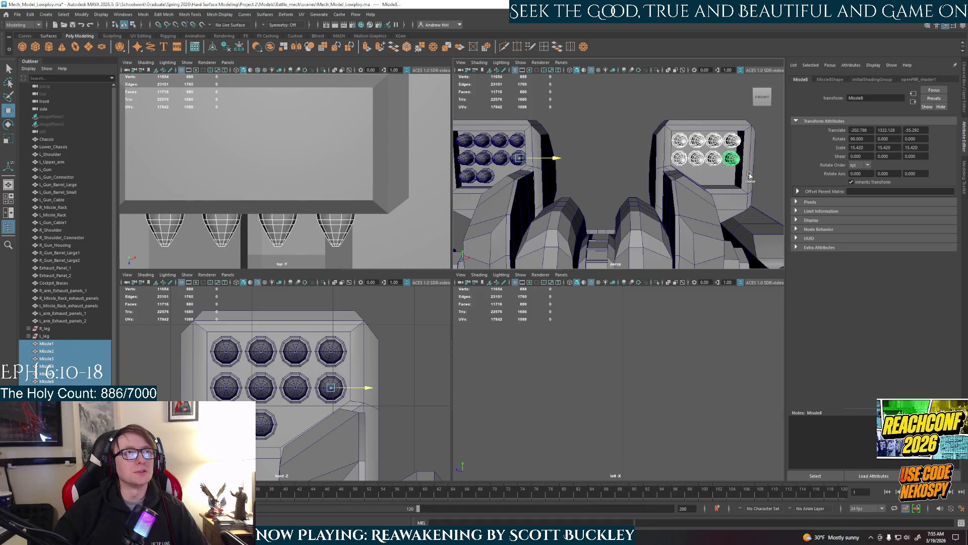
Step: Pick out one missile in the right pod, frame it and nudge it slightly sideways
{"action": "left_click", "coordinate": [732, 158]}
{"action": "mouse_move", "coordinate": [361, 358]}
{"action": "middle_mouse_down", "text": "alt"}
{"action": "mouse_move", "coordinate": [342, 359]}
{"action": "mouse_move", "coordinate": [401, 377]}
{"action": "middle_mouse_up", "text": "alt"}
{"action": "key", "text": "f"}
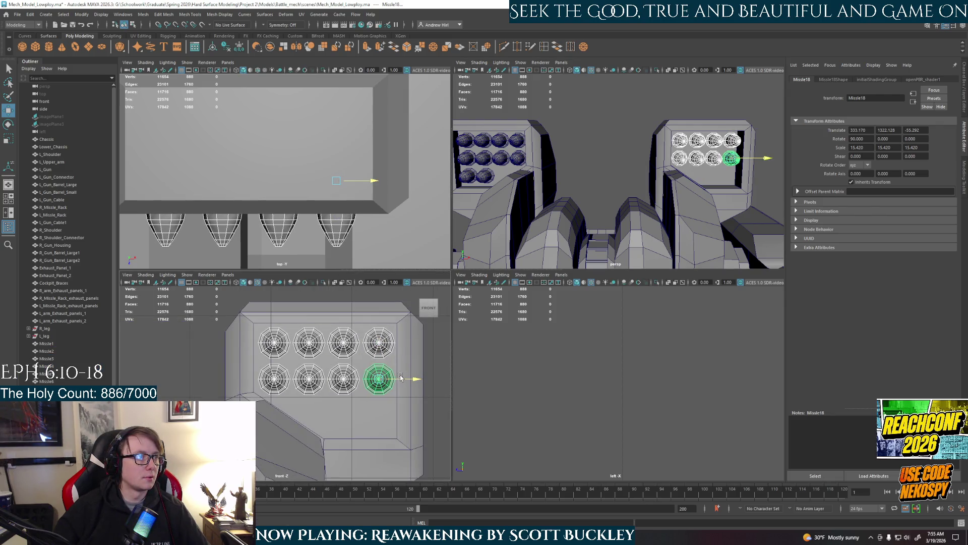
{"action": "left_click_drag", "start_coordinate": [401, 378], "coordinate": [399, 377]}
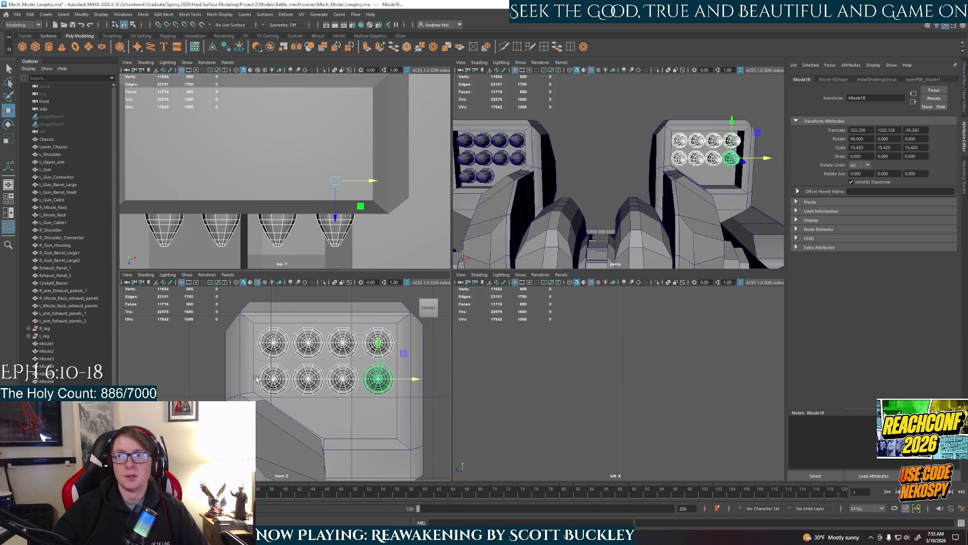
{"action": "middle_click_drag", "start_coordinate": [256, 379], "coordinate": [144, 379], "text": "alt"}
Step: Clone two missiles from the left rack into the right rack and position them
{"action": "left_click", "coordinate": [141, 381]}
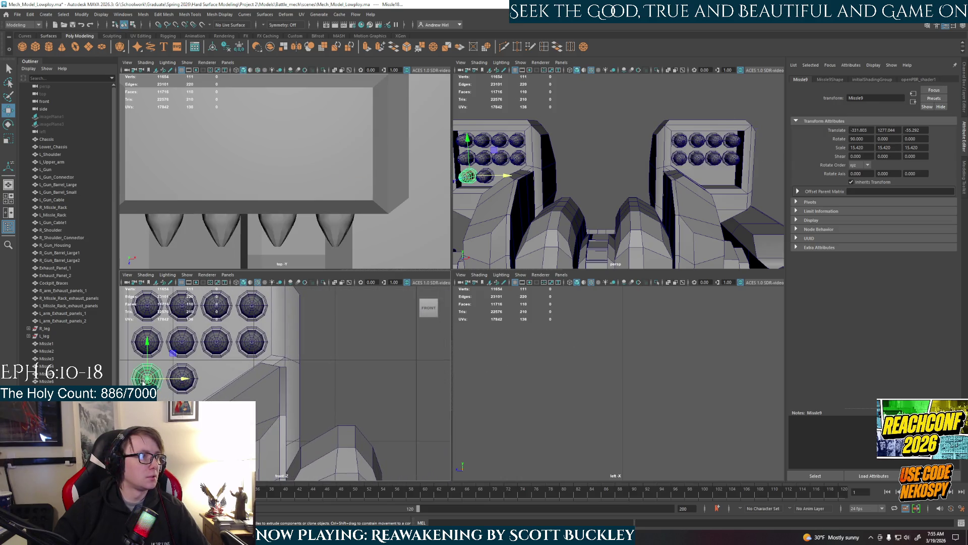
{"action": "left_click", "coordinate": [187, 385], "text": "shift"}
{"action": "middle_click_drag", "start_coordinate": [187, 384], "coordinate": [208, 374], "text": "alt"}
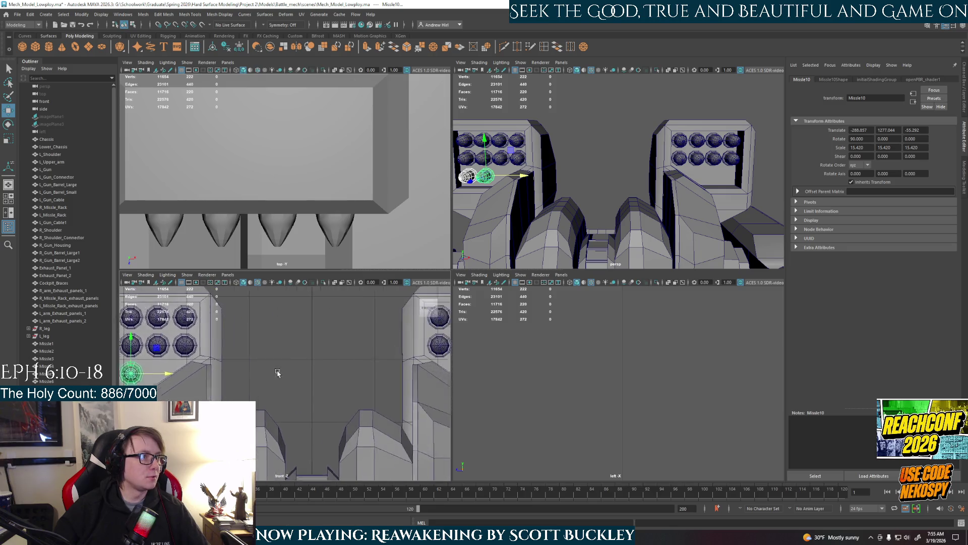
{"action": "scroll", "coordinate": [208, 374], "scroll_direction": "down", "scroll_amount": 2}
{"action": "left_click_drag", "start_coordinate": [186, 385], "coordinate": [420, 387], "text": "shift"}
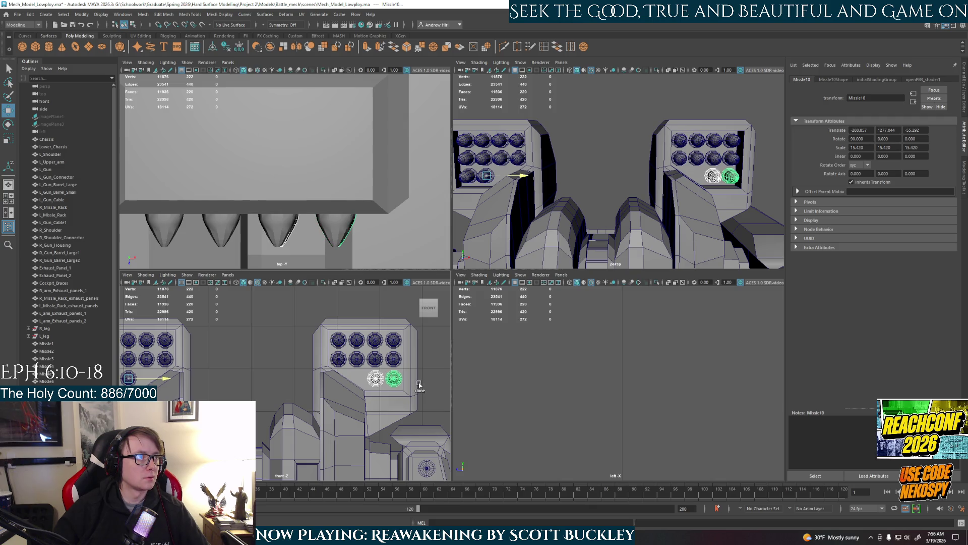
{"action": "left_click_drag", "start_coordinate": [419, 387], "coordinate": [418, 386], "text": "shift"}
{"action": "scroll", "coordinate": [323, 376], "scroll_direction": "up", "scroll_amount": 3}
{"action": "scroll", "coordinate": [322, 377], "scroll_direction": "up", "scroll_amount": 1}
{"action": "scroll", "coordinate": [323, 378], "scroll_direction": "up", "scroll_amount": 2}
Step: Return to full three-axis movement, deselect the missile and view the mech at three-quarters
{"action": "middle_click_drag", "start_coordinate": [323, 377], "coordinate": [189, 423], "text": "alt"}
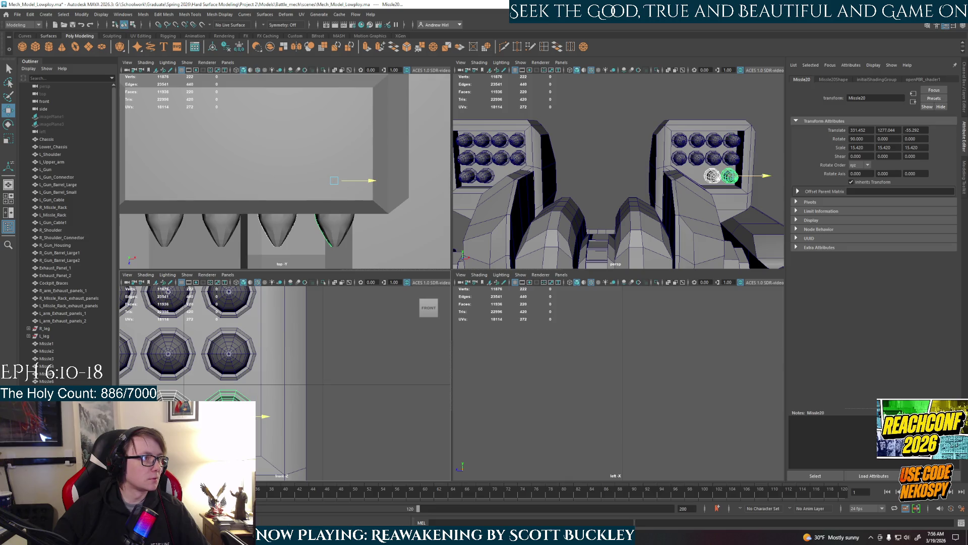
{"action": "key", "text": "w"}
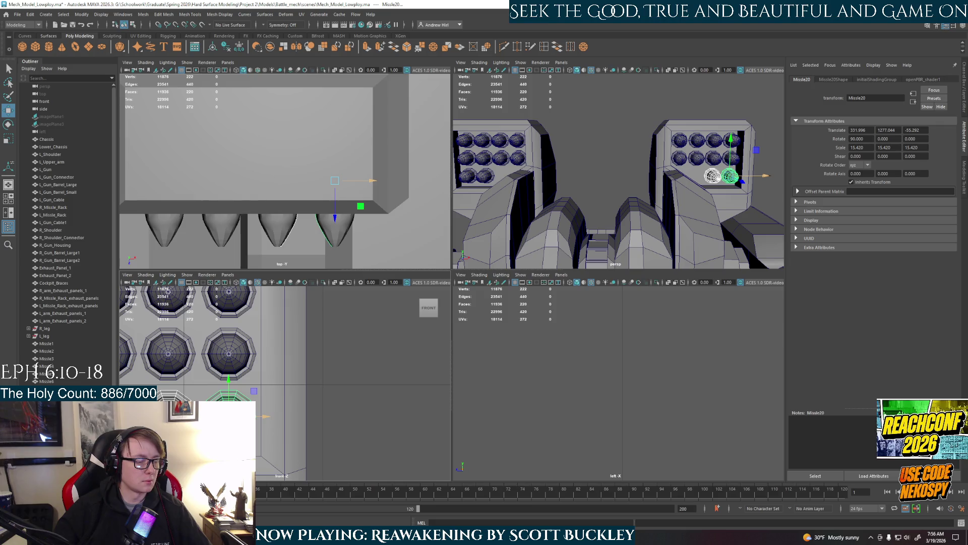
{"action": "scroll", "coordinate": [619, 189], "scroll_direction": "down", "scroll_amount": 5}
{"action": "left_click", "coordinate": [680, 114]}
{"action": "mouse_move", "coordinate": [590, 227]}
{"action": "left_mouse_down", "text": "alt"}
{"action": "mouse_move", "coordinate": [655, 226]}
{"action": "mouse_move", "coordinate": [580, 229]}
{"action": "left_mouse_up", "text": "alt"}
{"action": "scroll", "coordinate": [654, 226], "scroll_direction": "up", "scroll_amount": 3}
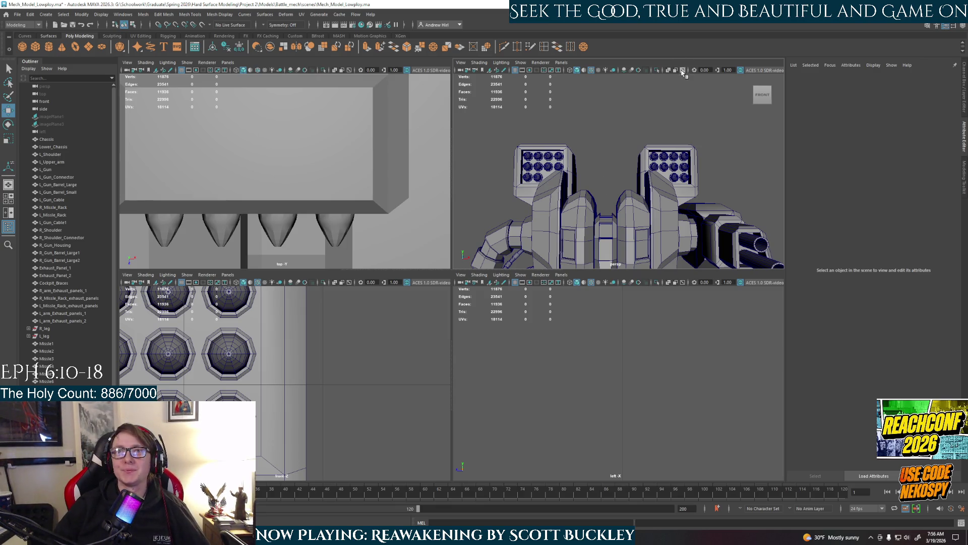
Step: Maximize the perspective panel and orbit the mech from front and elevated angles
{"action": "left_click_drag", "start_coordinate": [624, 147], "coordinate": [645, 159], "text": "alt"}
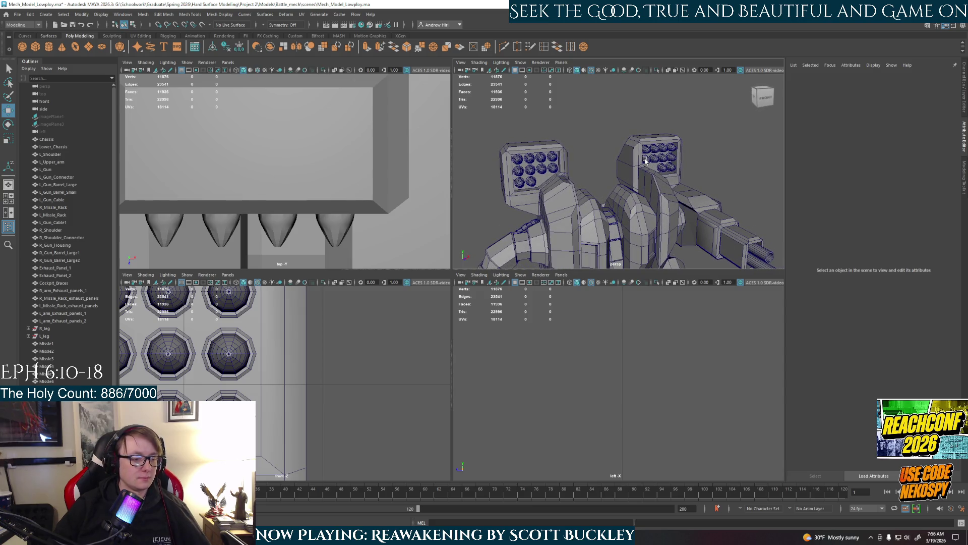
{"action": "scroll", "coordinate": [715, 214], "scroll_direction": "down", "scroll_amount": 3}
{"action": "left_click_drag", "start_coordinate": [714, 214], "coordinate": [650, 203], "text": "alt"}
{"action": "scroll", "coordinate": [666, 208], "scroll_direction": "up", "scroll_amount": 5}
{"action": "key", "text": "space"}
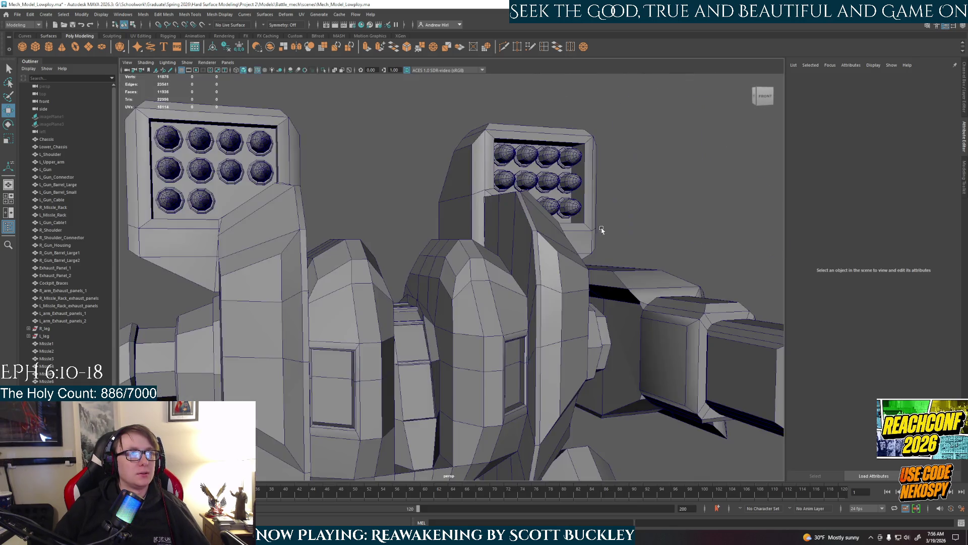
{"action": "left_click_drag", "start_coordinate": [601, 227], "coordinate": [674, 194], "text": "alt"}
{"action": "scroll", "coordinate": [675, 194], "scroll_direction": "down", "scroll_amount": 3}
{"action": "mouse_move", "coordinate": [628, 217]}
{"action": "left_mouse_down", "text": "alt"}
{"action": "mouse_move", "coordinate": [569, 236]}
{"action": "mouse_move", "coordinate": [593, 234]}
{"action": "left_mouse_up", "text": "alt"}
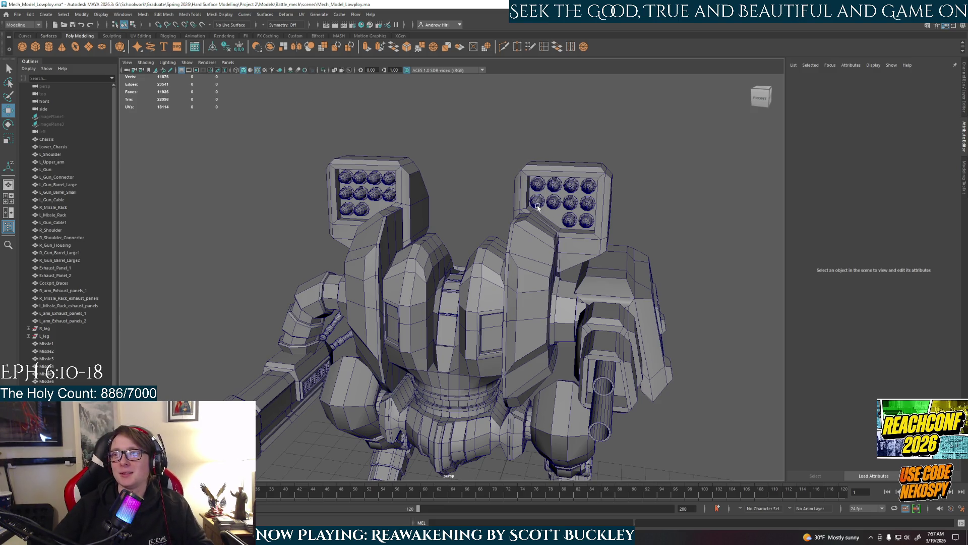
{"action": "left_click_drag", "start_coordinate": [629, 236], "coordinate": [644, 223], "text": "alt"}
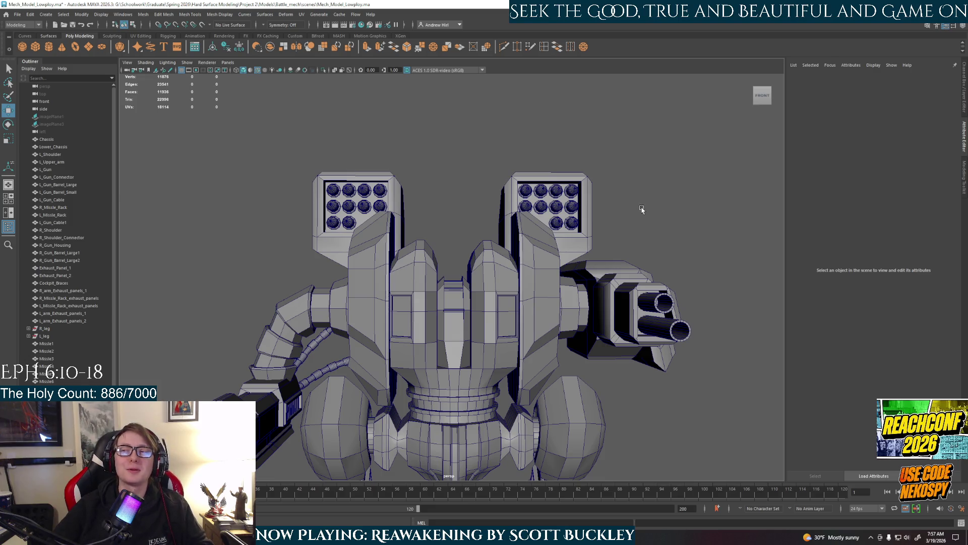
{"action": "mouse_move", "coordinate": [629, 202]}
{"action": "left_mouse_down", "text": "alt"}
{"action": "mouse_move", "coordinate": [644, 227]}
{"action": "mouse_move", "coordinate": [635, 213]}
{"action": "left_mouse_up", "text": "alt"}
{"action": "scroll", "coordinate": [636, 213], "scroll_direction": "up", "scroll_amount": 3}
{"action": "scroll", "coordinate": [635, 213], "scroll_direction": "down", "scroll_amount": 3}
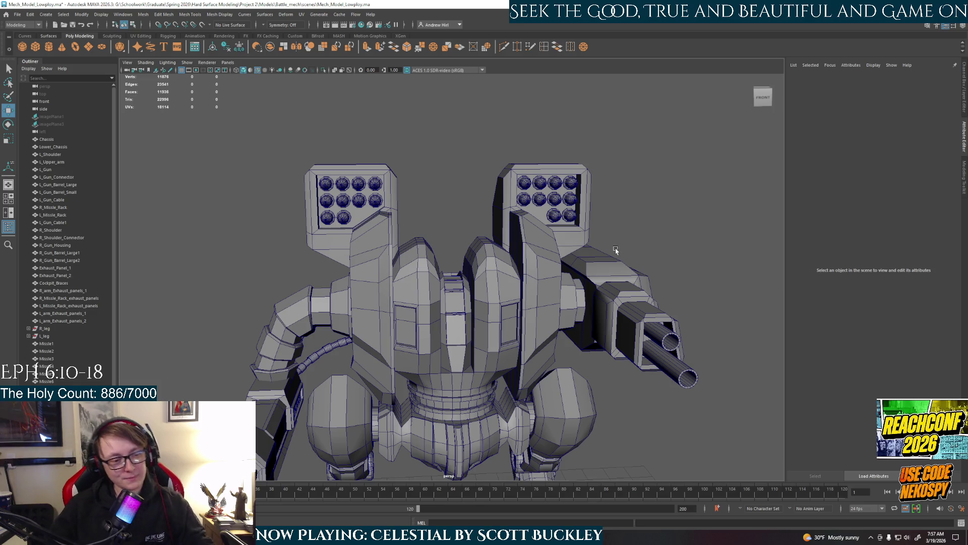
{"action": "scroll", "coordinate": [595, 259], "scroll_direction": "down", "scroll_amount": 2}
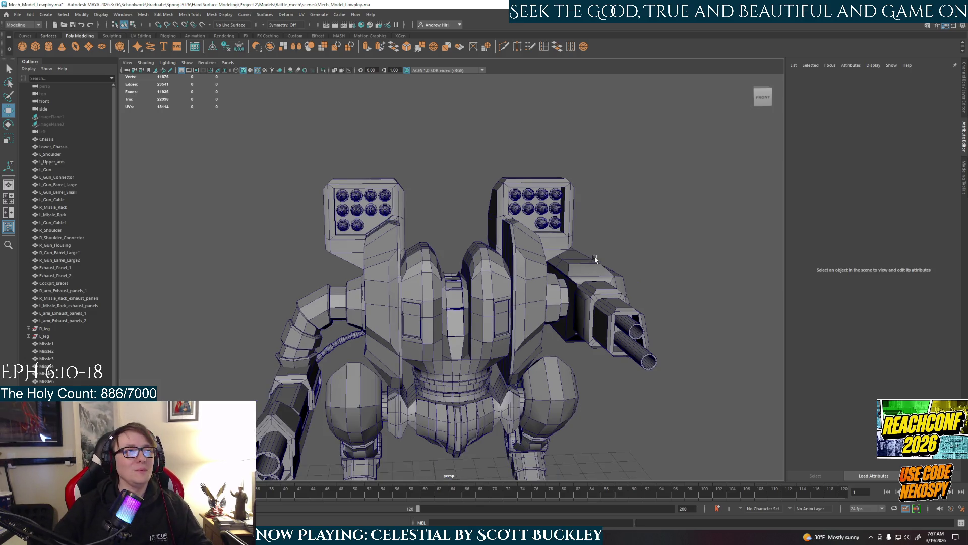
Step: Orbit around the mech to review its sides, back and upper body
{"action": "left_click_drag", "start_coordinate": [554, 305], "coordinate": [536, 300], "text": "alt"}
{"action": "left_click_drag", "start_coordinate": [542, 300], "coordinate": [556, 298], "text": "alt"}
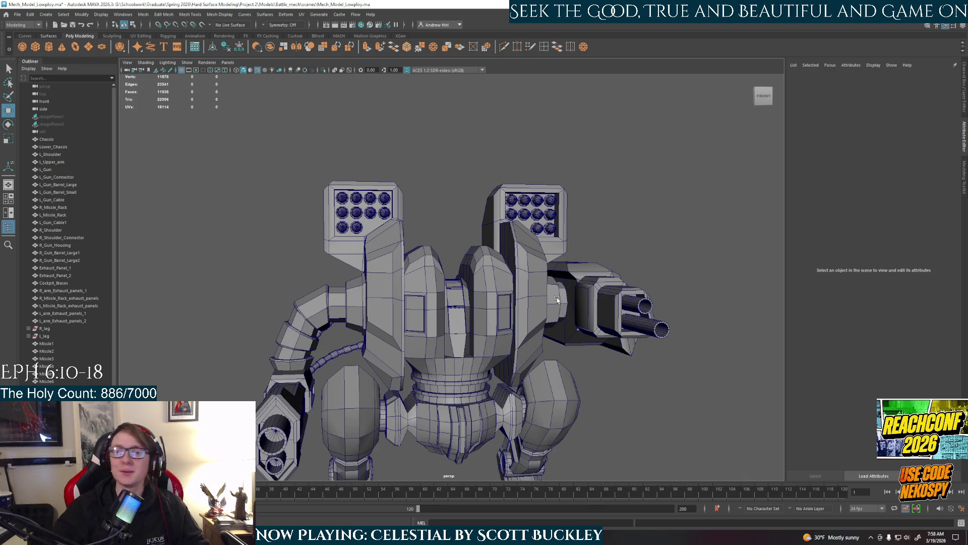
{"action": "mouse_move", "coordinate": [664, 234]}
{"action": "left_mouse_down", "text": "alt"}
{"action": "mouse_move", "coordinate": [631, 301]}
{"action": "mouse_move", "coordinate": [503, 359]}
{"action": "mouse_move", "coordinate": [455, 293]}
{"action": "left_mouse_up", "text": "alt"}
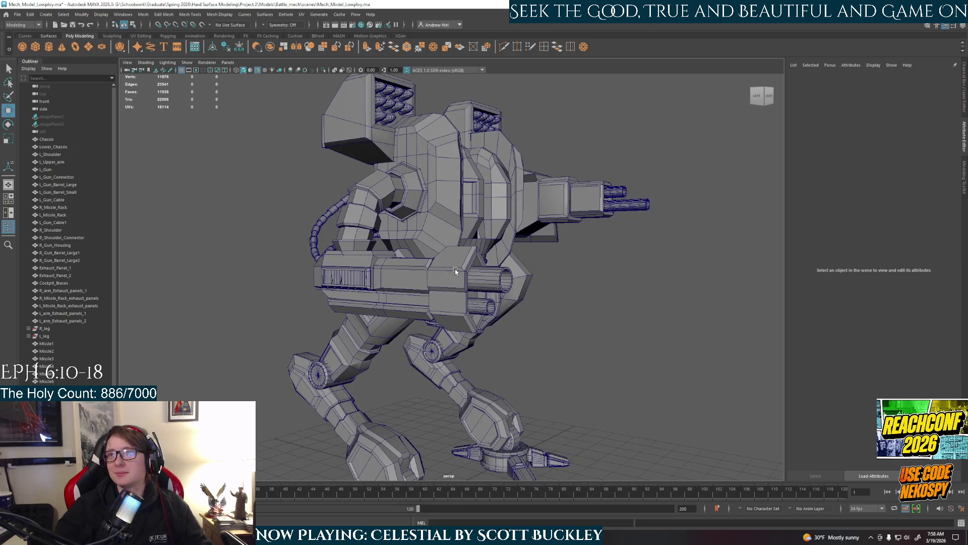
{"action": "mouse_move", "coordinate": [431, 274]}
{"action": "left_mouse_down", "text": "alt"}
{"action": "mouse_move", "coordinate": [445, 301]}
{"action": "mouse_move", "coordinate": [657, 289]}
{"action": "left_mouse_up", "text": "alt"}
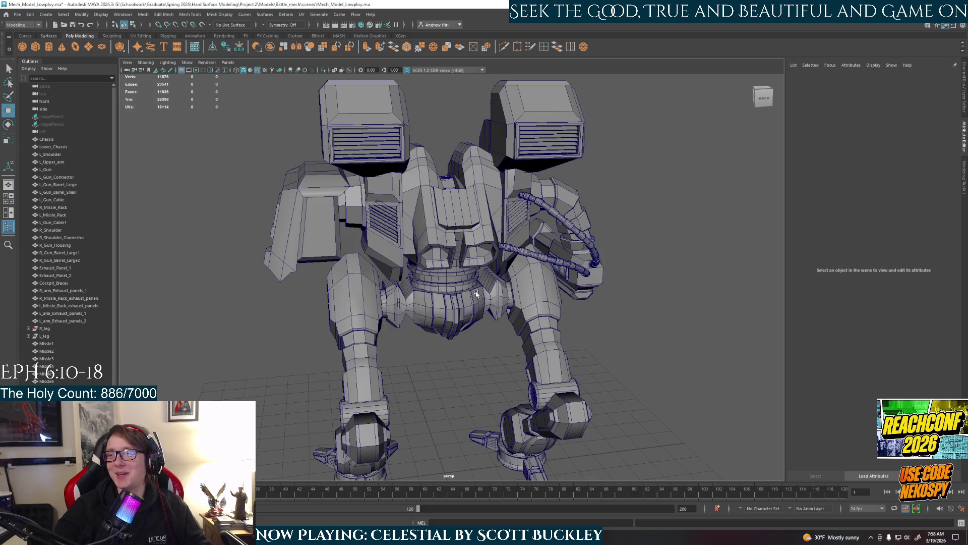
{"action": "left_click_drag", "start_coordinate": [481, 286], "coordinate": [640, 292], "text": "alt"}
{"action": "scroll", "coordinate": [581, 295], "scroll_direction": "up", "scroll_amount": 3}
{"action": "left_click_drag", "start_coordinate": [582, 294], "coordinate": [534, 301], "text": "alt"}
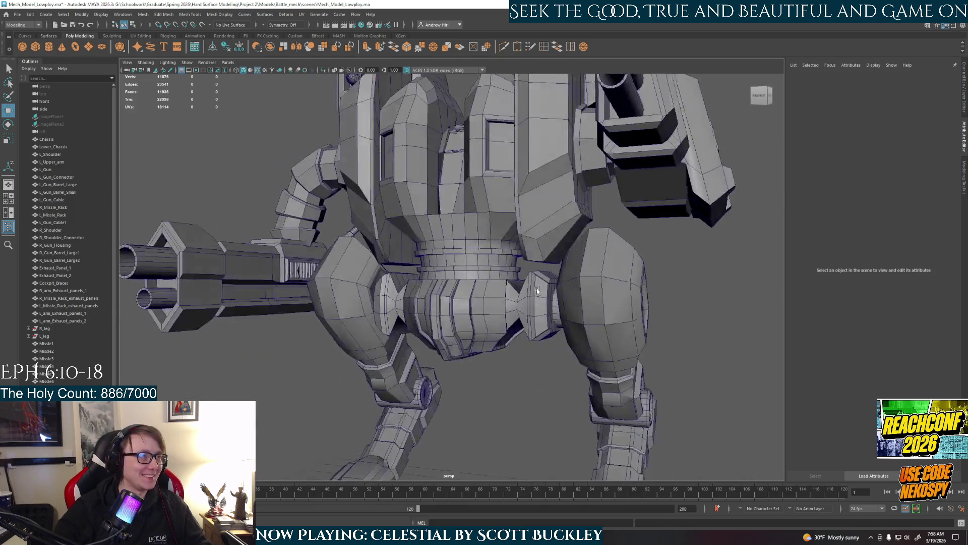
{"action": "scroll", "coordinate": [534, 302], "scroll_direction": "down", "scroll_amount": 3}
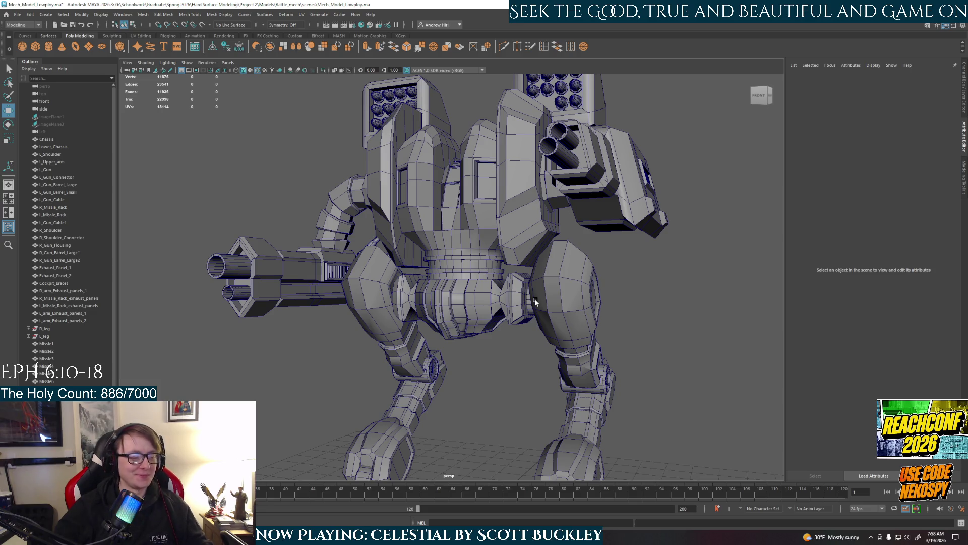
{"action": "scroll", "coordinate": [535, 302], "scroll_direction": "down", "scroll_amount": 3}
{"action": "mouse_move", "coordinate": [535, 302]}
{"action": "left_mouse_down", "text": "alt"}
{"action": "mouse_move", "coordinate": [578, 292]}
{"action": "mouse_move", "coordinate": [523, 288]}
{"action": "mouse_move", "coordinate": [464, 320]}
{"action": "mouse_move", "coordinate": [517, 319]}
{"action": "left_mouse_up", "text": "alt"}
{"action": "scroll", "coordinate": [522, 287], "scroll_direction": "up", "scroll_amount": 3}
{"action": "scroll", "coordinate": [464, 320], "scroll_direction": "down", "scroll_amount": 3}
{"action": "scroll", "coordinate": [464, 319], "scroll_direction": "up", "scroll_amount": 2}
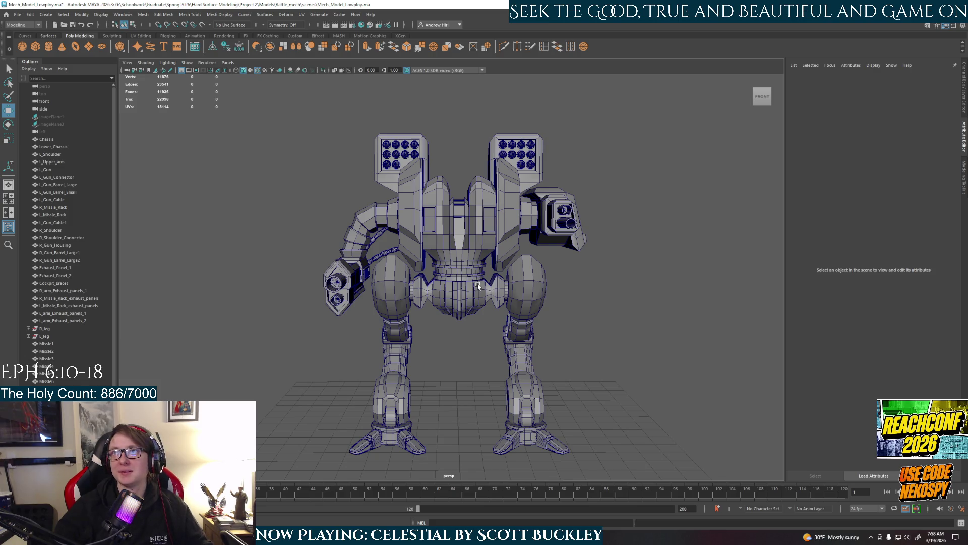
{"action": "left_click_drag", "start_coordinate": [478, 286], "coordinate": [529, 299], "text": "alt"}
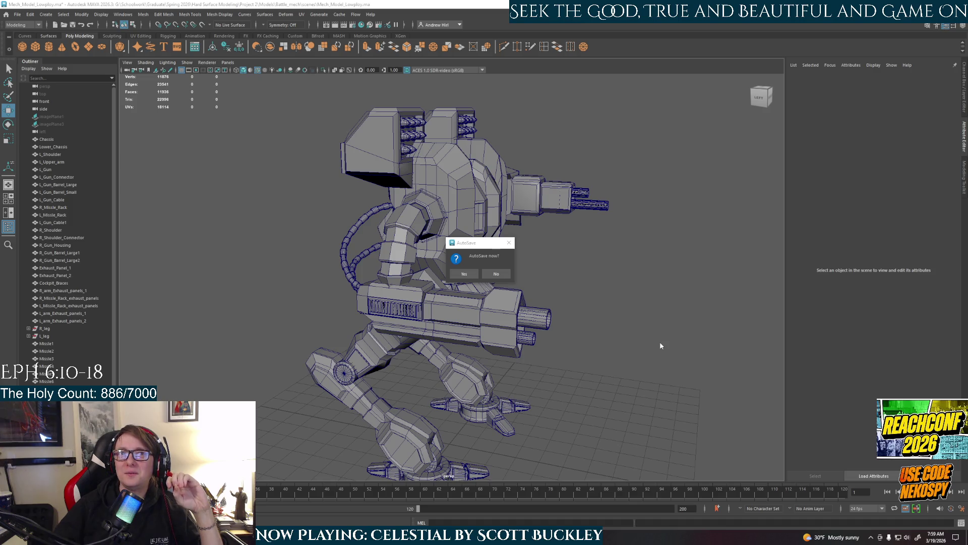
{"action": "left_click", "coordinate": [464, 273]}
{"action": "key", "text": "w"}
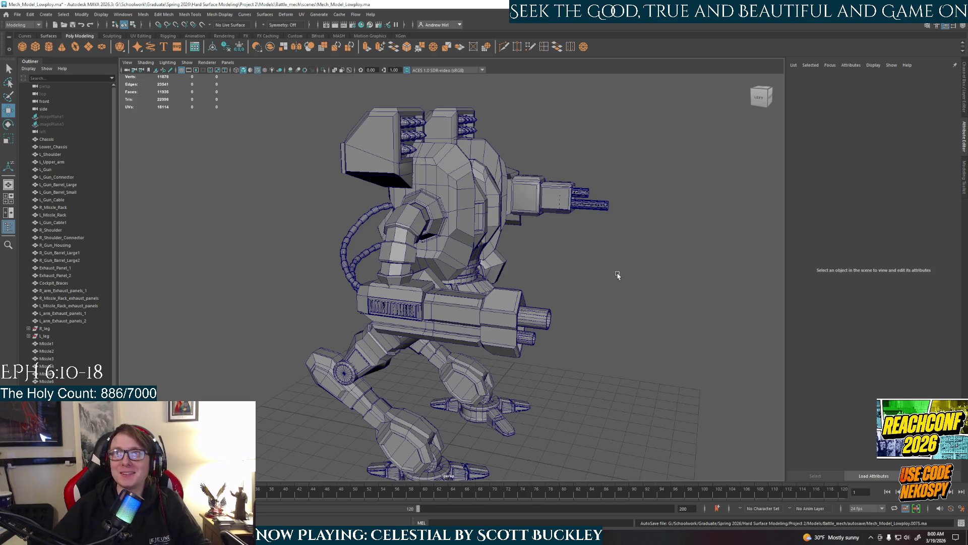
{"action": "left_click_drag", "start_coordinate": [621, 275], "coordinate": [560, 278], "text": "alt"}
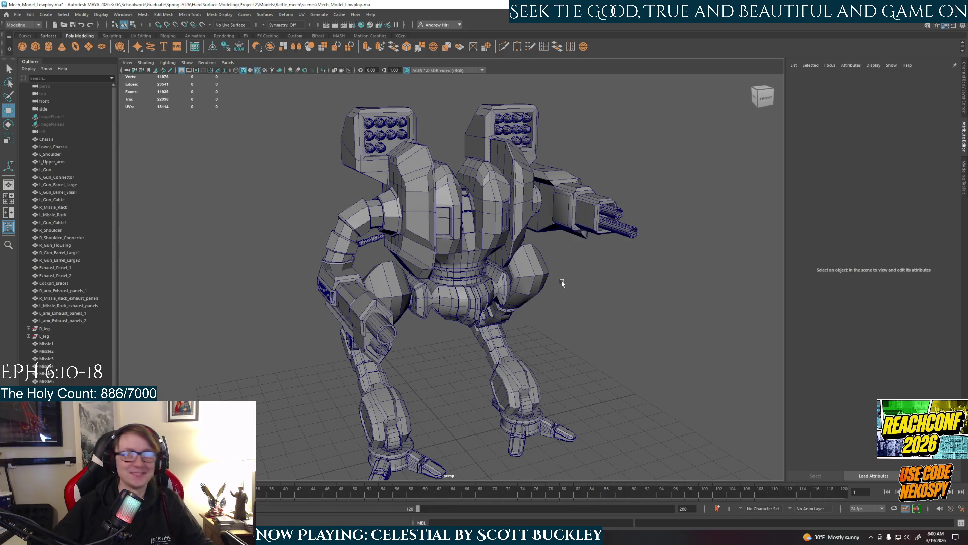
{"action": "left_click_drag", "start_coordinate": [610, 271], "coordinate": [598, 262], "text": "alt"}
{"action": "mouse_move", "coordinate": [612, 345]}
{"action": "left_mouse_down", "text": "alt"}
{"action": "mouse_move", "coordinate": [526, 312]}
{"action": "mouse_move", "coordinate": [541, 330]}
{"action": "mouse_move", "coordinate": [569, 339]}
{"action": "left_mouse_up", "text": "alt"}
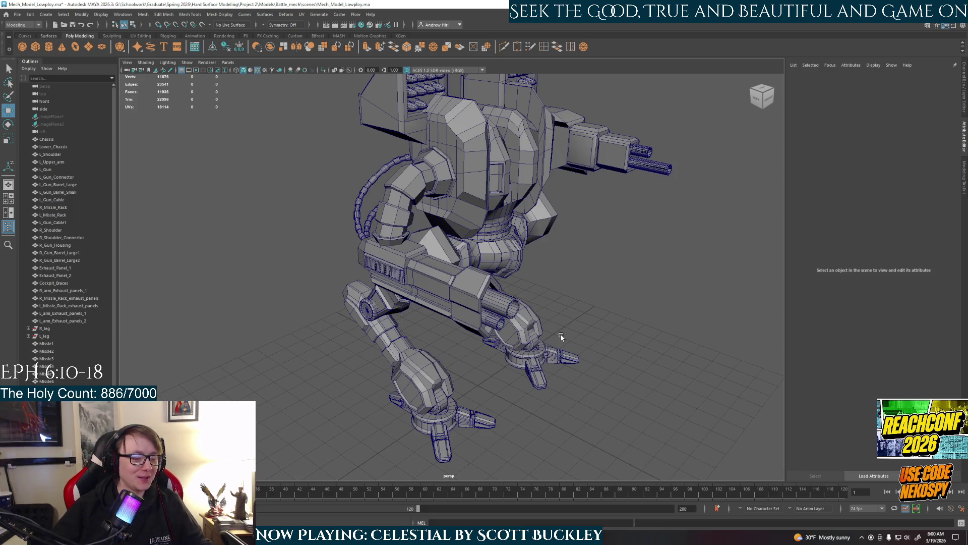
{"action": "left_click_drag", "start_coordinate": [454, 312], "coordinate": [479, 308], "text": "alt"}
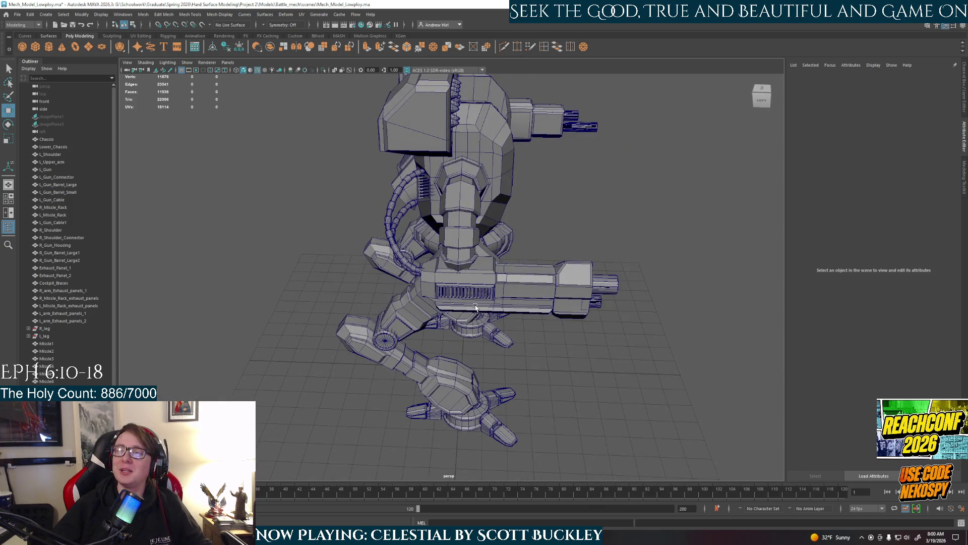
{"action": "left_click_drag", "start_coordinate": [491, 316], "coordinate": [473, 311], "text": "alt"}
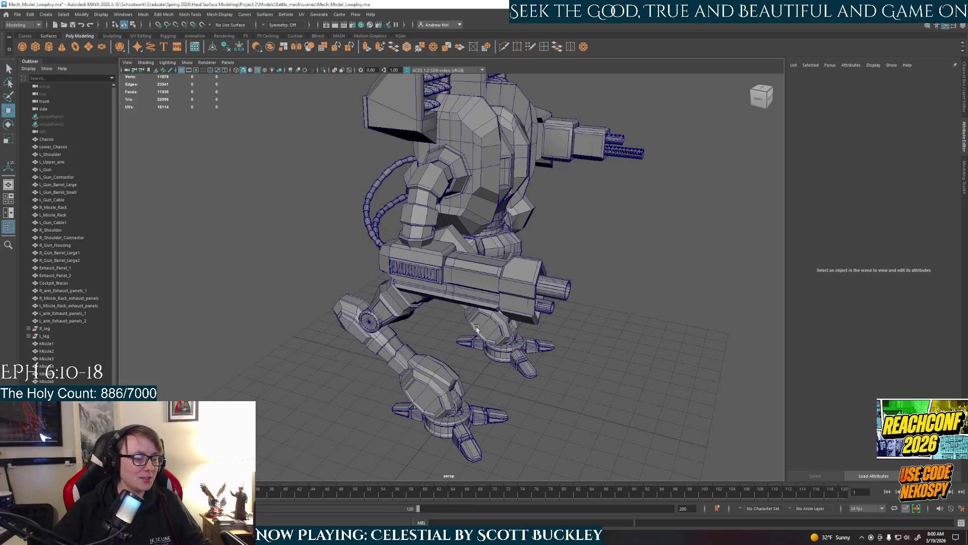
{"action": "mouse_move", "coordinate": [508, 285]}
{"action": "left_mouse_down", "text": "alt"}
{"action": "mouse_move", "coordinate": [445, 280]}
{"action": "mouse_move", "coordinate": [465, 341]}
{"action": "mouse_move", "coordinate": [634, 333]}
{"action": "left_mouse_up", "text": "alt"}
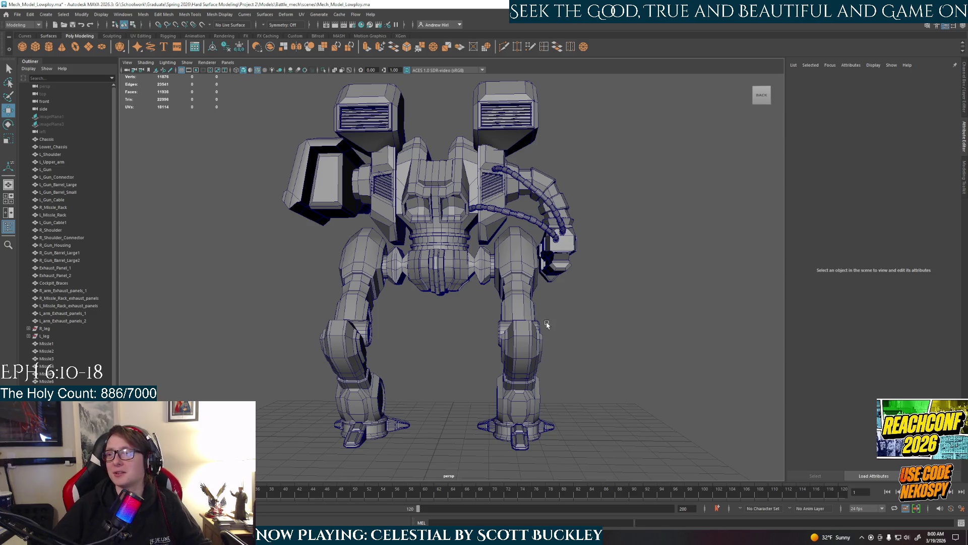
{"action": "mouse_move", "coordinate": [580, 374]}
{"action": "left_mouse_down", "text": "alt"}
{"action": "mouse_move", "coordinate": [438, 371]}
{"action": "mouse_move", "coordinate": [470, 387]}
{"action": "mouse_move", "coordinate": [449, 385]}
{"action": "mouse_move", "coordinate": [464, 341]}
{"action": "mouse_move", "coordinate": [442, 345]}
{"action": "left_mouse_up", "text": "alt"}
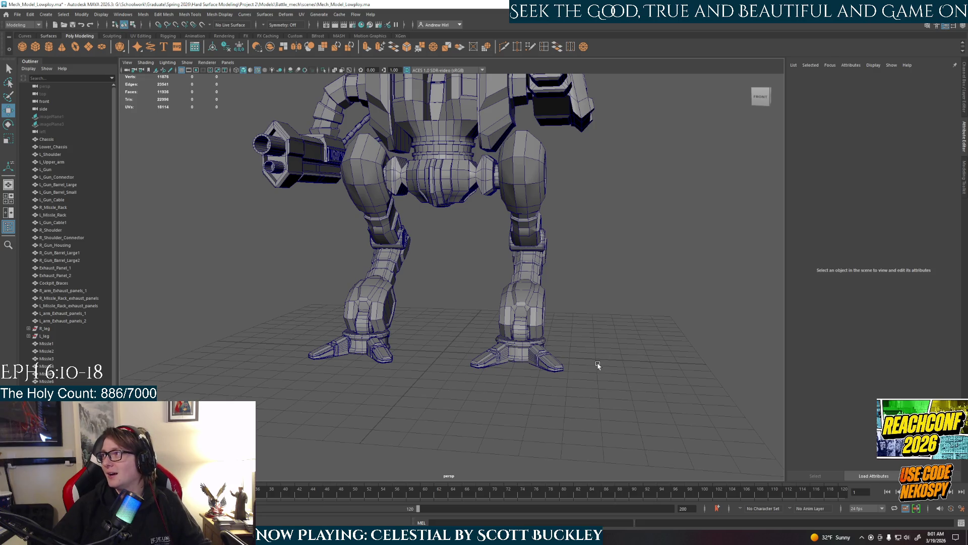
{"action": "left_click_drag", "start_coordinate": [597, 365], "coordinate": [575, 371], "text": "alt"}
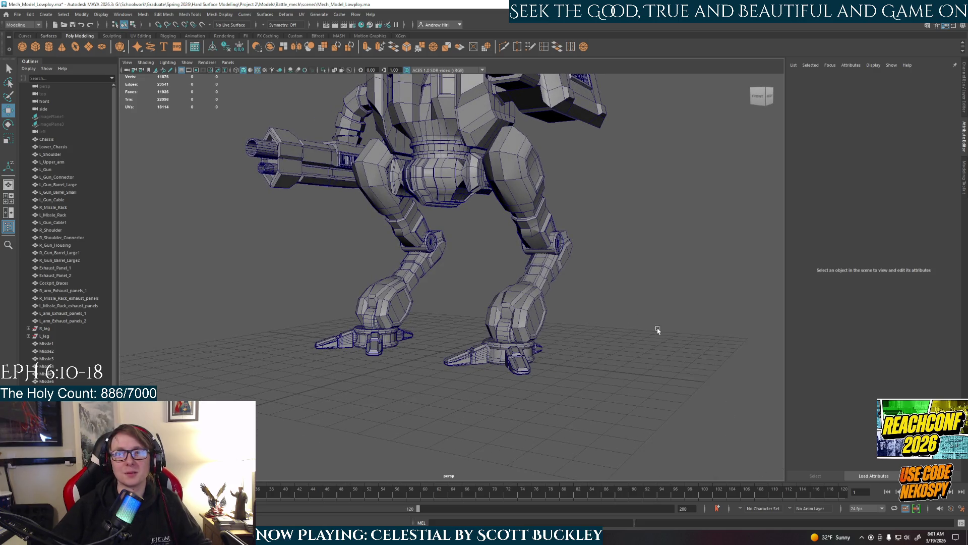
{"action": "left_click_drag", "start_coordinate": [656, 330], "coordinate": [652, 351], "text": "alt"}
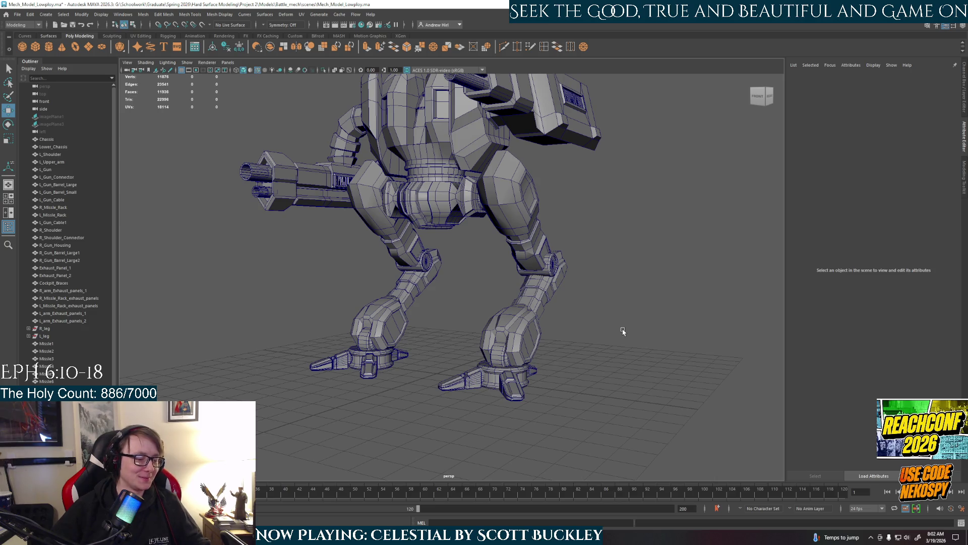
{"action": "mouse_move", "coordinate": [558, 341]}
{"action": "left_mouse_down", "text": "alt"}
{"action": "mouse_move", "coordinate": [590, 352]}
{"action": "mouse_move", "coordinate": [573, 302]}
{"action": "mouse_move", "coordinate": [598, 302]}
{"action": "mouse_move", "coordinate": [598, 331]}
{"action": "mouse_move", "coordinate": [494, 294]}
{"action": "left_mouse_up", "text": "alt"}
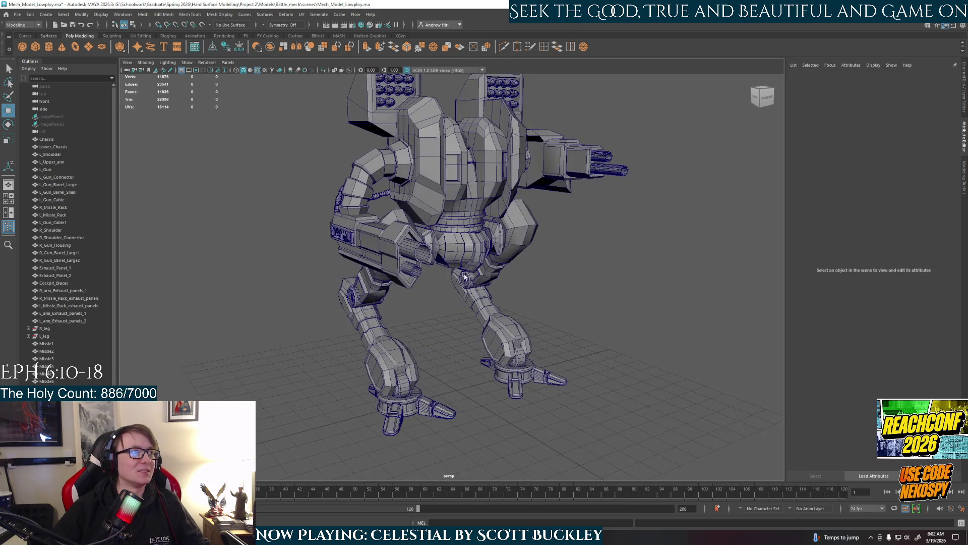
Step: Save the current scene, then start saving it under another name
{"action": "left_click", "coordinate": [16, 15]}
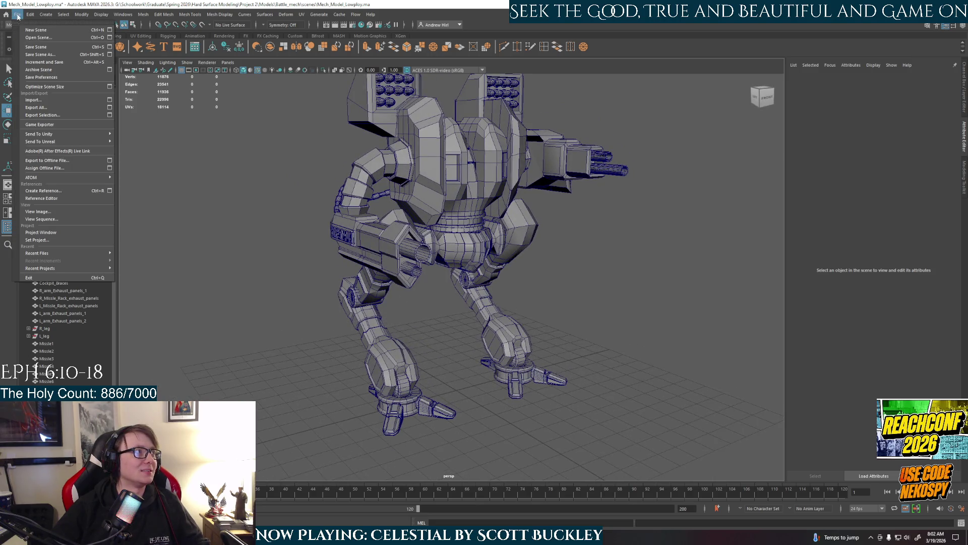
{"action": "left_click", "coordinate": [36, 47]}
{"action": "left_click", "coordinate": [17, 15]}
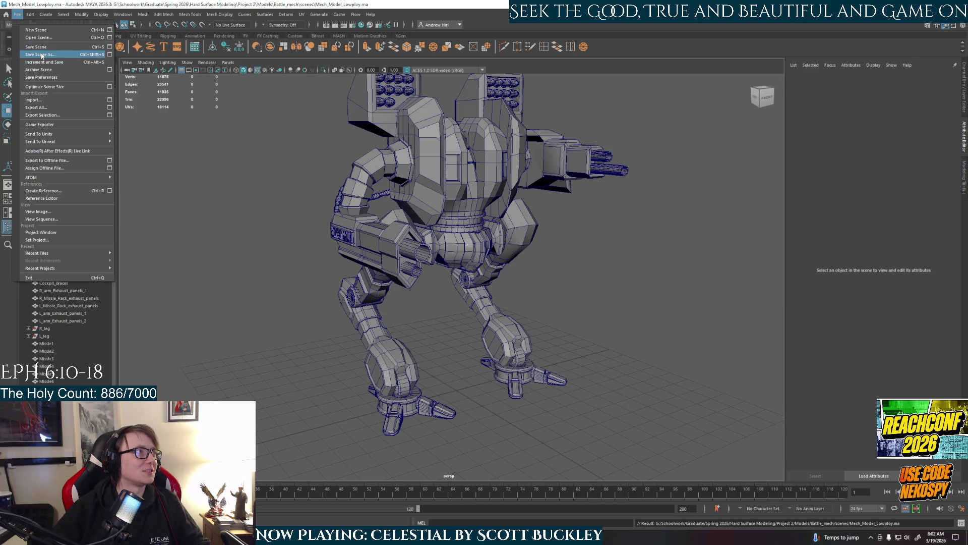
{"action": "left_click", "coordinate": [41, 54]}
Step: Save over Mech_Model_Highploy.ma, confirming the replacement of the existing file
{"action": "left_click", "coordinate": [170, 135]}
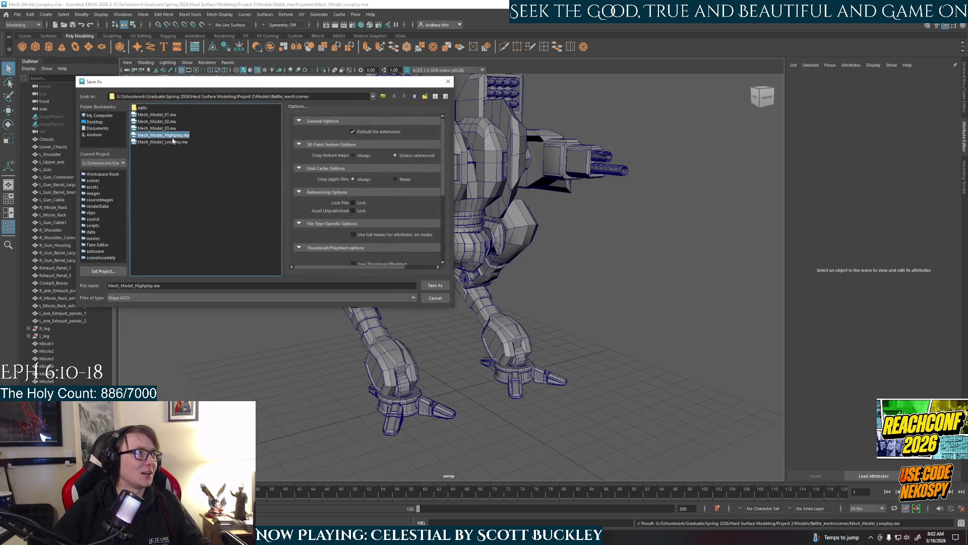
{"action": "left_click", "coordinate": [436, 286]}
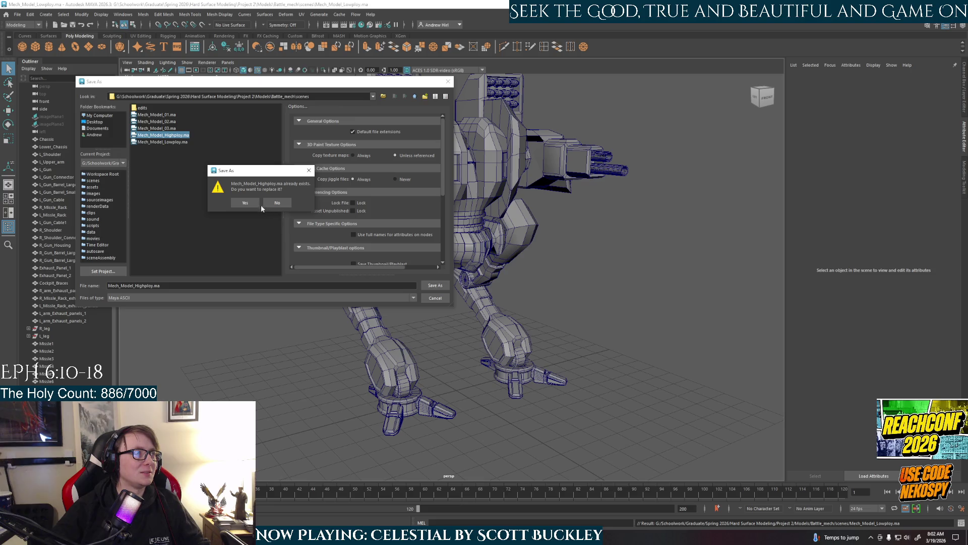
{"action": "left_click", "coordinate": [245, 203]}
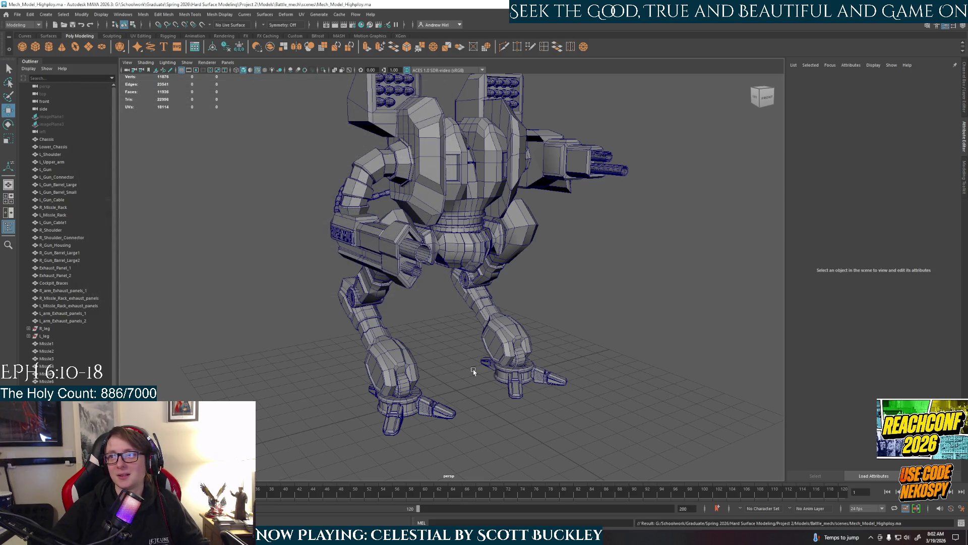
{"action": "mouse_move", "coordinate": [474, 371]}
{"action": "left_mouse_down", "text": "alt"}
{"action": "mouse_move", "coordinate": [401, 340]}
{"action": "mouse_move", "coordinate": [461, 351]}
{"action": "left_mouse_up", "text": "alt"}
{"action": "scroll", "coordinate": [446, 348], "scroll_direction": "up", "scroll_amount": 2}
{"action": "scroll", "coordinate": [439, 347], "scroll_direction": "up", "scroll_amount": 2}
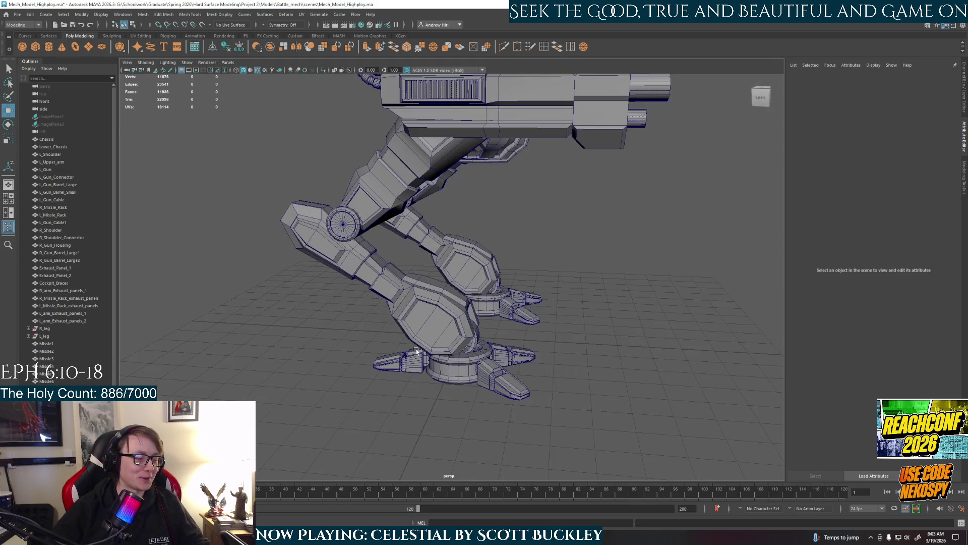
{"action": "scroll", "coordinate": [434, 345], "scroll_direction": "up", "scroll_amount": 2}
Step: Select the left lower leg, orbit to a close front view and bring up the Mesh menu
{"action": "left_click", "coordinate": [392, 275]}
{"action": "left_click_drag", "start_coordinate": [393, 275], "coordinate": [409, 281], "text": "alt"}
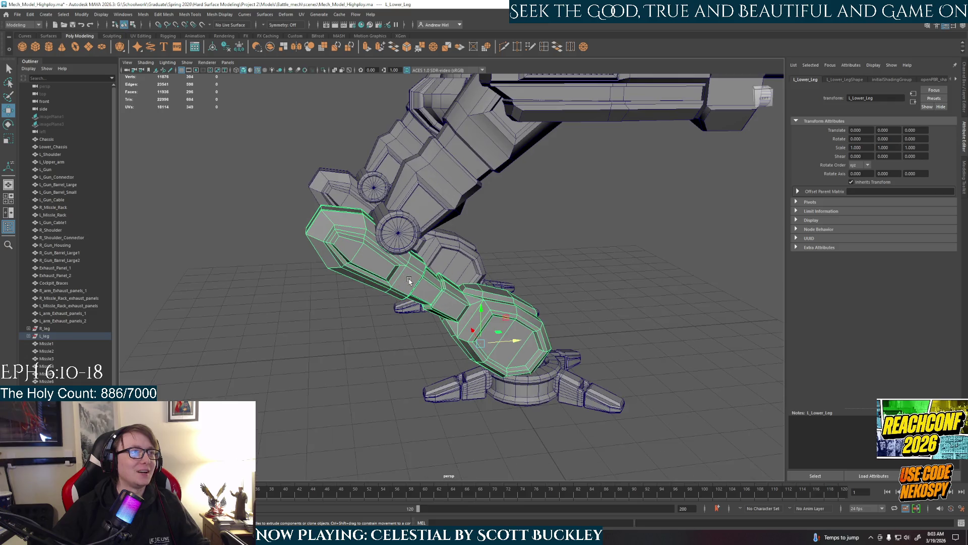
{"action": "mouse_move", "coordinate": [467, 313]}
{"action": "left_mouse_down", "text": "alt"}
{"action": "mouse_move", "coordinate": [447, 303]}
{"action": "mouse_move", "coordinate": [448, 339]}
{"action": "left_mouse_up", "text": "alt"}
{"action": "scroll", "coordinate": [445, 342], "scroll_direction": "up", "scroll_amount": 2}
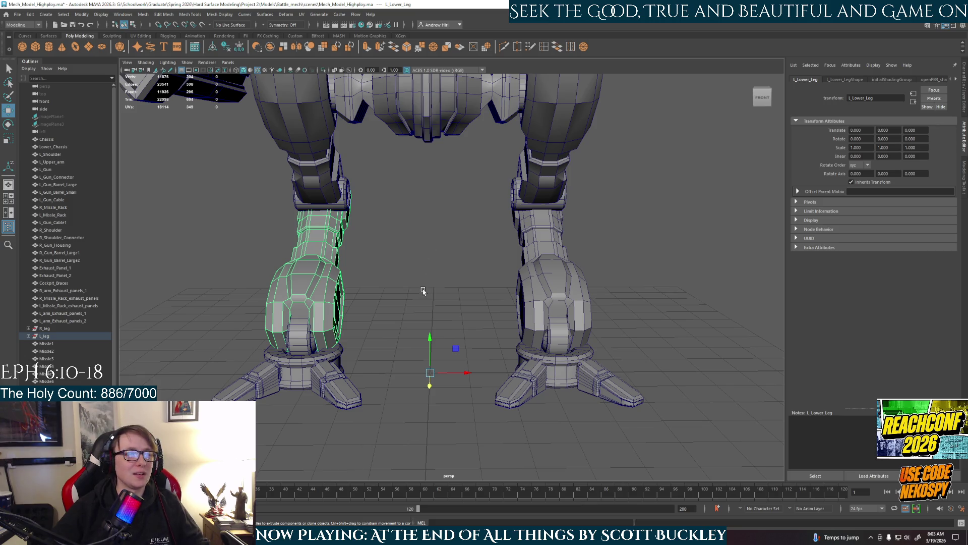
{"action": "left_click", "coordinate": [134, 16]}
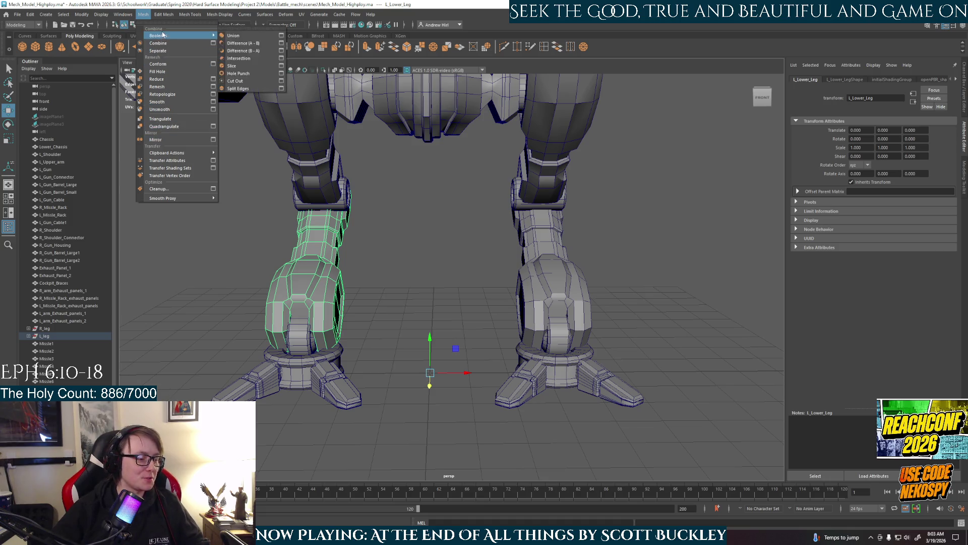
{"action": "mouse_move", "coordinate": [81, 14]}
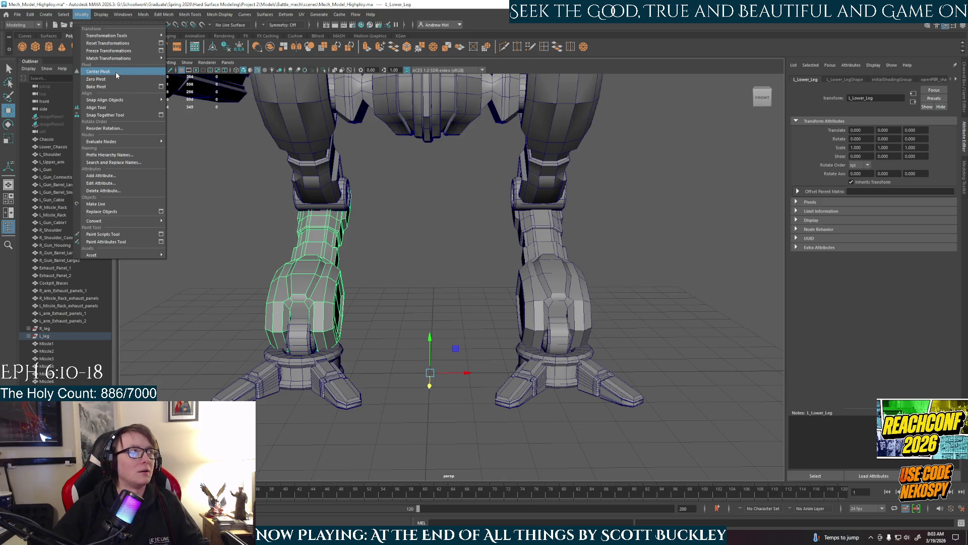
Step: Center L_Lower_Leg's pivot and orbit to compare it with the other leg
{"action": "left_click", "coordinate": [116, 73]}
{"action": "mouse_move", "coordinate": [374, 258]}
{"action": "left_mouse_down", "text": "alt"}
{"action": "mouse_move", "coordinate": [452, 258]}
{"action": "mouse_move", "coordinate": [418, 267]}
{"action": "left_mouse_up", "text": "alt"}
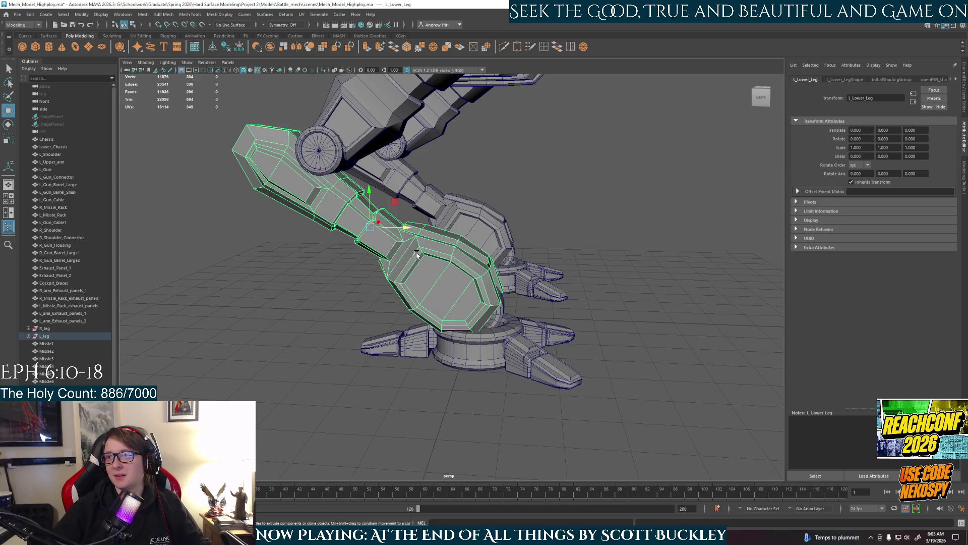
{"action": "mouse_move", "coordinate": [423, 270]}
{"action": "left_mouse_down", "text": "alt"}
{"action": "mouse_move", "coordinate": [401, 272]}
{"action": "mouse_move", "coordinate": [445, 291]}
{"action": "left_mouse_up", "text": "alt"}
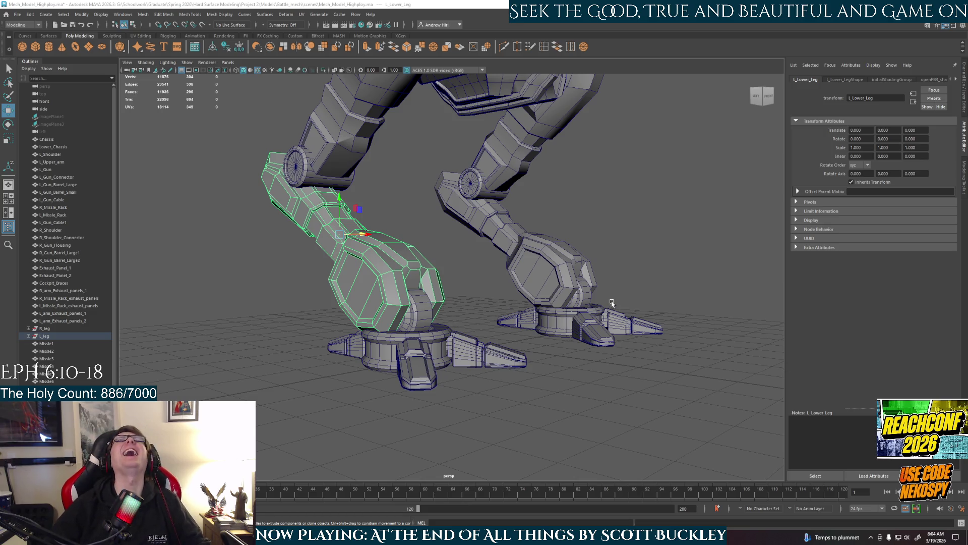
{"action": "mouse_move", "coordinate": [612, 304]}
{"action": "left_mouse_down", "text": "alt"}
{"action": "mouse_move", "coordinate": [617, 364]}
{"action": "mouse_move", "coordinate": [640, 296]}
{"action": "mouse_move", "coordinate": [621, 364]}
{"action": "mouse_move", "coordinate": [499, 388]}
{"action": "mouse_move", "coordinate": [546, 364]}
{"action": "mouse_move", "coordinate": [461, 374]}
{"action": "mouse_move", "coordinate": [530, 352]}
{"action": "mouse_move", "coordinate": [550, 360]}
{"action": "mouse_move", "coordinate": [522, 373]}
{"action": "mouse_move", "coordinate": [529, 253]}
{"action": "left_mouse_up", "text": "alt"}
Step: Clear the leg selection and select the chassis instead
{"action": "left_click", "coordinate": [640, 296]}
{"action": "left_click", "coordinate": [523, 224]}
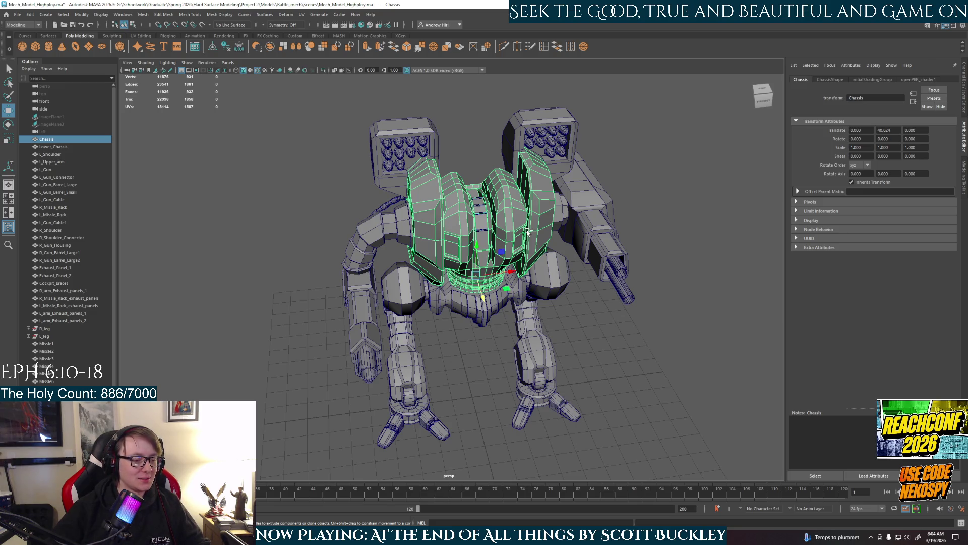
Step: Isolate the chassis with Ctrl+1 and orbit it through frontal and angled views
{"action": "key", "text": "ctrl+1"}
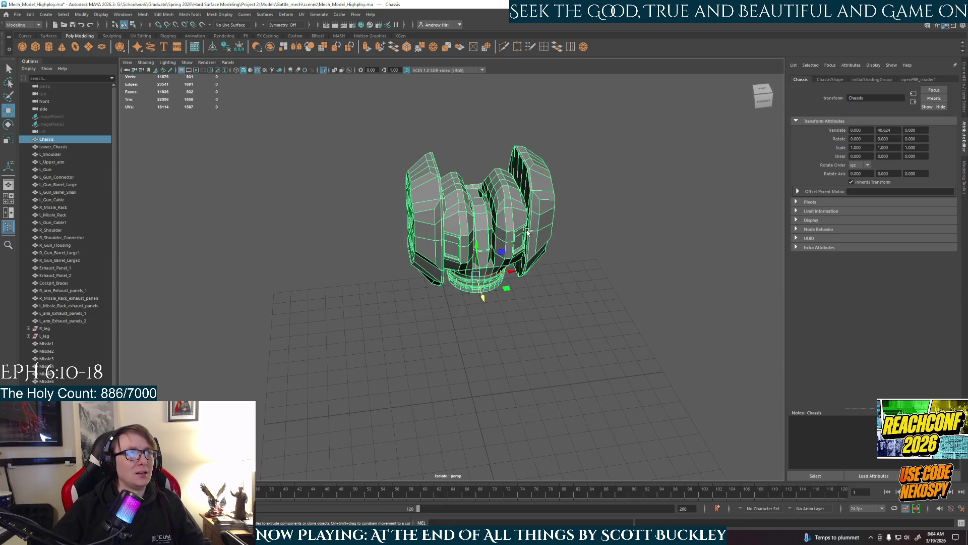
{"action": "left_click_drag", "start_coordinate": [528, 231], "coordinate": [508, 240], "text": "alt"}
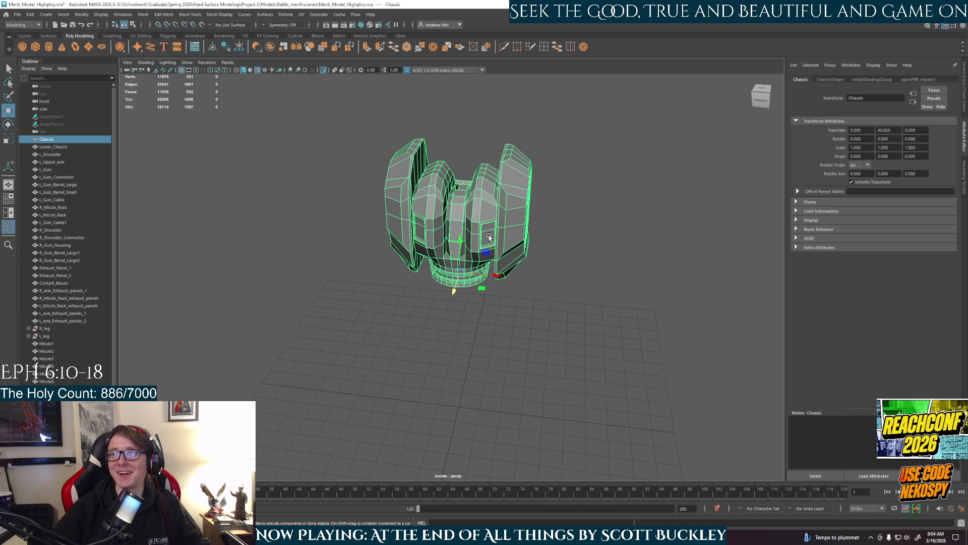
{"action": "scroll", "coordinate": [492, 242], "scroll_direction": "up", "scroll_amount": 2}
{"action": "scroll", "coordinate": [500, 260], "scroll_direction": "up", "scroll_amount": 2}
{"action": "scroll", "coordinate": [507, 280], "scroll_direction": "up", "scroll_amount": 2}
{"action": "mouse_move", "coordinate": [507, 280]}
{"action": "left_mouse_down", "text": "alt"}
{"action": "mouse_move", "coordinate": [526, 248]}
{"action": "mouse_move", "coordinate": [492, 288]}
{"action": "left_mouse_up", "text": "alt"}
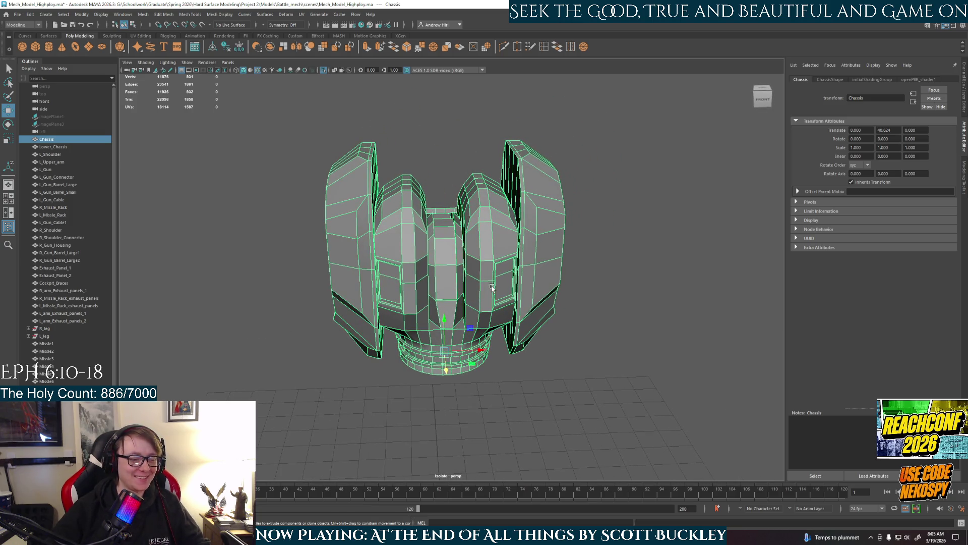
{"action": "left_click_drag", "start_coordinate": [554, 249], "coordinate": [532, 246], "text": "alt"}
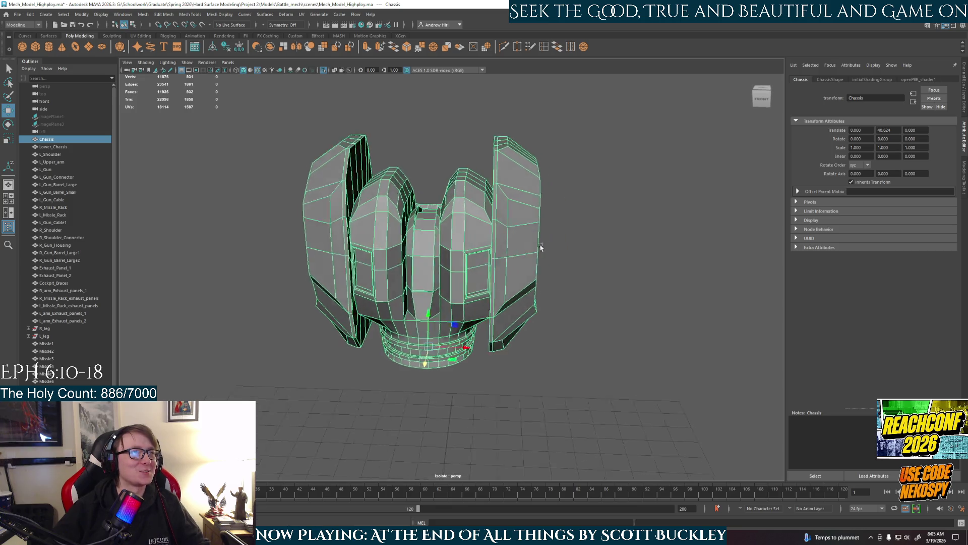
{"action": "key", "text": "4"}
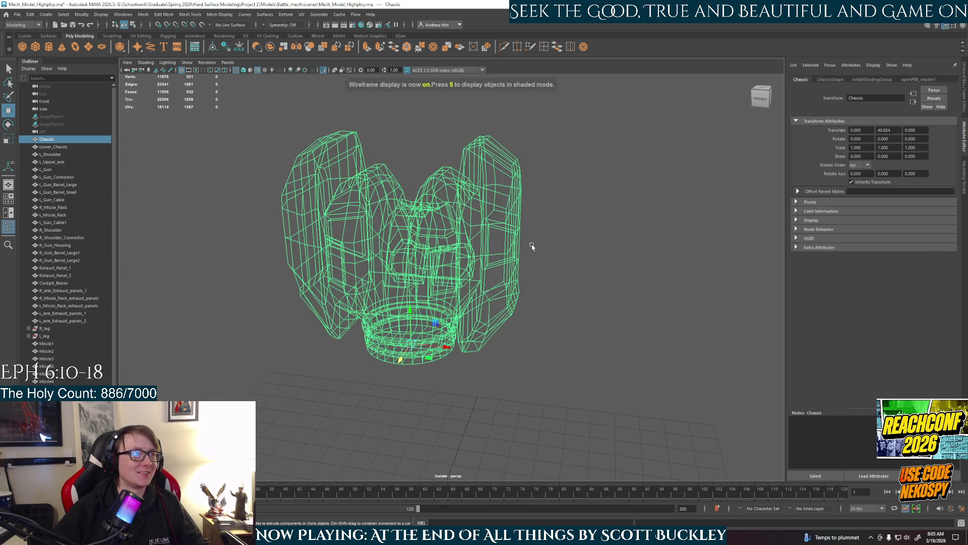
{"action": "key", "text": "3"}
{"action": "key", "text": "5"}
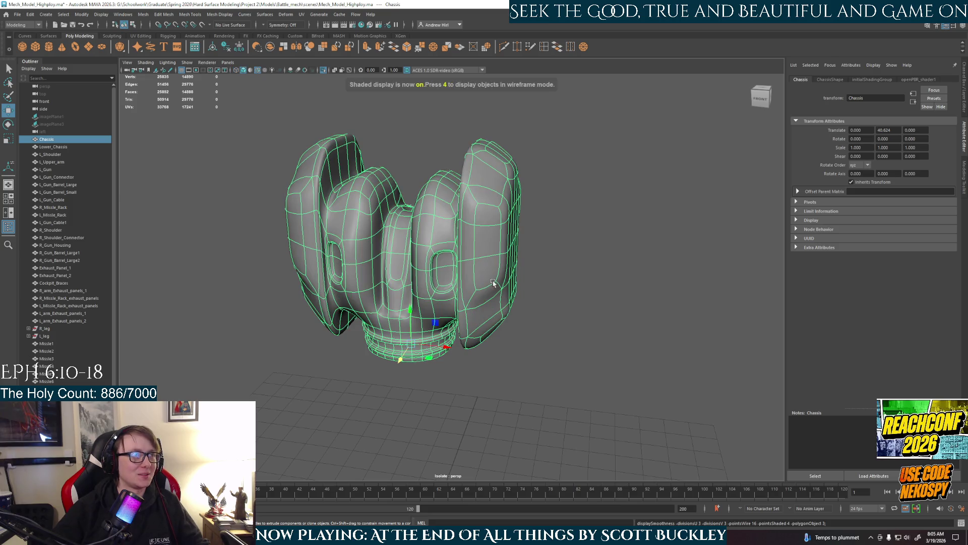
{"action": "left_click", "coordinate": [532, 247]}
{"action": "scroll", "coordinate": [460, 301], "scroll_direction": "up", "scroll_amount": 2}
{"action": "left_click", "coordinate": [459, 301]}
{"action": "key", "text": "1"}
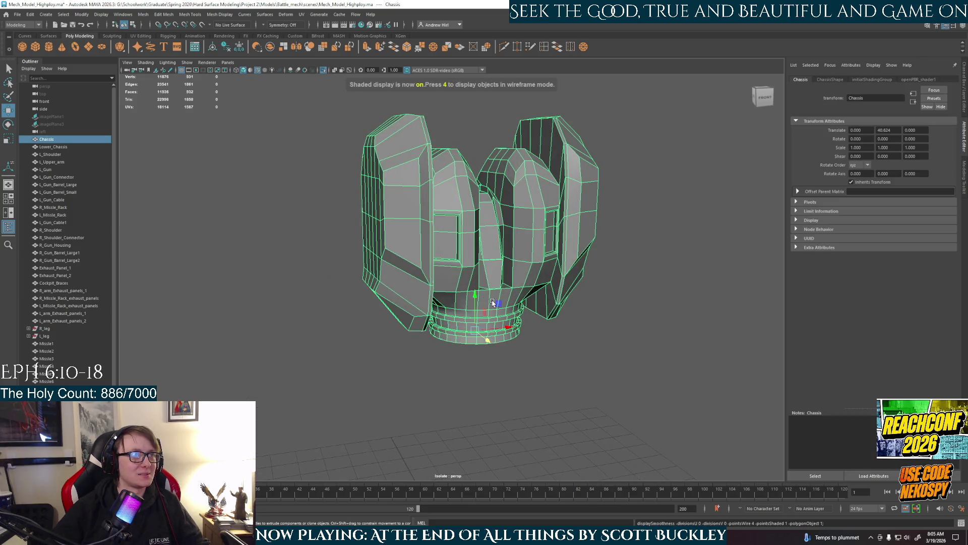
{"action": "scroll", "coordinate": [488, 301], "scroll_direction": "up", "scroll_amount": 3}
{"action": "left_click_drag", "start_coordinate": [488, 301], "coordinate": [483, 317], "text": "alt"}
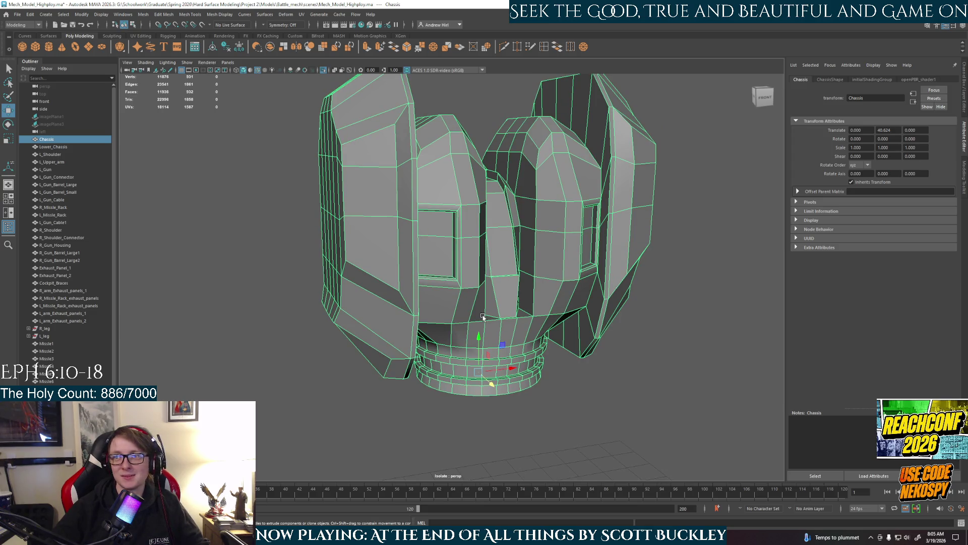
{"action": "scroll", "coordinate": [483, 316], "scroll_direction": "down", "scroll_amount": 2}
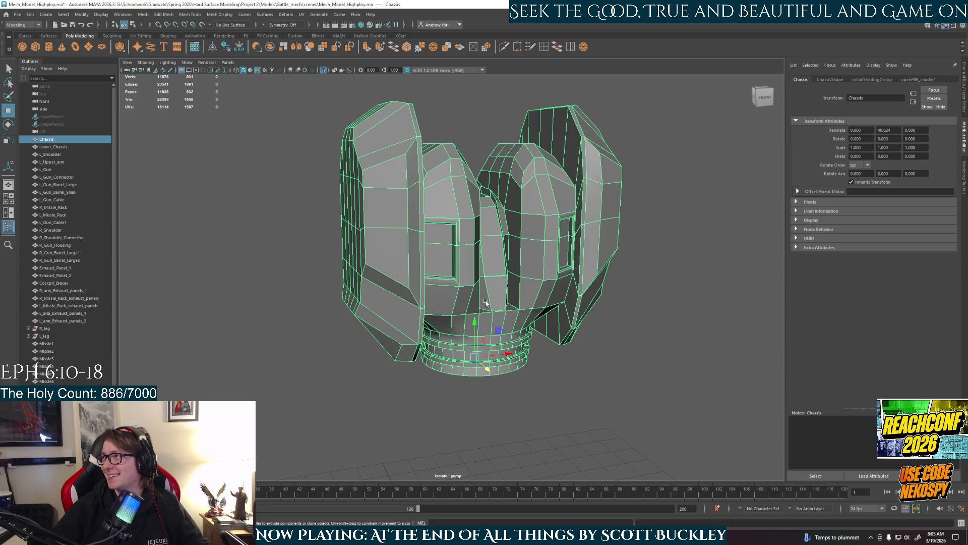
{"action": "left_click_drag", "start_coordinate": [486, 303], "coordinate": [476, 313], "text": "alt"}
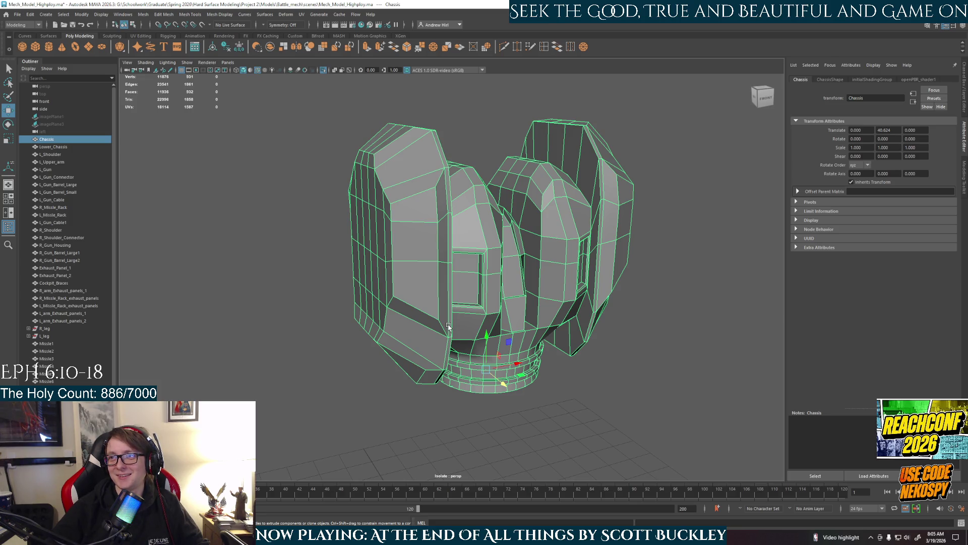
{"action": "left_click_drag", "start_coordinate": [448, 326], "coordinate": [422, 335], "text": "alt"}
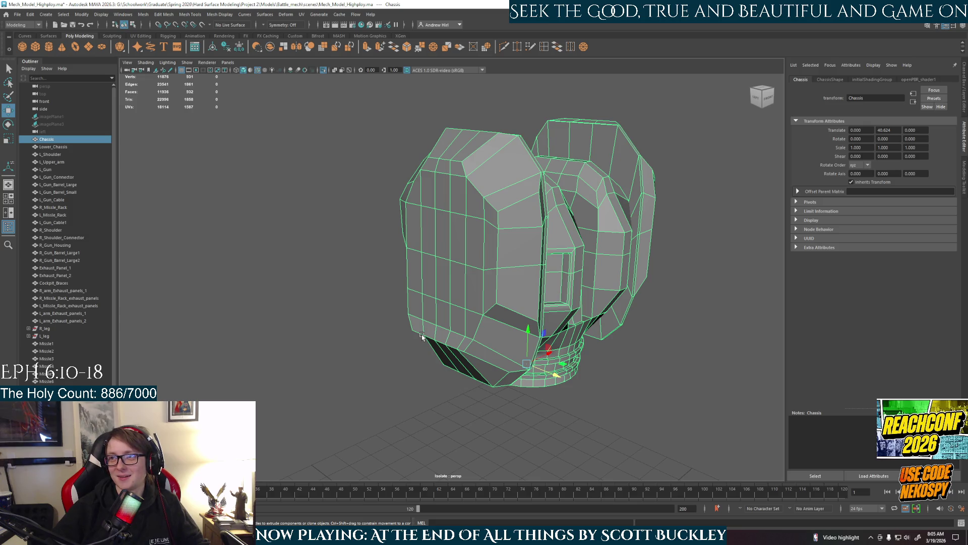
{"action": "mouse_move", "coordinate": [409, 301]}
{"action": "left_mouse_down", "text": "alt"}
{"action": "mouse_move", "coordinate": [448, 292]}
{"action": "mouse_move", "coordinate": [450, 218]}
{"action": "left_mouse_up", "text": "alt"}
{"action": "right_click_drag", "start_coordinate": [451, 217], "coordinate": [459, 189]}
{"action": "left_click", "coordinate": [453, 214]}
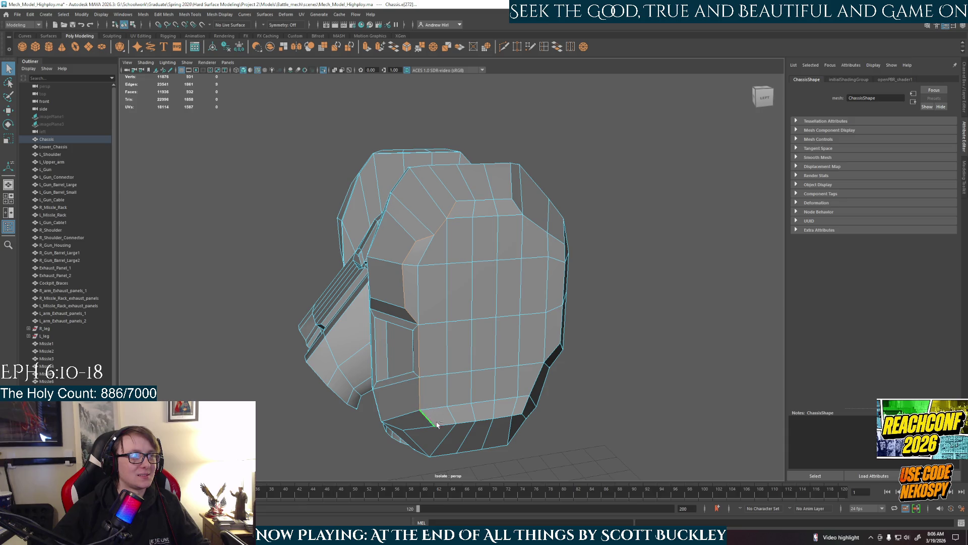
Step: Select the chassis lower edge loop plus side edges, enable soft selection, then clear it
{"action": "double_click", "coordinate": [467, 425]}
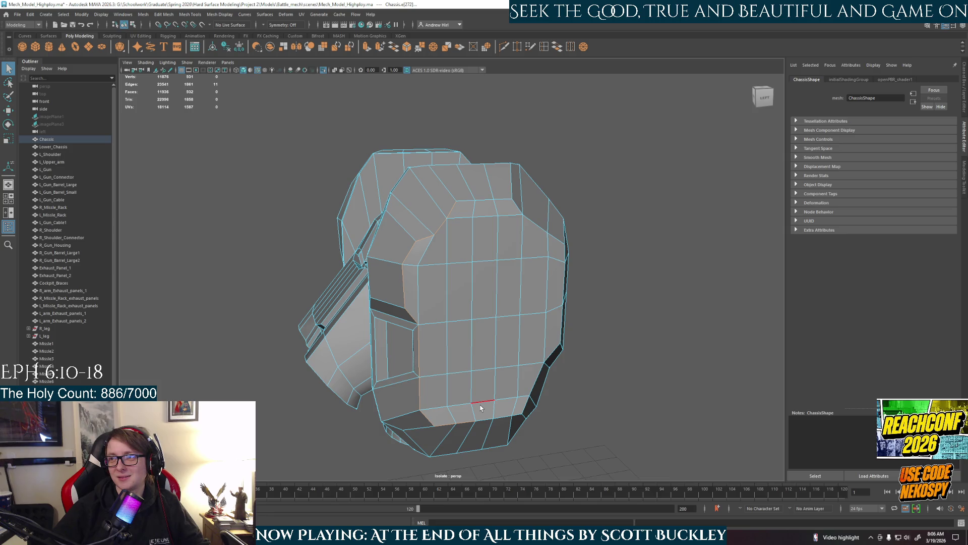
{"action": "left_click_drag", "start_coordinate": [478, 403], "coordinate": [472, 393], "text": "alt"}
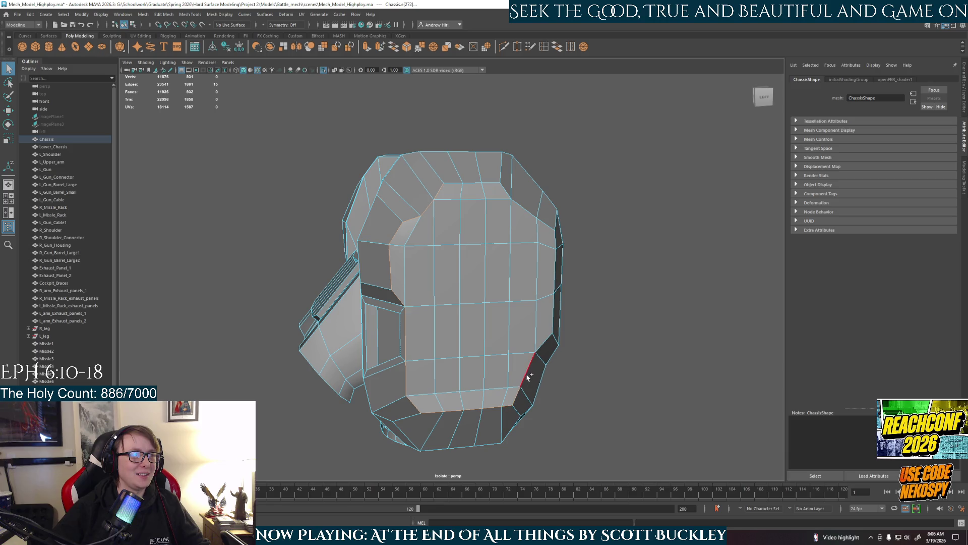
{"action": "mouse_move", "coordinate": [510, 406]}
{"action": "left_mouse_down", "text": "shift"}
{"action": "mouse_move", "coordinate": [547, 328]}
{"action": "mouse_move", "coordinate": [521, 206]}
{"action": "mouse_move", "coordinate": [449, 190]}
{"action": "mouse_move", "coordinate": [484, 264]}
{"action": "left_mouse_up", "text": "shift"}
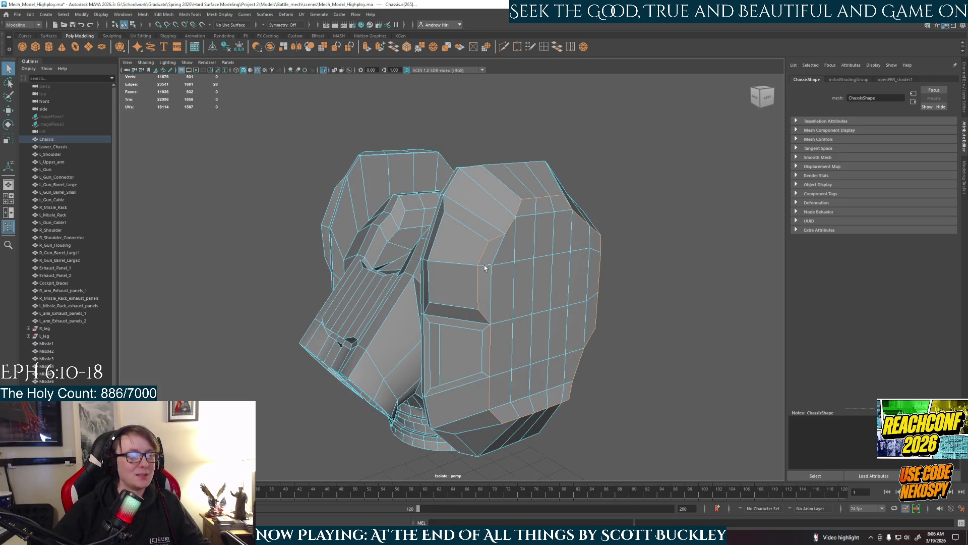
{"action": "key", "text": "b"}
{"action": "left_click", "coordinate": [515, 294]}
Step: Set Symmetry to Object X for the chassis and deselect it
{"action": "left_click_drag", "start_coordinate": [579, 364], "coordinate": [560, 361], "text": "alt"}
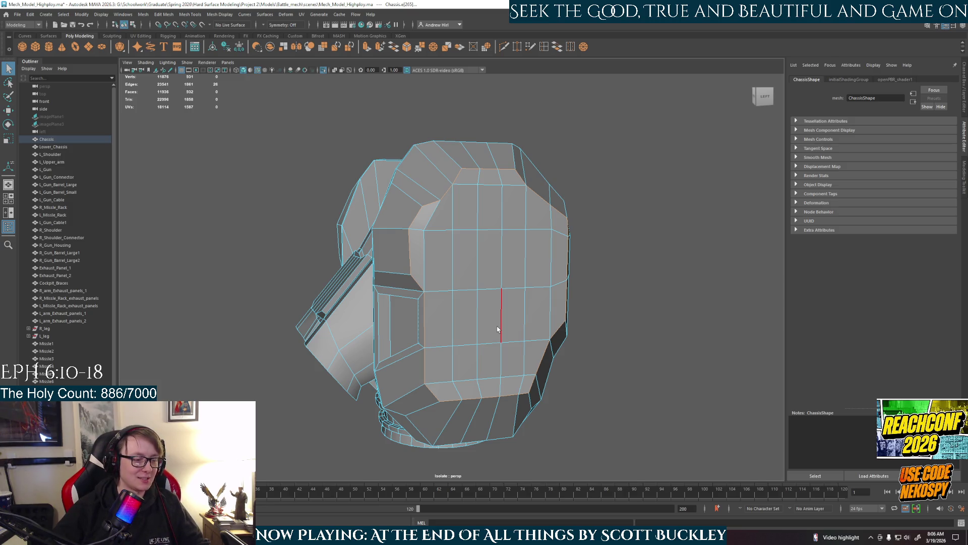
{"action": "left_click_drag", "start_coordinate": [389, 367], "coordinate": [333, 356], "text": "alt"}
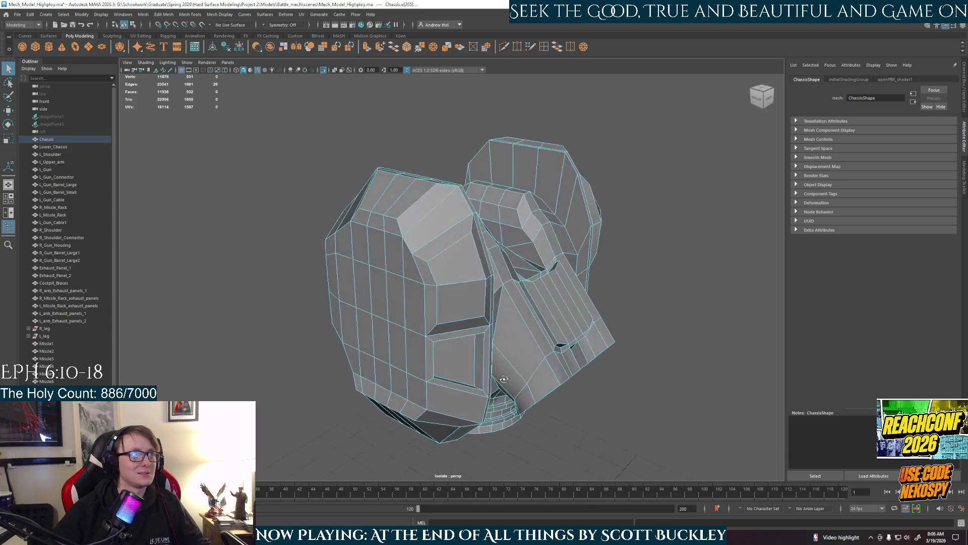
{"action": "left_click", "coordinate": [272, 25]}
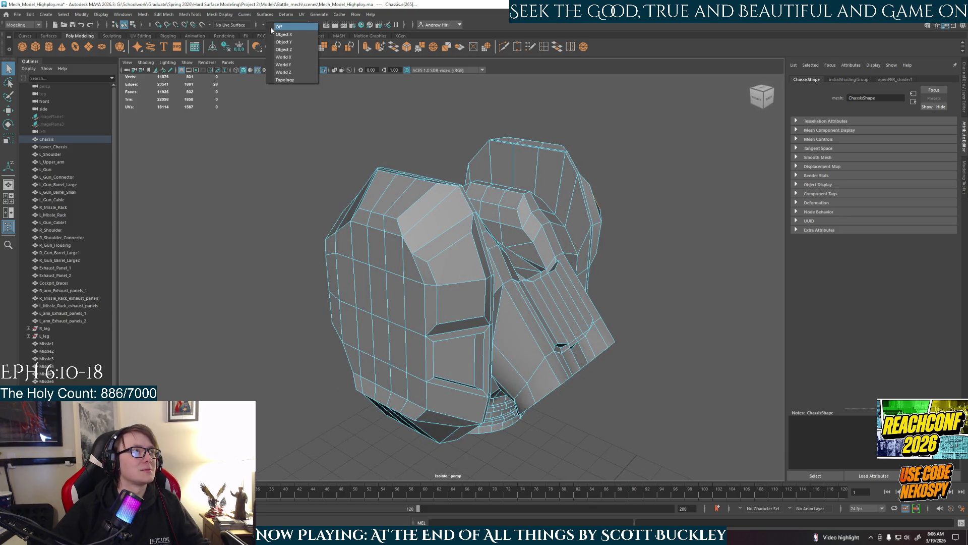
{"action": "mouse_move", "coordinate": [485, 183]}
{"action": "left_mouse_down", "text": "alt"}
{"action": "mouse_move", "coordinate": [433, 182]}
{"action": "mouse_move", "coordinate": [530, 251]}
{"action": "mouse_move", "coordinate": [507, 209]}
{"action": "mouse_move", "coordinate": [403, 225]}
{"action": "left_mouse_up", "text": "alt"}
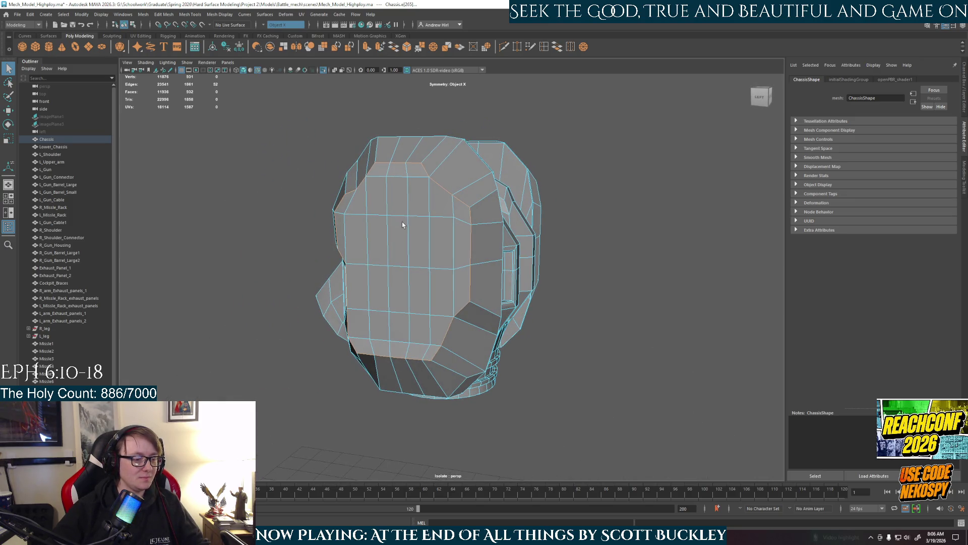
{"action": "left_click", "coordinate": [632, 242]}
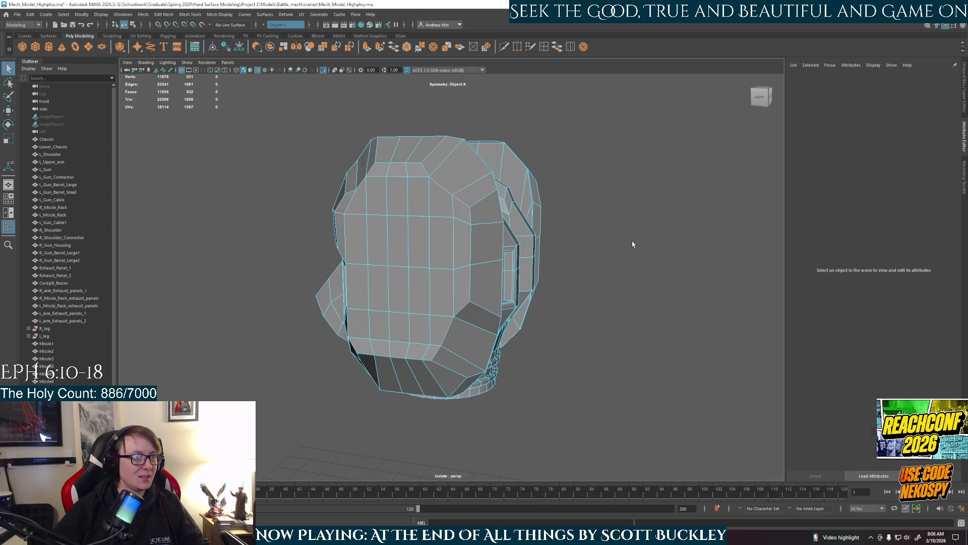
Step: Exit Isolate Select so the whole mech shows, orbiting to frontal and higher views
{"action": "key", "text": "ctrl+1"}
{"action": "left_click_drag", "start_coordinate": [642, 334], "coordinate": [612, 338], "text": "alt"}
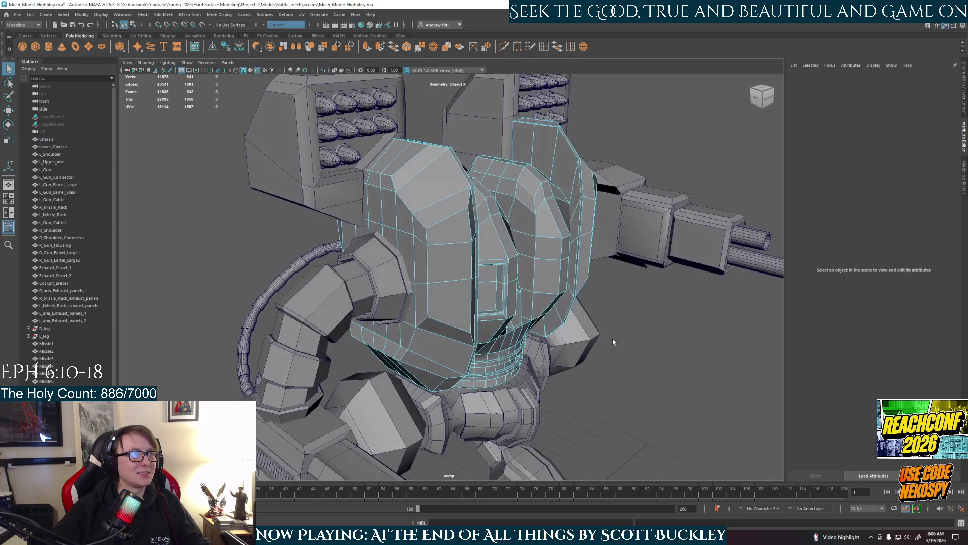
{"action": "scroll", "coordinate": [613, 338], "scroll_direction": "down", "scroll_amount": 3}
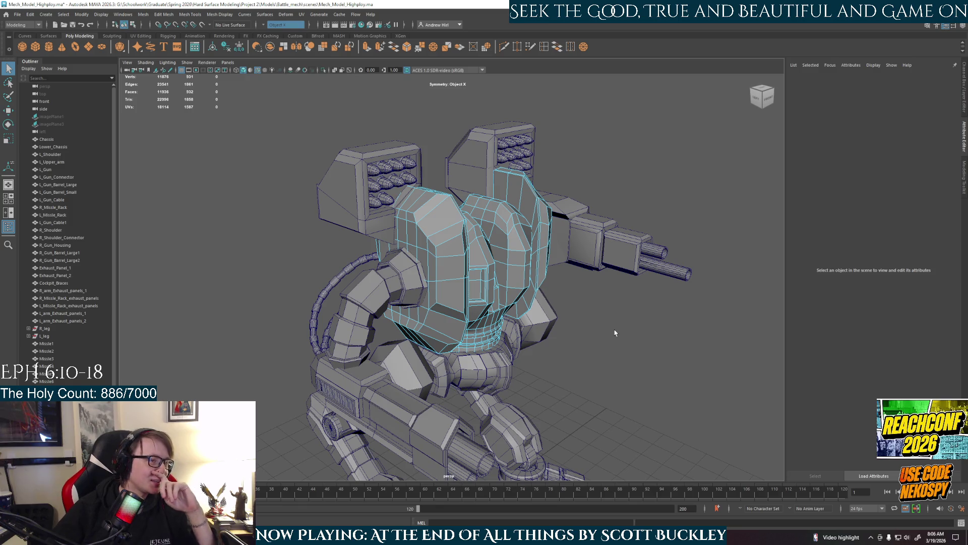
{"action": "scroll", "coordinate": [616, 332], "scroll_direction": "down", "scroll_amount": 2}
{"action": "scroll", "coordinate": [522, 344], "scroll_direction": "up", "scroll_amount": 3}
{"action": "left_click_drag", "start_coordinate": [522, 345], "coordinate": [554, 297], "text": "alt"}
{"action": "scroll", "coordinate": [554, 298], "scroll_direction": "up", "scroll_amount": 3}
{"action": "right_click_drag", "start_coordinate": [555, 297], "coordinate": [666, 302]}
{"action": "left_click", "coordinate": [667, 302]}
{"action": "scroll", "coordinate": [640, 317], "scroll_direction": "down", "scroll_amount": 2}
{"action": "left_click_drag", "start_coordinate": [667, 302], "coordinate": [600, 334], "text": "alt"}
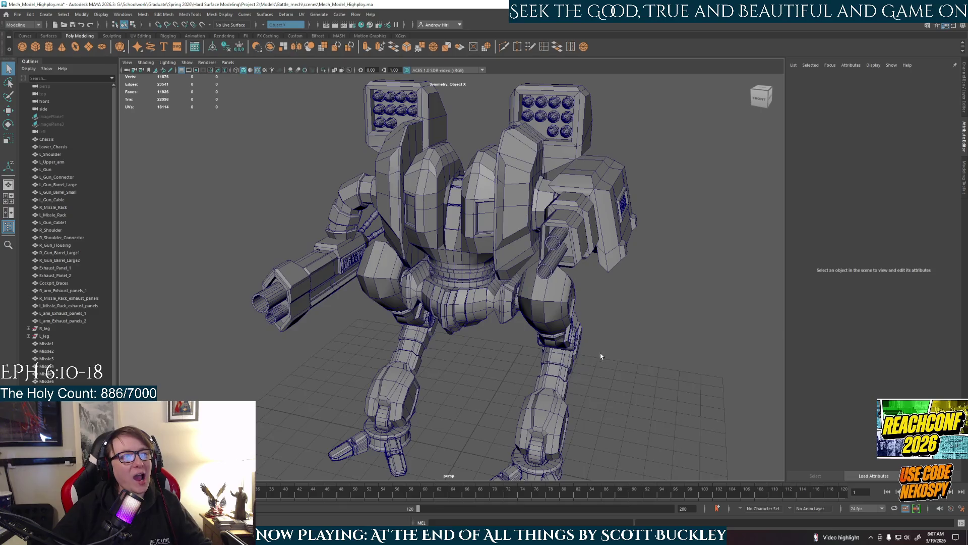
{"action": "left_click_drag", "start_coordinate": [601, 334], "coordinate": [568, 326], "text": "alt"}
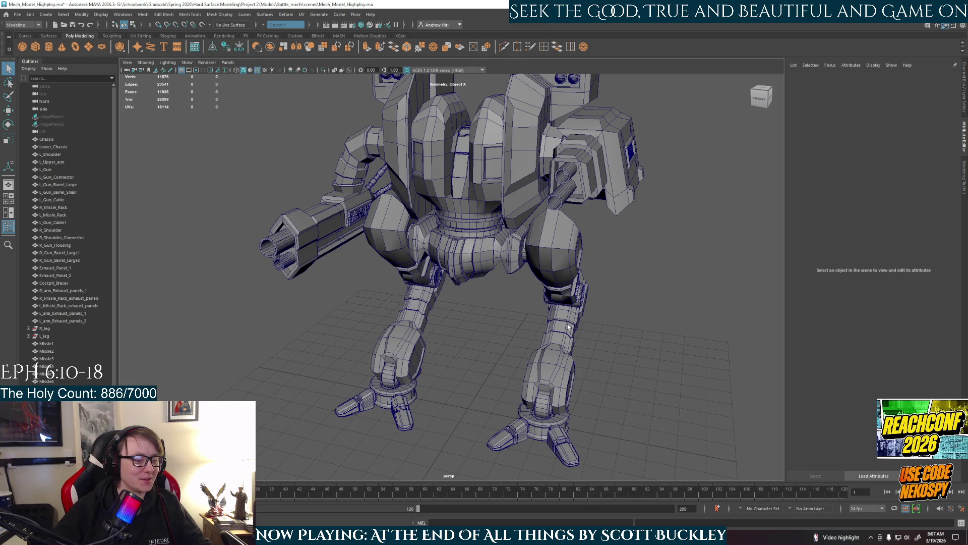
Step: Orbit the mech through side and three-quarter views, then select the chassis
{"action": "mouse_move", "coordinate": [501, 360]}
{"action": "left_mouse_down", "text": "alt"}
{"action": "mouse_move", "coordinate": [522, 356]}
{"action": "mouse_move", "coordinate": [577, 376]}
{"action": "mouse_move", "coordinate": [593, 365]}
{"action": "left_mouse_up", "text": "alt"}
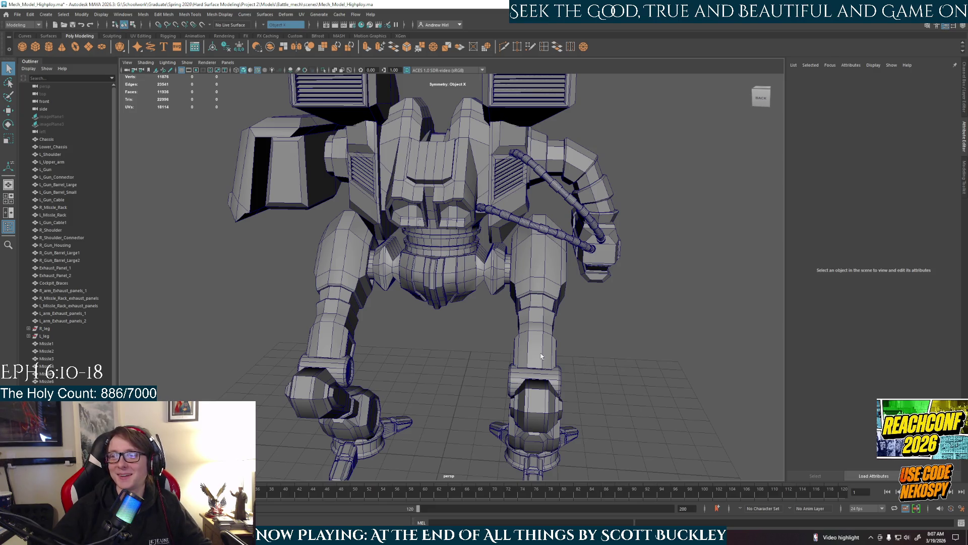
{"action": "left_click_drag", "start_coordinate": [553, 358], "coordinate": [511, 371], "text": "alt"}
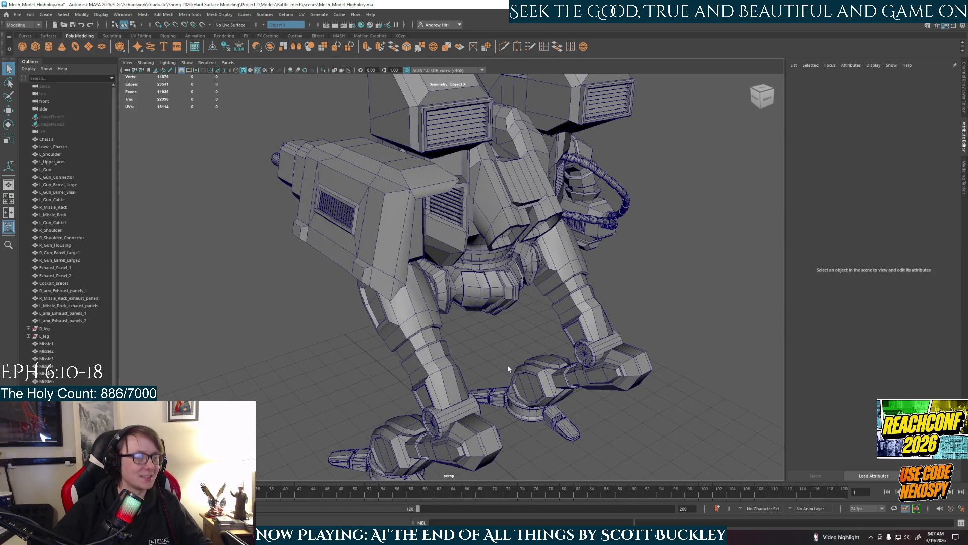
{"action": "scroll", "coordinate": [511, 371], "scroll_direction": "down", "scroll_amount": 5}
{"action": "mouse_move", "coordinate": [511, 370]}
{"action": "left_mouse_down", "text": "alt"}
{"action": "mouse_move", "coordinate": [515, 361]}
{"action": "mouse_move", "coordinate": [556, 355]}
{"action": "left_mouse_up", "text": "alt"}
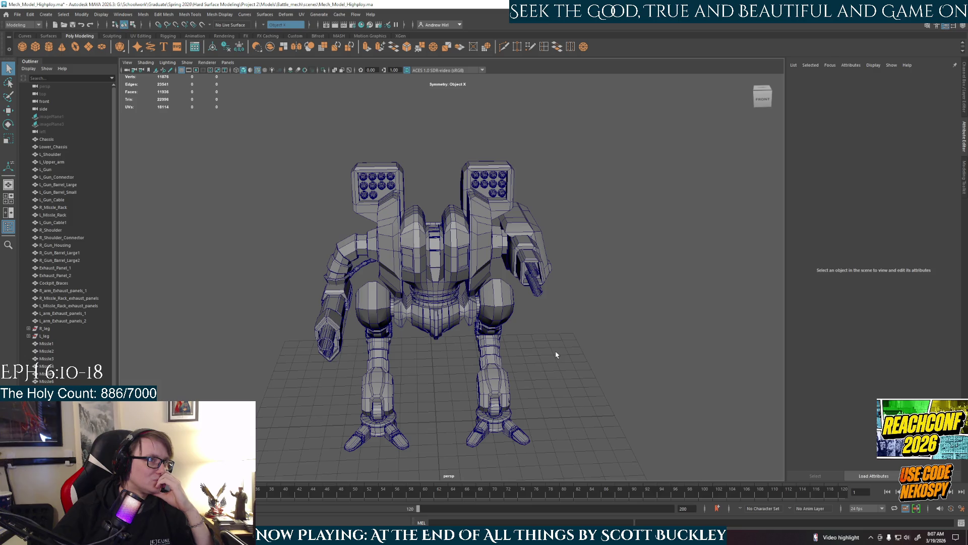
{"action": "scroll", "coordinate": [556, 355], "scroll_direction": "up", "scroll_amount": 3}
{"action": "scroll", "coordinate": [556, 355], "scroll_direction": "up", "scroll_amount": 3}
{"action": "left_click_drag", "start_coordinate": [464, 356], "coordinate": [445, 343], "text": "alt"}
{"action": "left_click", "coordinate": [425, 247]}
{"action": "left_click_drag", "start_coordinate": [424, 247], "coordinate": [474, 262], "text": "alt"}
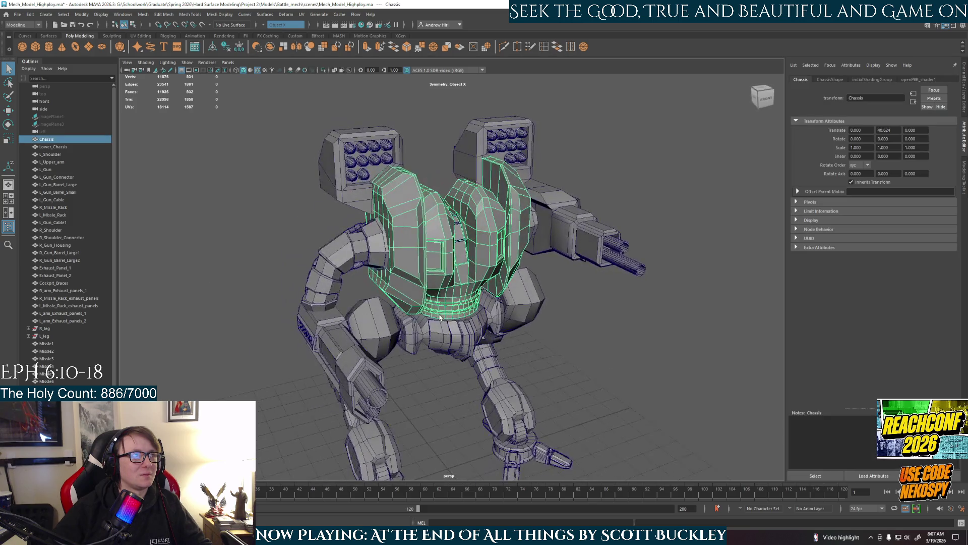
{"action": "left_click", "coordinate": [288, 136]}
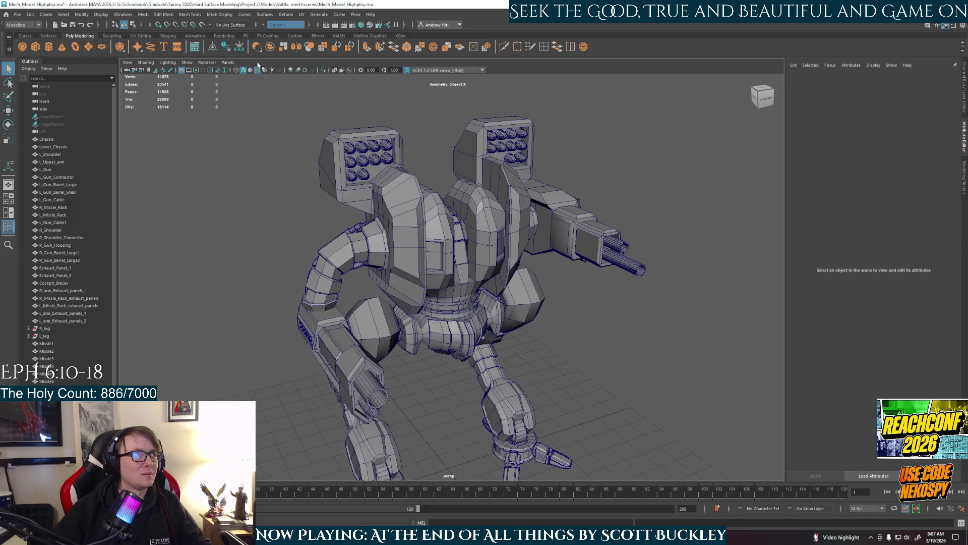
{"action": "left_click", "coordinate": [259, 71]}
{"action": "mouse_move", "coordinate": [665, 362]}
{"action": "left_mouse_down", "text": "alt"}
{"action": "mouse_move", "coordinate": [631, 348]}
{"action": "mouse_move", "coordinate": [543, 360]}
{"action": "mouse_move", "coordinate": [491, 349]}
{"action": "left_mouse_up", "text": "alt"}
{"action": "scroll", "coordinate": [475, 341], "scroll_direction": "up", "scroll_amount": 2}
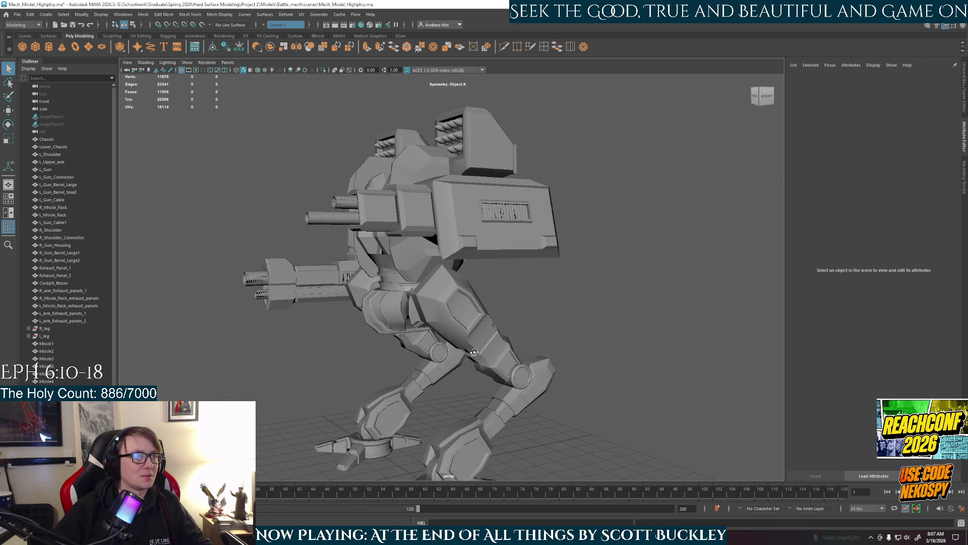
{"action": "scroll", "coordinate": [474, 341], "scroll_direction": "up", "scroll_amount": 3}
{"action": "mouse_move", "coordinate": [452, 319]}
{"action": "left_mouse_down", "text": "alt"}
{"action": "mouse_move", "coordinate": [530, 319]}
{"action": "mouse_move", "coordinate": [472, 318]}
{"action": "left_mouse_up", "text": "alt"}
{"action": "mouse_move", "coordinate": [463, 328]}
{"action": "left_mouse_down", "text": "alt"}
{"action": "mouse_move", "coordinate": [317, 338]}
{"action": "mouse_move", "coordinate": [259, 328]}
{"action": "mouse_move", "coordinate": [231, 343]}
{"action": "left_mouse_up", "text": "alt"}
{"action": "left_click", "coordinate": [469, 276]}
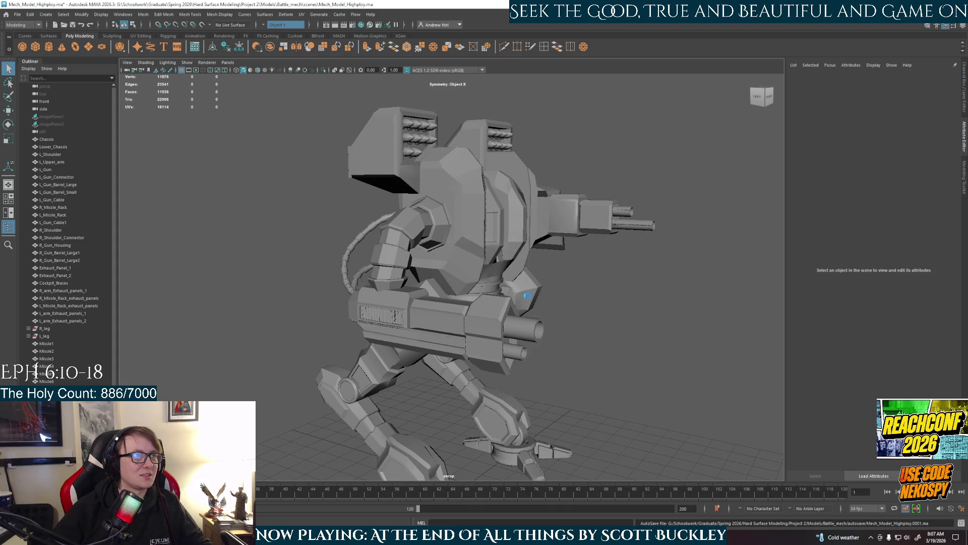
{"action": "left_click_drag", "start_coordinate": [468, 278], "coordinate": [493, 298], "text": "alt"}
{"action": "left_click", "coordinate": [399, 266]}
{"action": "mouse_move", "coordinate": [427, 277]}
{"action": "left_mouse_down", "text": "alt"}
{"action": "mouse_move", "coordinate": [389, 274]}
{"action": "mouse_move", "coordinate": [427, 304]}
{"action": "left_mouse_up", "text": "alt"}
{"action": "scroll", "coordinate": [384, 273], "scroll_direction": "up", "scroll_amount": 5}
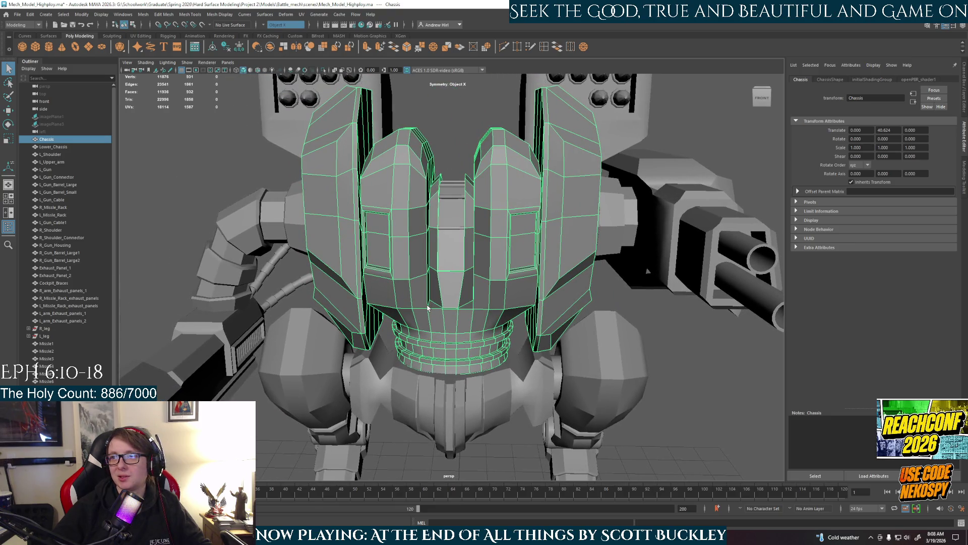
{"action": "scroll", "coordinate": [428, 309], "scroll_direction": "down", "scroll_amount": 5}
{"action": "left_click_drag", "start_coordinate": [429, 309], "coordinate": [463, 325], "text": "alt"}
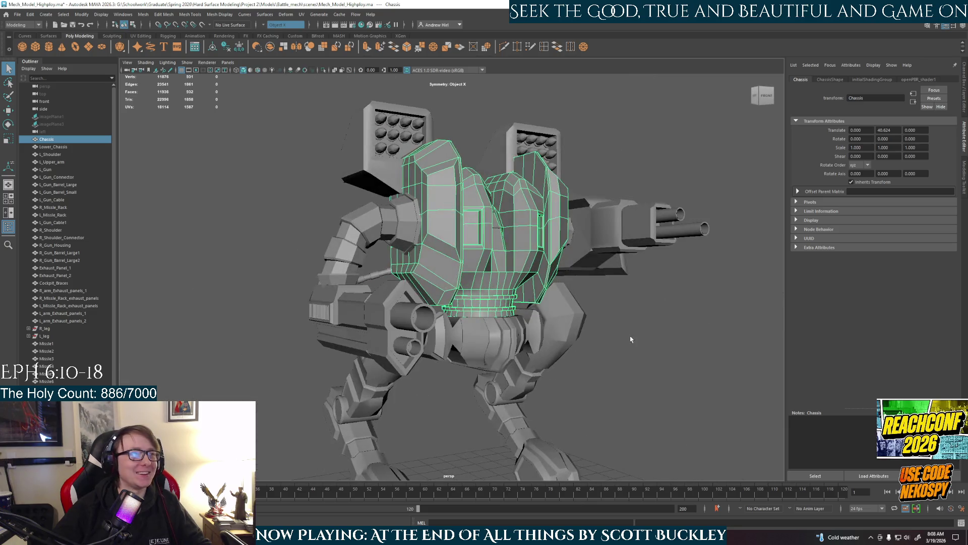
{"action": "left_click", "coordinate": [569, 290]}
{"action": "left_click_drag", "start_coordinate": [569, 290], "coordinate": [450, 281], "text": "alt"}
{"action": "scroll", "coordinate": [561, 289], "scroll_direction": "up", "scroll_amount": 2}
{"action": "scroll", "coordinate": [556, 289], "scroll_direction": "down", "scroll_amount": 3}
{"action": "scroll", "coordinate": [550, 288], "scroll_direction": "down", "scroll_amount": 2}
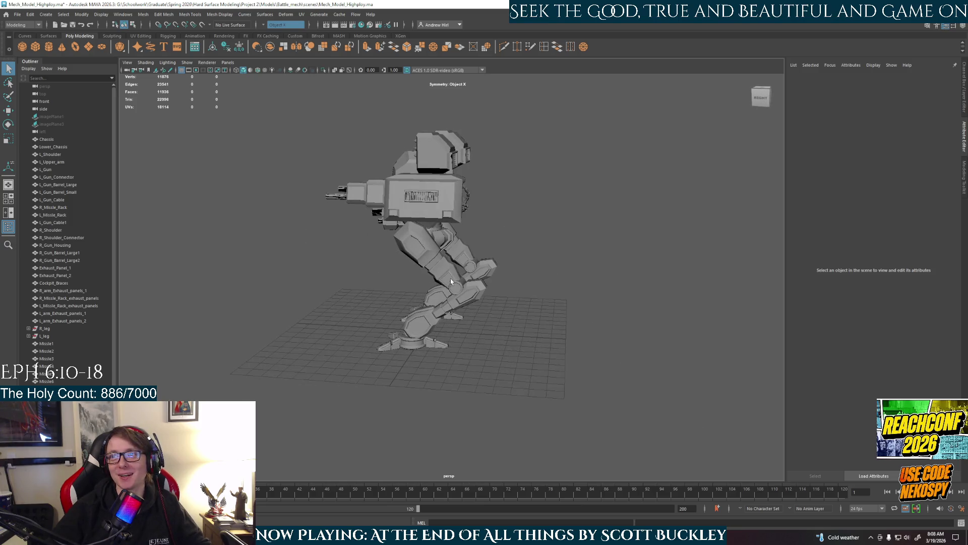
{"action": "middle_click_drag", "start_coordinate": [466, 283], "coordinate": [491, 305], "text": "alt"}
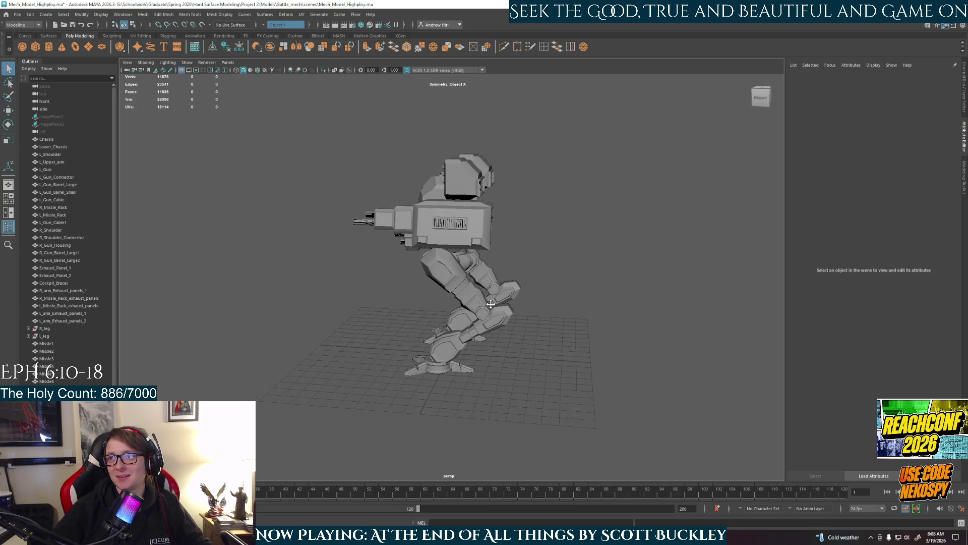
{"action": "left_click_drag", "start_coordinate": [491, 305], "coordinate": [612, 292], "text": "alt"}
{"action": "scroll", "coordinate": [569, 300], "scroll_direction": "up", "scroll_amount": 3}
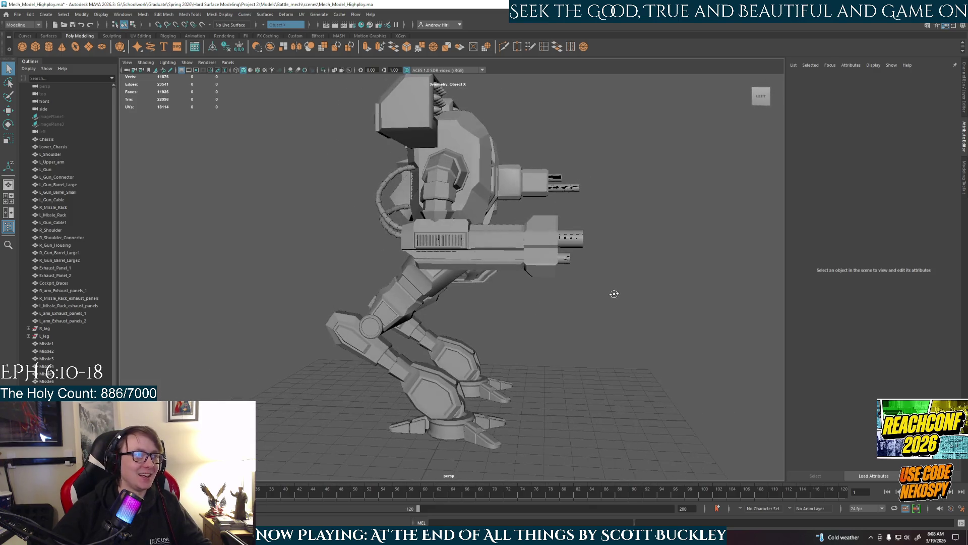
{"action": "mouse_move", "coordinate": [566, 324]}
{"action": "left_mouse_down", "text": "alt"}
{"action": "mouse_move", "coordinate": [476, 319]}
{"action": "mouse_move", "coordinate": [485, 325]}
{"action": "mouse_move", "coordinate": [465, 255]}
{"action": "mouse_move", "coordinate": [464, 299]}
{"action": "left_mouse_up", "text": "alt"}
{"action": "scroll", "coordinate": [484, 325], "scroll_direction": "up", "scroll_amount": 3}
{"action": "left_click", "coordinate": [465, 255]}
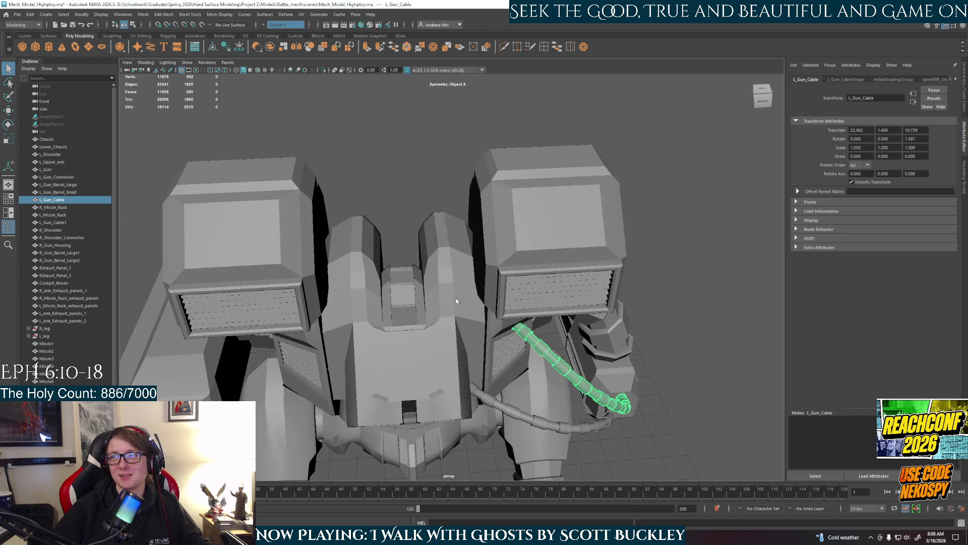
{"action": "mouse_move", "coordinate": [486, 334]}
{"action": "left_mouse_down", "text": "alt"}
{"action": "mouse_move", "coordinate": [423, 303]}
{"action": "mouse_move", "coordinate": [425, 272]}
{"action": "mouse_move", "coordinate": [514, 185]}
{"action": "mouse_move", "coordinate": [378, 244]}
{"action": "mouse_move", "coordinate": [452, 330]}
{"action": "left_mouse_up", "text": "alt"}
{"action": "left_click", "coordinate": [423, 303]}
{"action": "scroll", "coordinate": [424, 264], "scroll_direction": "up", "scroll_amount": 5}
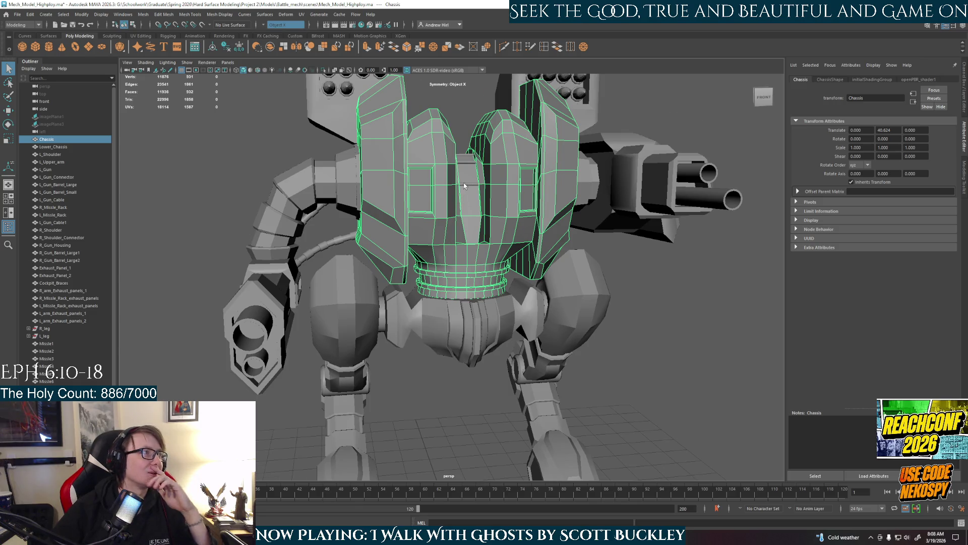
{"action": "scroll", "coordinate": [512, 211], "scroll_direction": "up", "scroll_amount": 3}
{"action": "left_click", "coordinate": [512, 211], "text": "ctrl"}
{"action": "scroll", "coordinate": [492, 152], "scroll_direction": "up", "scroll_amount": 2}
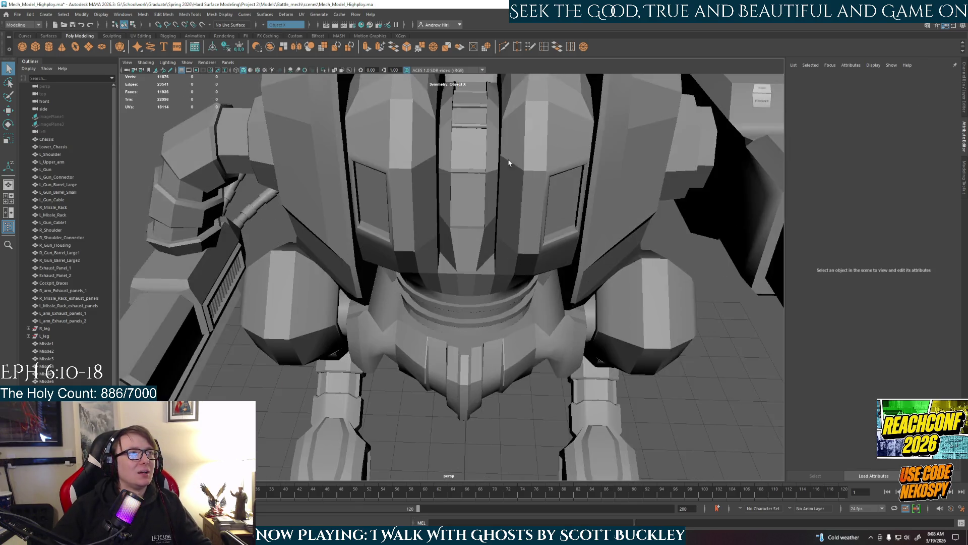
{"action": "scroll", "coordinate": [470, 103], "scroll_direction": "up", "scroll_amount": 2}
{"action": "left_click", "coordinate": [481, 125]}
{"action": "scroll", "coordinate": [465, 268], "scroll_direction": "down", "scroll_amount": 3}
{"action": "scroll", "coordinate": [465, 268], "scroll_direction": "down", "scroll_amount": 4}
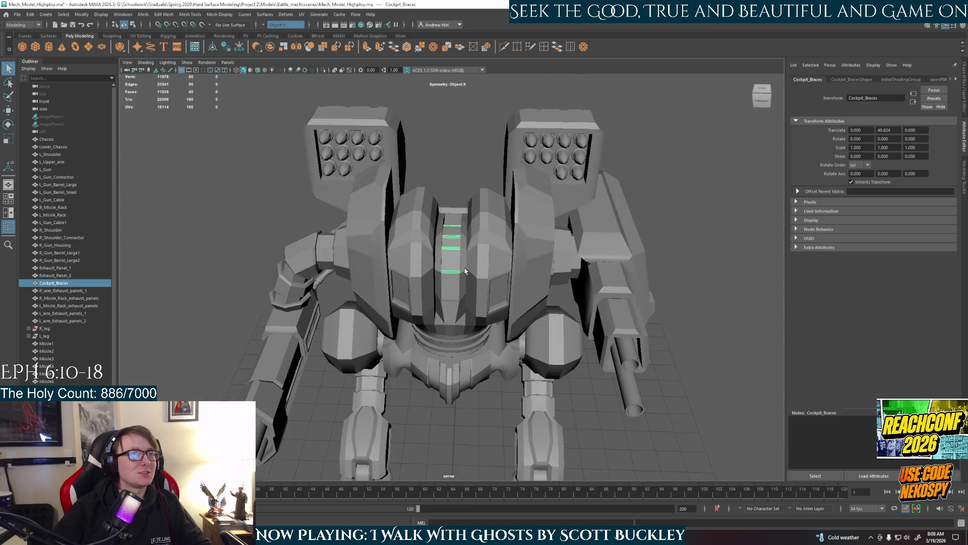
{"action": "mouse_move", "coordinate": [506, 316]}
{"action": "left_mouse_down", "text": "alt"}
{"action": "mouse_move", "coordinate": [499, 255]}
{"action": "mouse_move", "coordinate": [520, 334]}
{"action": "left_mouse_up", "text": "alt"}
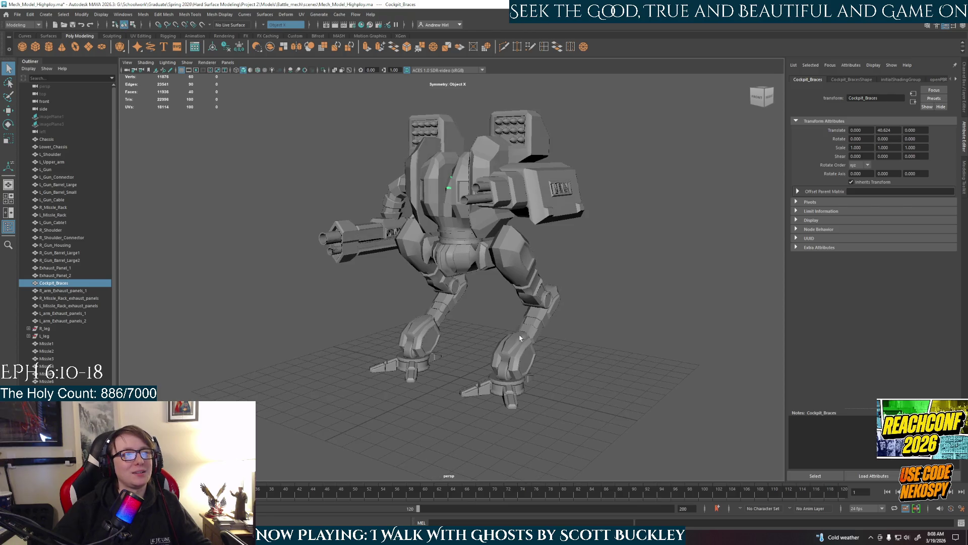
{"action": "scroll", "coordinate": [520, 343], "scroll_direction": "up", "scroll_amount": 2}
{"action": "left_click", "coordinate": [530, 360]}
{"action": "middle_click_drag", "start_coordinate": [530, 360], "coordinate": [504, 319], "text": "alt"}
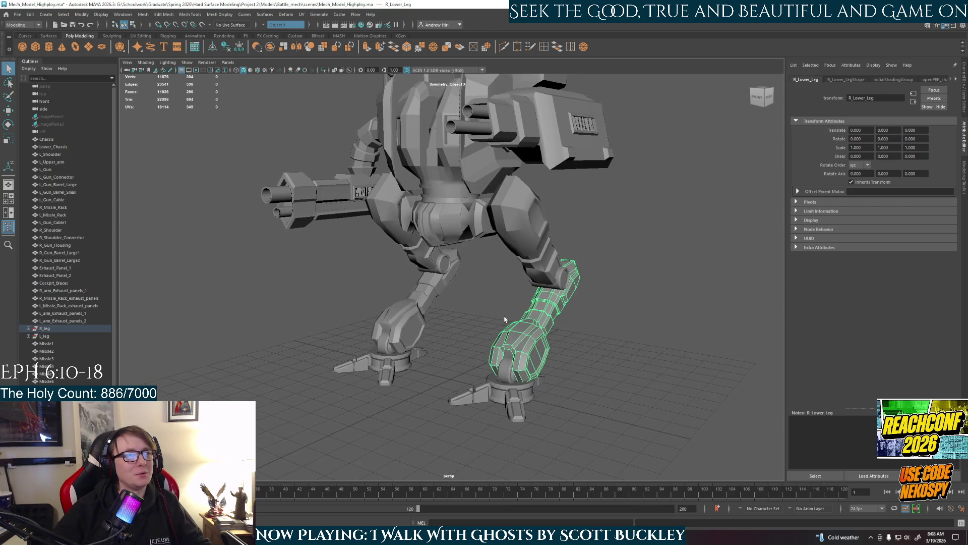
{"action": "left_click", "coordinate": [490, 330]}
{"action": "left_click_drag", "start_coordinate": [519, 348], "coordinate": [620, 352], "text": "alt"}
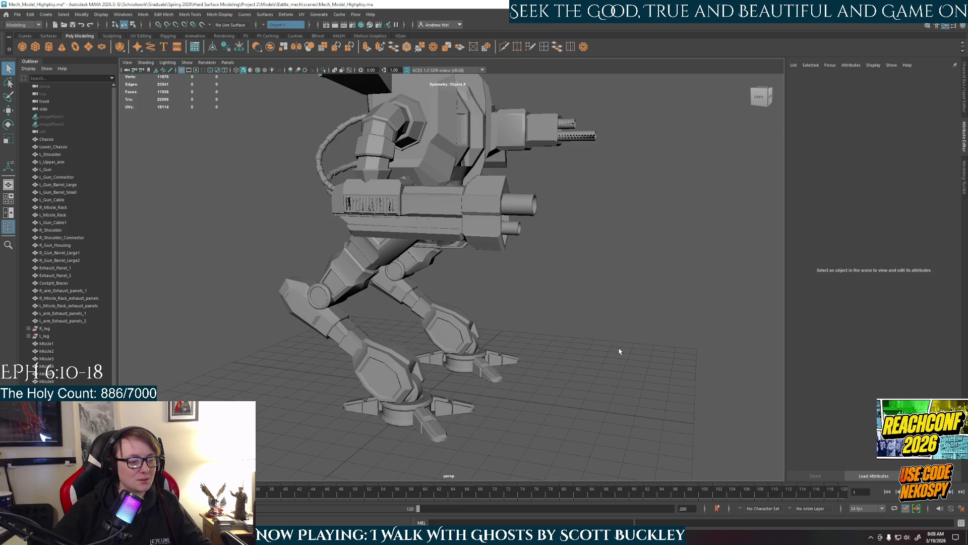
{"action": "left_click", "coordinate": [429, 215]}
{"action": "left_click_drag", "start_coordinate": [429, 216], "coordinate": [425, 267], "text": "alt"}
{"action": "key", "text": "alt"}
{"action": "left_click_drag", "start_coordinate": [484, 286], "coordinate": [458, 244], "text": "alt"}
{"action": "left_click", "coordinate": [458, 245]}
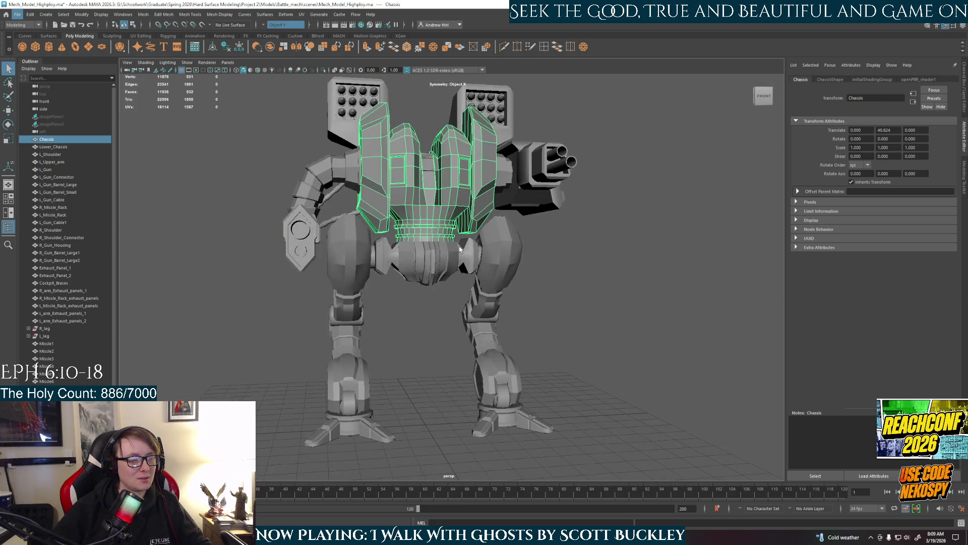
{"action": "key", "text": "3"}
{"action": "left_click", "coordinate": [556, 263]}
{"action": "mouse_move", "coordinate": [556, 262]}
{"action": "left_mouse_down", "text": "alt"}
{"action": "mouse_move", "coordinate": [458, 243]}
{"action": "mouse_move", "coordinate": [501, 296]}
{"action": "left_mouse_up", "text": "alt"}
{"action": "scroll", "coordinate": [451, 248], "scroll_direction": "up", "scroll_amount": 3}
{"action": "left_click", "coordinate": [454, 249]}
{"action": "key", "text": "1"}
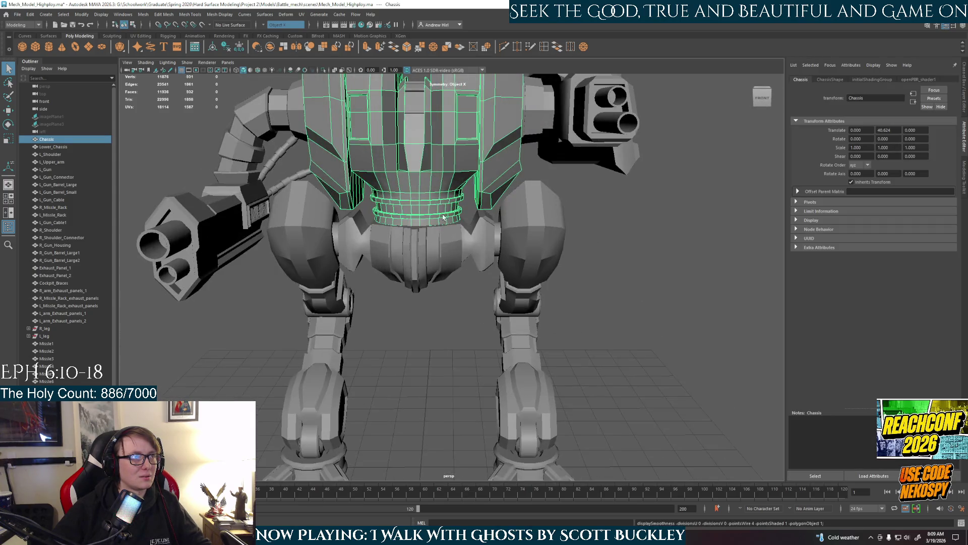
{"action": "scroll", "coordinate": [501, 296], "scroll_direction": "up", "scroll_amount": 2}
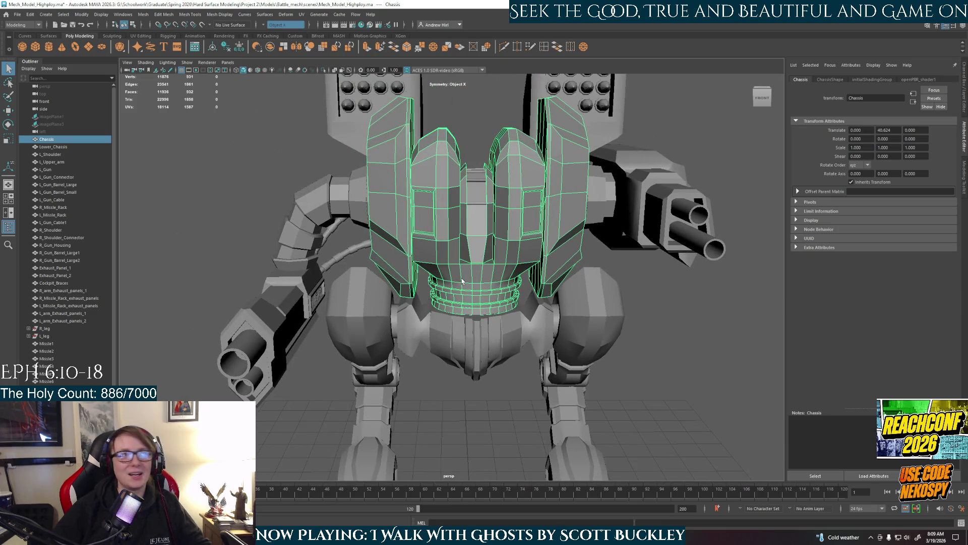
{"action": "key", "text": "ctrl+1"}
{"action": "mouse_move", "coordinate": [416, 284]}
{"action": "left_mouse_down", "text": "alt"}
{"action": "mouse_move", "coordinate": [464, 251]}
{"action": "mouse_move", "coordinate": [439, 288]}
{"action": "mouse_move", "coordinate": [452, 272]}
{"action": "left_mouse_up", "text": "alt"}
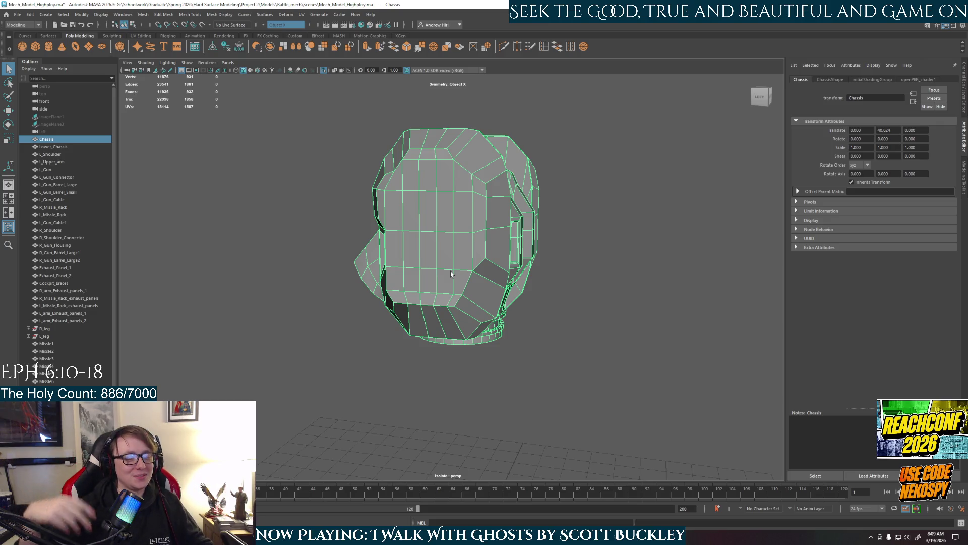
{"action": "key", "text": "ctrl+1"}
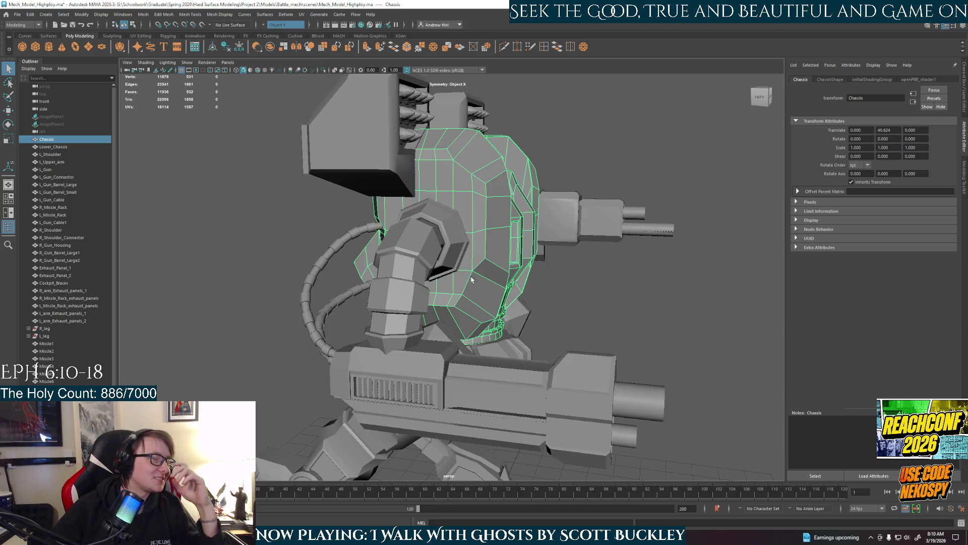
{"action": "scroll", "coordinate": [614, 293], "scroll_direction": "down", "scroll_amount": 2}
{"action": "left_click", "coordinate": [607, 325]}
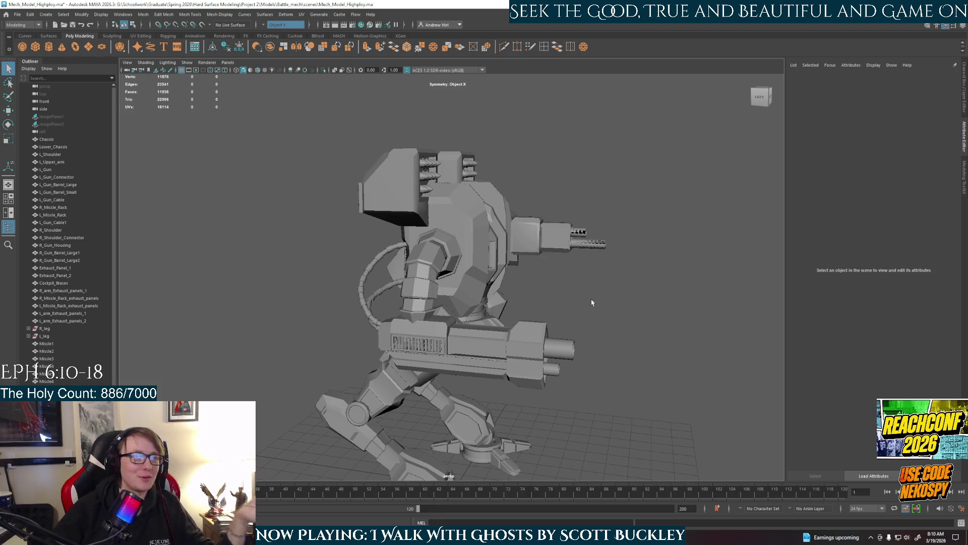
{"action": "left_click", "coordinate": [478, 234]}
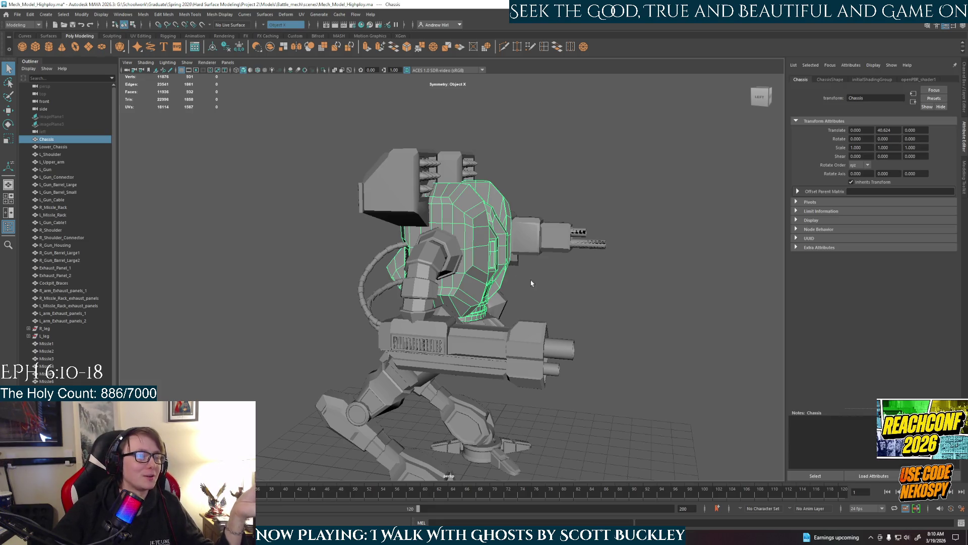
{"action": "left_click", "coordinate": [592, 324]}
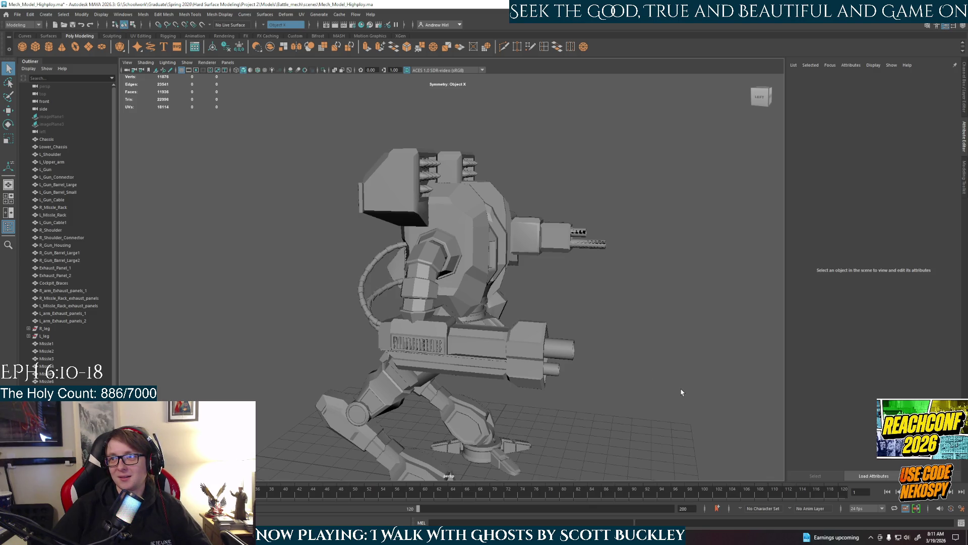
{"action": "left_click_drag", "start_coordinate": [681, 394], "coordinate": [626, 392], "text": "alt"}
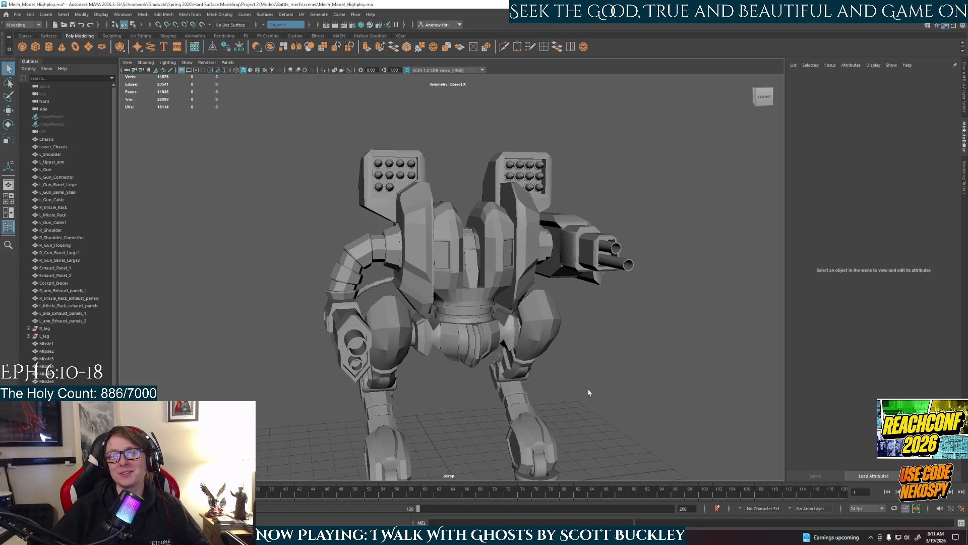
{"action": "left_click_drag", "start_coordinate": [590, 393], "coordinate": [586, 328], "text": "alt"}
{"action": "key", "text": "super"}
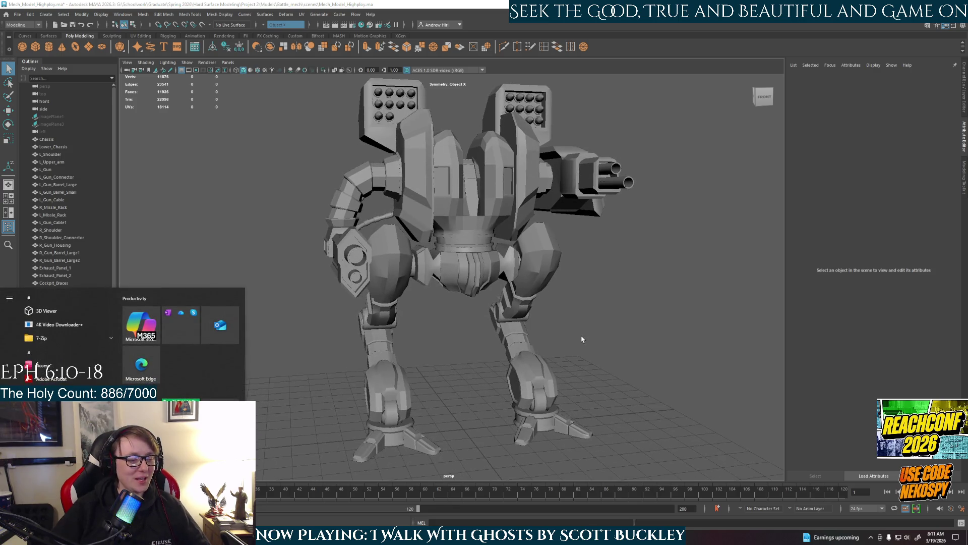
{"action": "left_click", "coordinate": [587, 334]}
{"action": "left_click", "coordinate": [529, 364]}
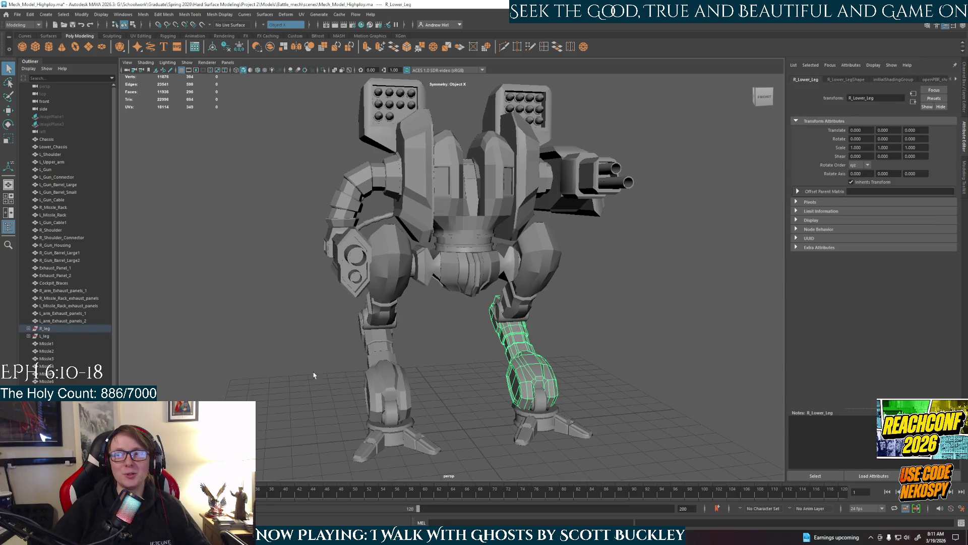
{"action": "left_click", "coordinate": [456, 265]}
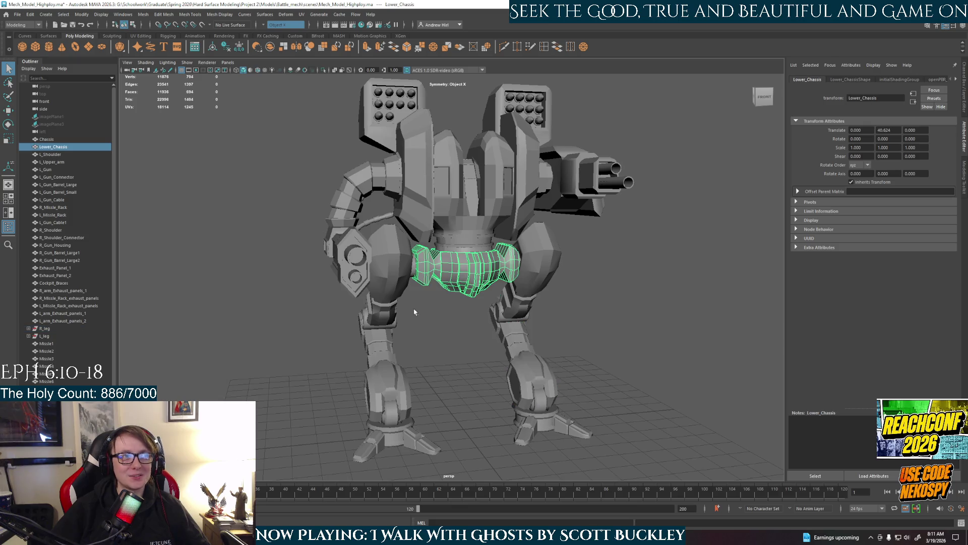
{"action": "left_click", "coordinate": [548, 272]}
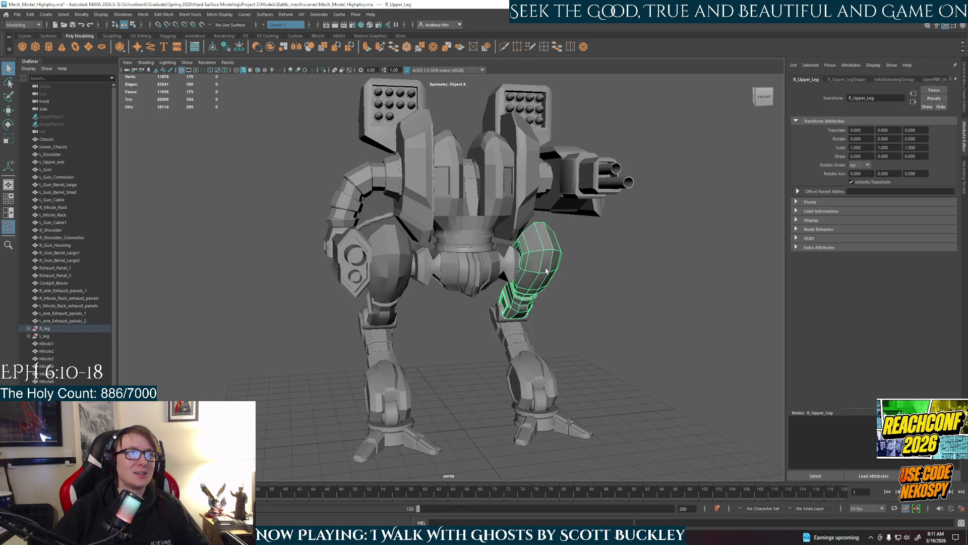
{"action": "left_click_drag", "start_coordinate": [616, 355], "coordinate": [529, 302], "text": "alt"}
{"action": "scroll", "coordinate": [510, 277], "scroll_direction": "up", "scroll_amount": 5}
{"action": "scroll", "coordinate": [509, 276], "scroll_direction": "up", "scroll_amount": 3}
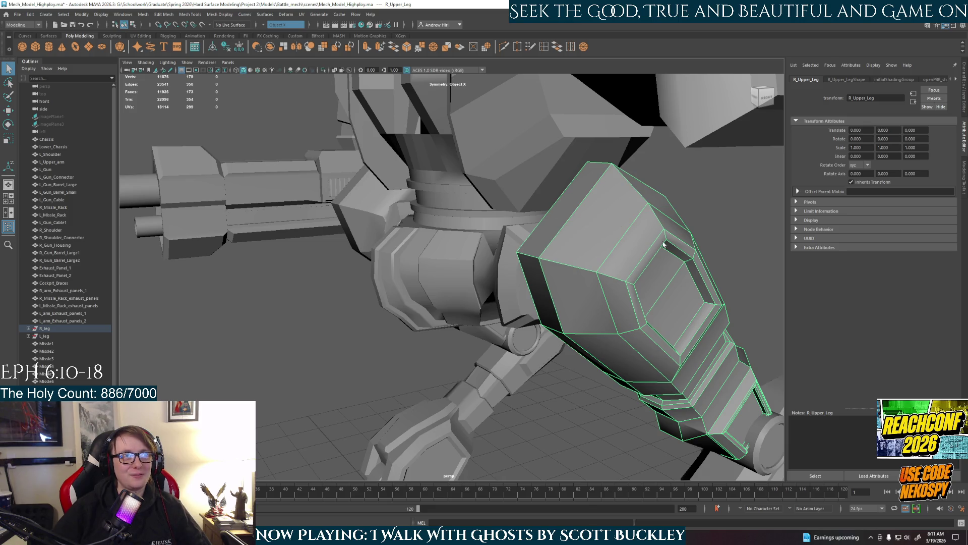
{"action": "left_click_drag", "start_coordinate": [665, 275], "coordinate": [521, 300], "text": "alt"}
{"action": "right_click_drag", "start_coordinate": [509, 246], "coordinate": [510, 286]}
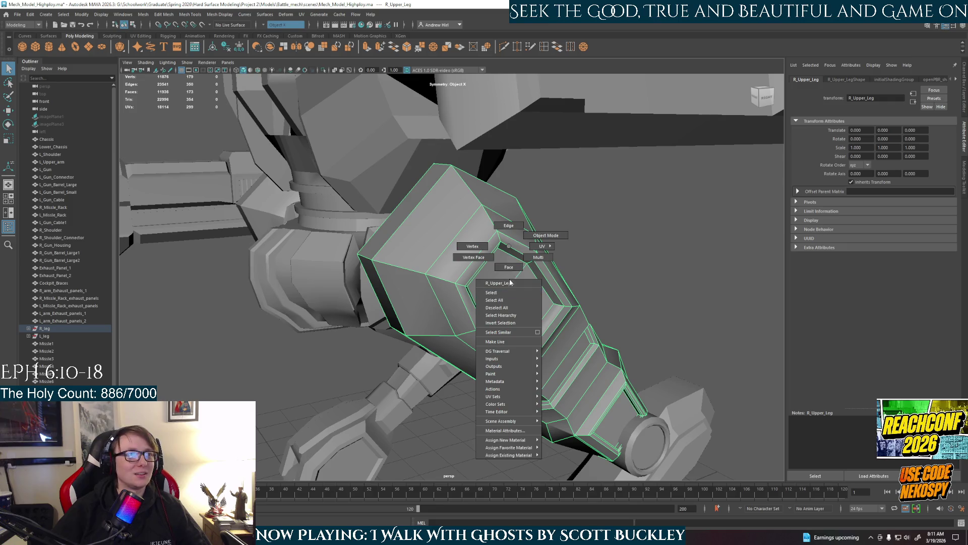
{"action": "left_click", "coordinate": [509, 266]}
{"action": "left_click", "coordinate": [417, 227]}
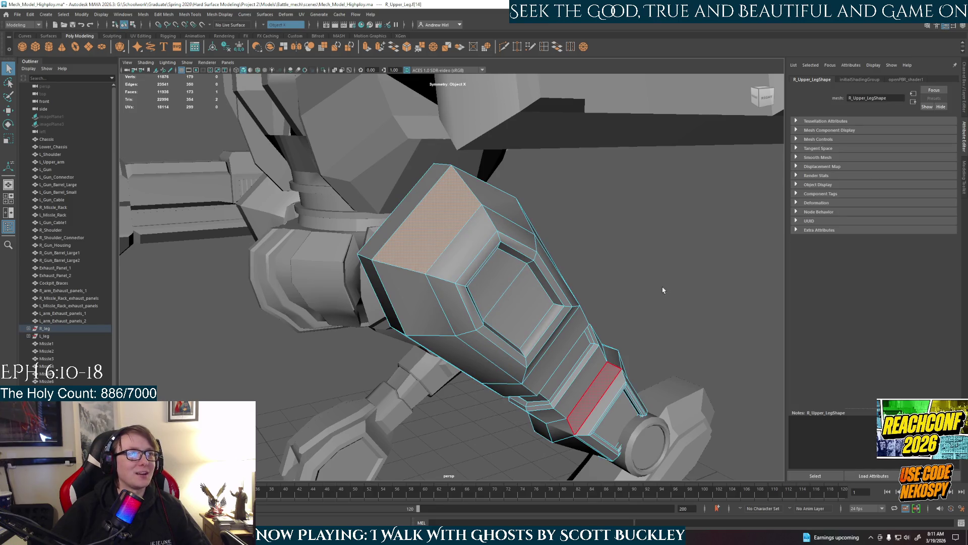
{"action": "left_click_drag", "start_coordinate": [662, 289], "coordinate": [699, 285], "text": "alt"}
{"action": "key", "text": "F8"}
{"action": "left_click_drag", "start_coordinate": [696, 372], "coordinate": [631, 236], "text": "alt"}
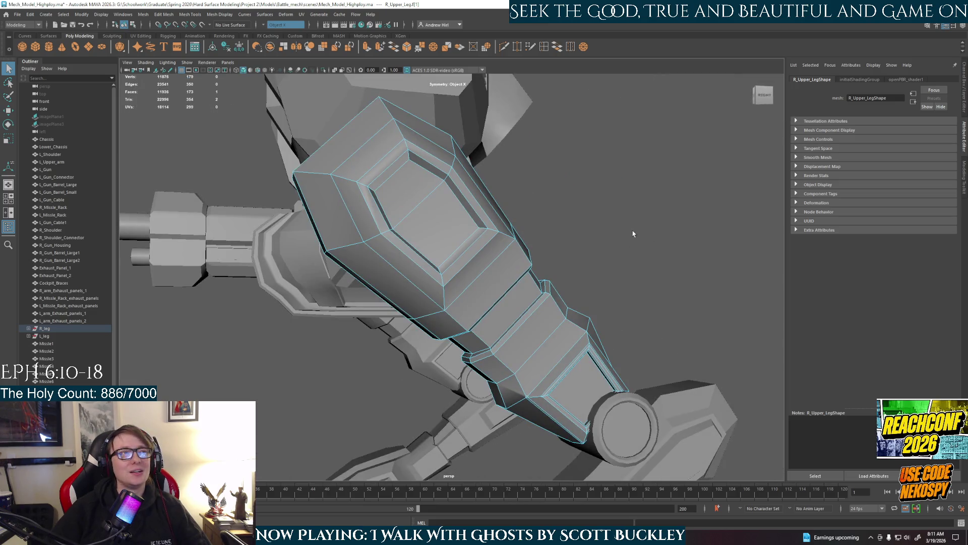
{"action": "key", "text": "F8"}
{"action": "key", "text": "f"}
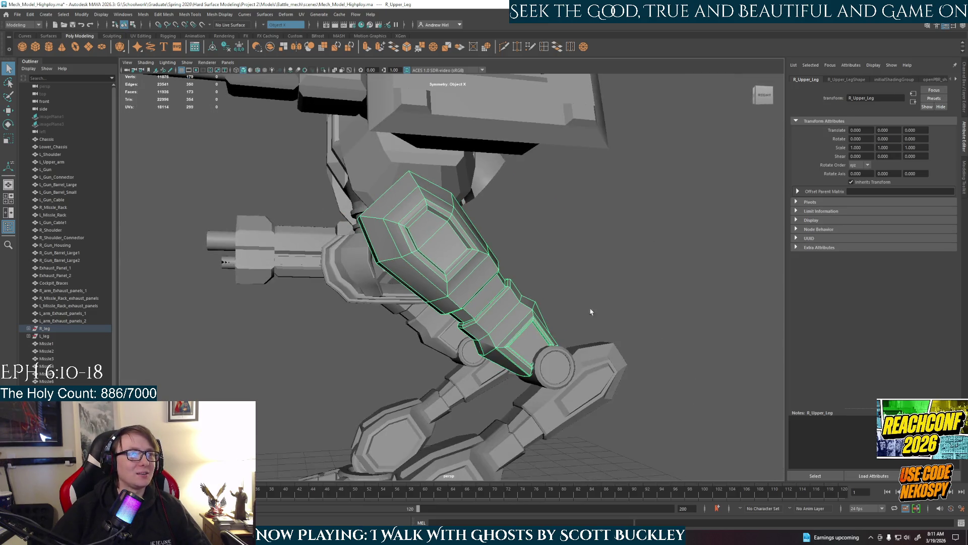
{"action": "left_click_drag", "start_coordinate": [595, 311], "coordinate": [579, 297], "text": "alt"}
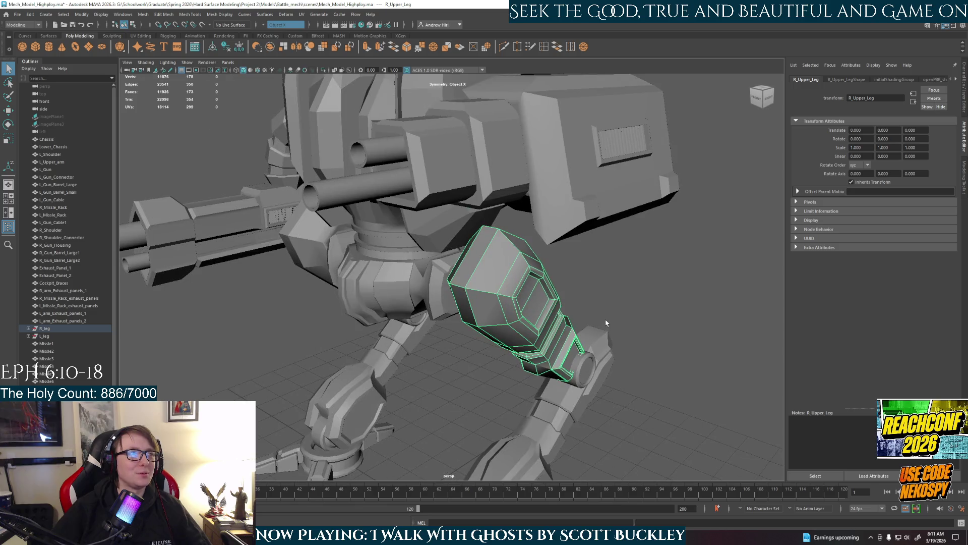
{"action": "left_click", "coordinate": [143, 17]}
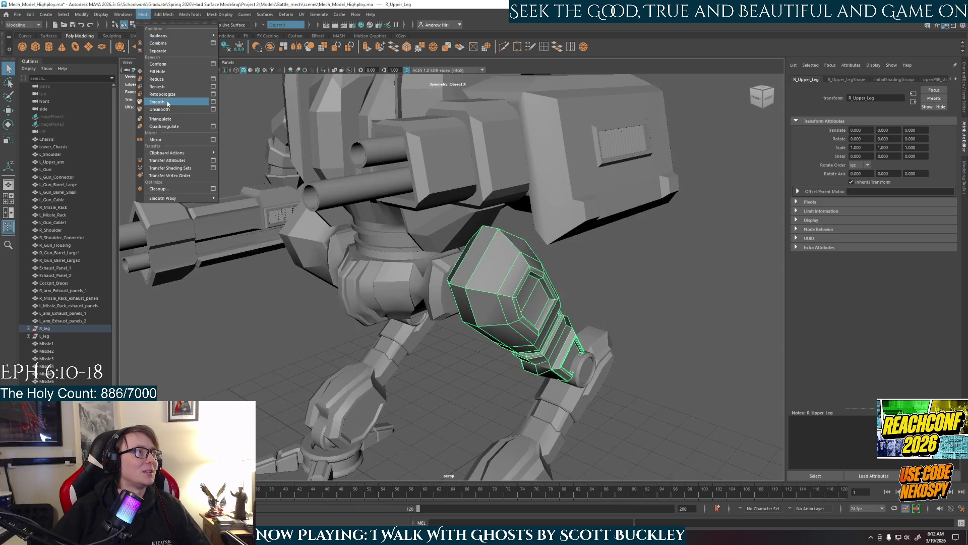
{"action": "left_click", "coordinate": [168, 100]}
{"action": "left_click", "coordinate": [637, 307]}
{"action": "left_click_drag", "start_coordinate": [638, 308], "coordinate": [445, 293], "text": "alt"}
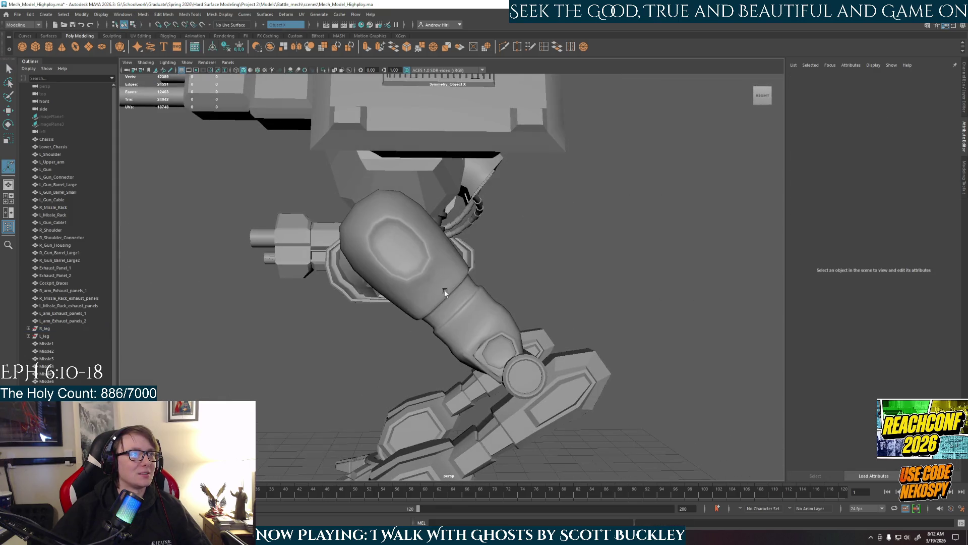
{"action": "left_click", "coordinate": [445, 293]}
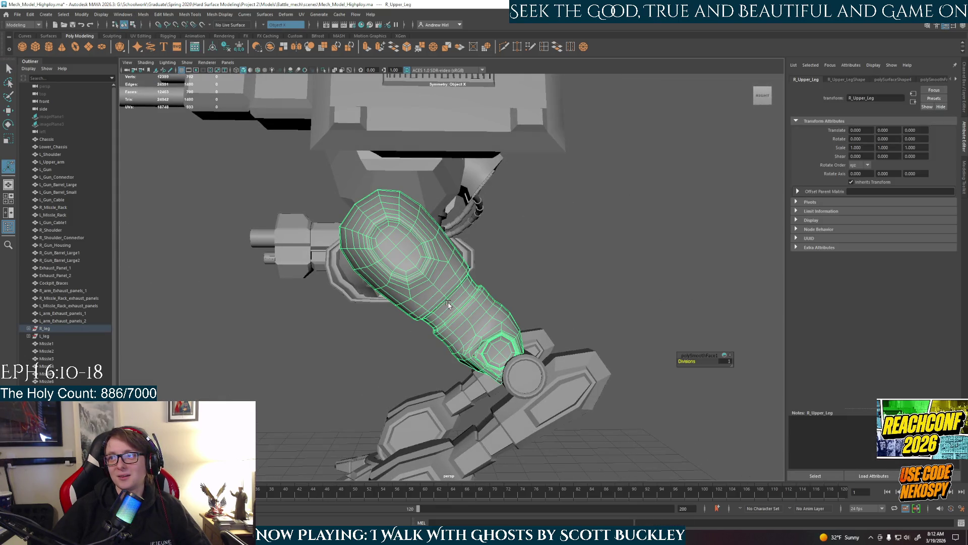
{"action": "left_click_drag", "start_coordinate": [448, 304], "coordinate": [468, 319], "text": "alt"}
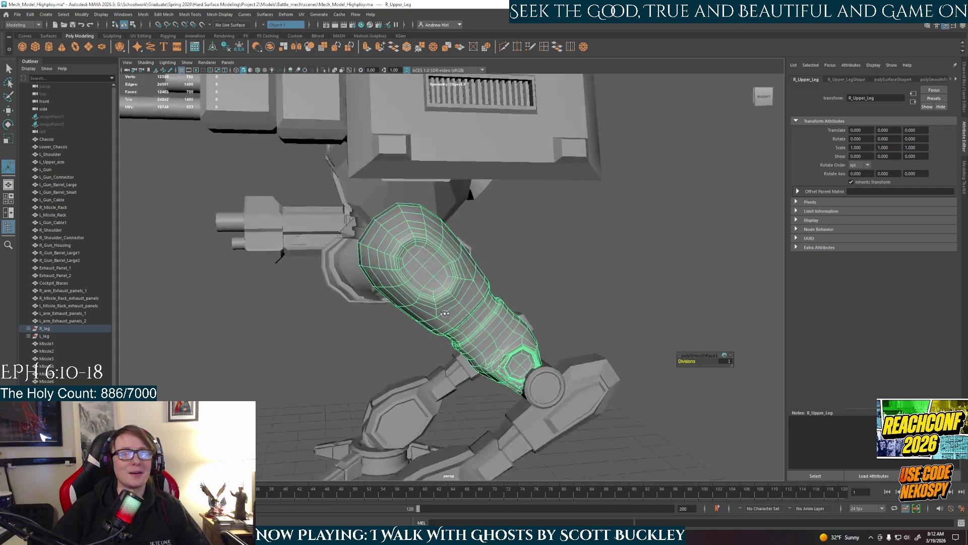
{"action": "key", "text": "ctrl+z"}
{"action": "key", "text": "ctrl+z"}
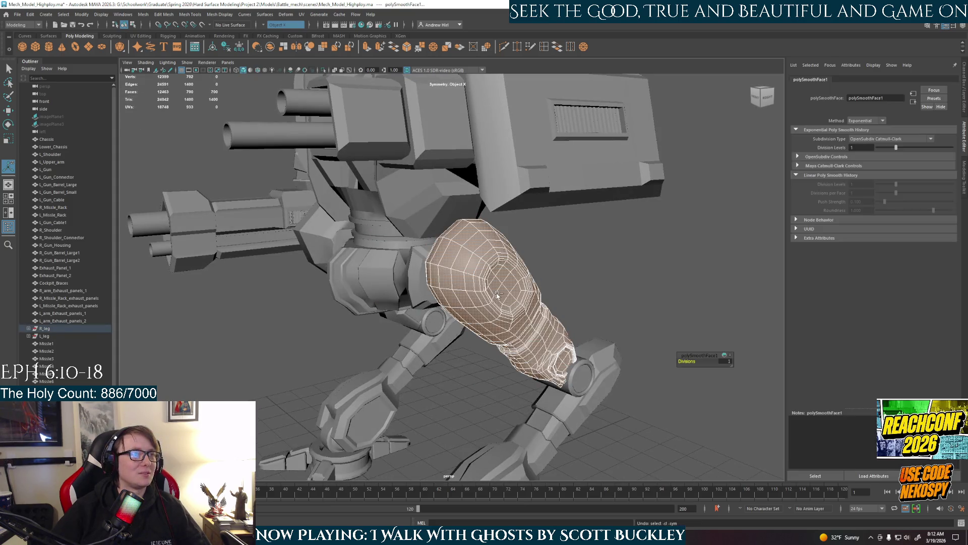
{"action": "key", "text": "ctrl+z"}
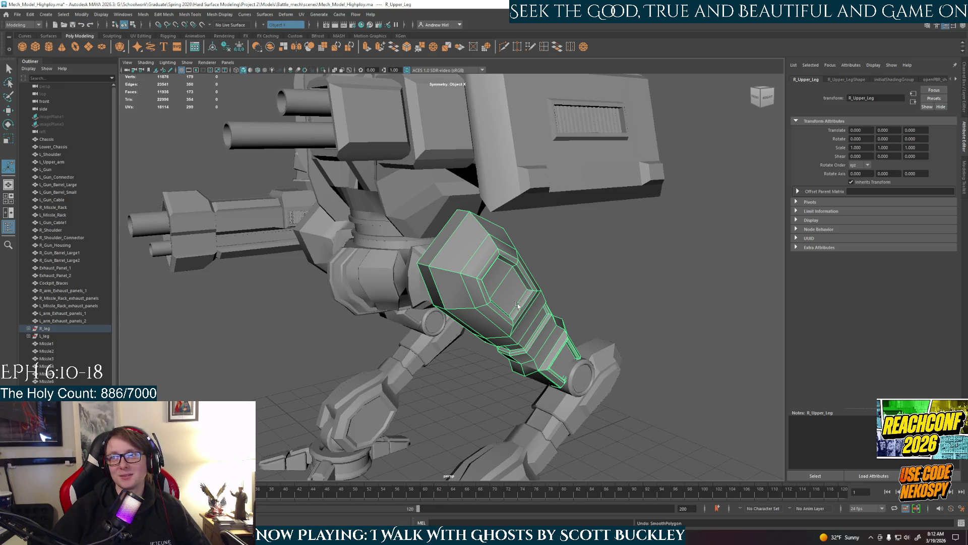
{"action": "left_click", "coordinate": [142, 14]}
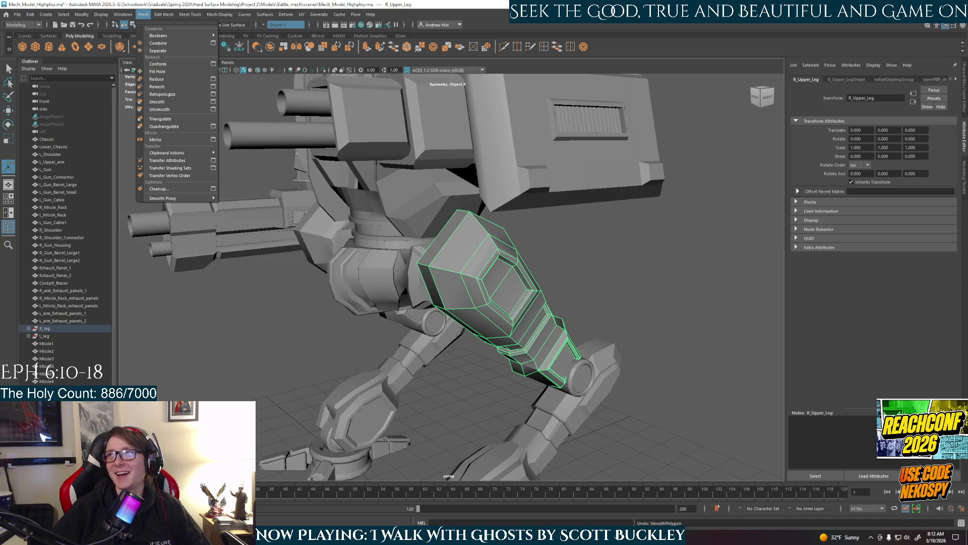
Step: Apply Mesh > Smooth to R_Upper_Leg, turning it into a denser rounded mesh
{"action": "key", "text": "Escape"}
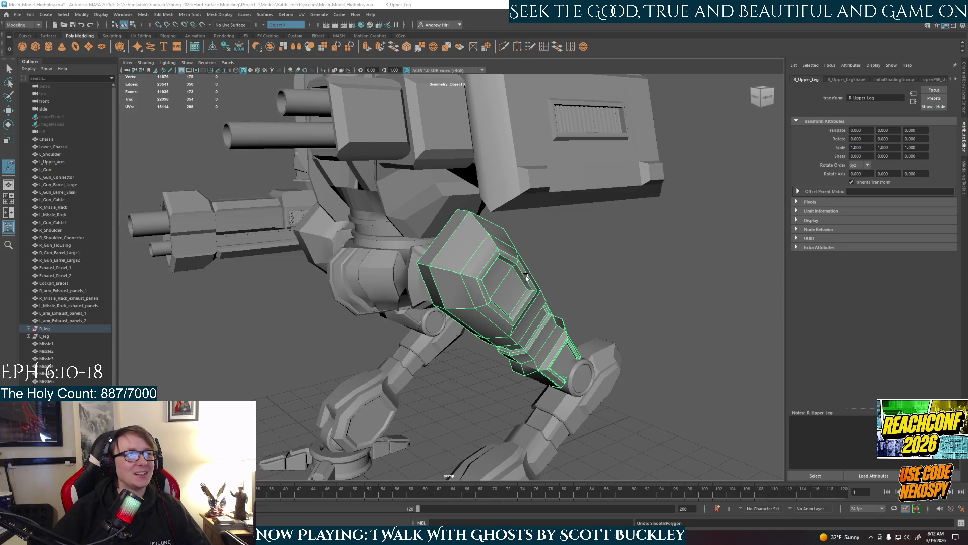
{"action": "left_click_drag", "start_coordinate": [530, 278], "coordinate": [569, 321], "text": "alt"}
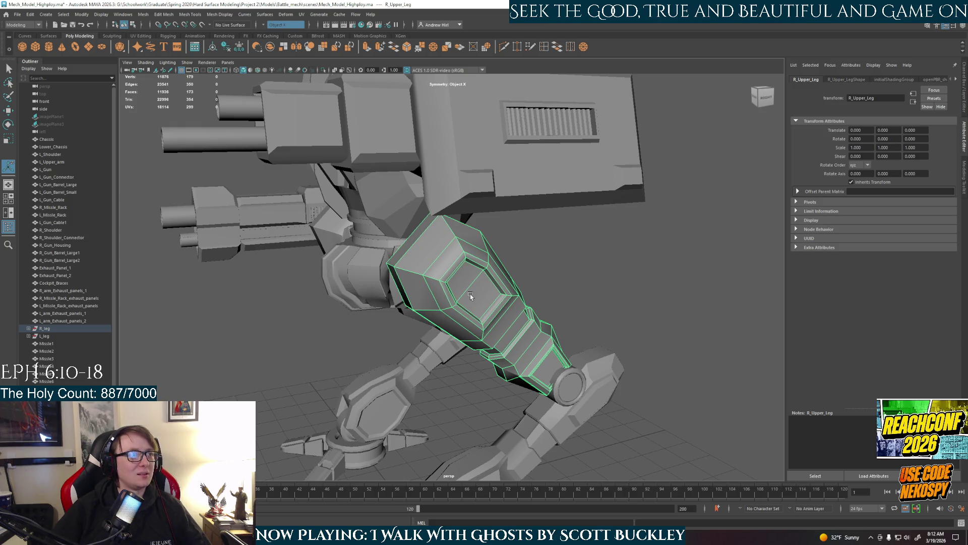
{"action": "left_click", "coordinate": [142, 14]}
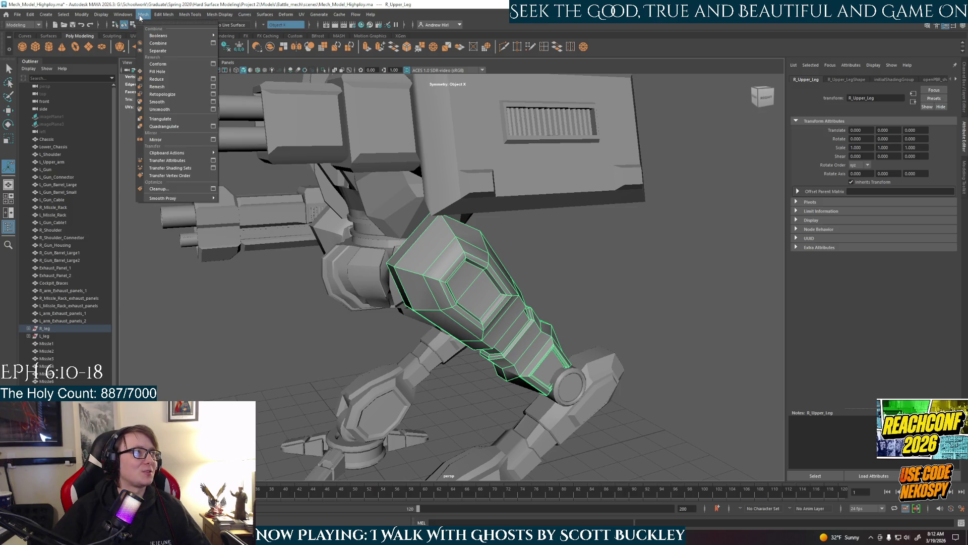
{"action": "left_click", "coordinate": [157, 102]}
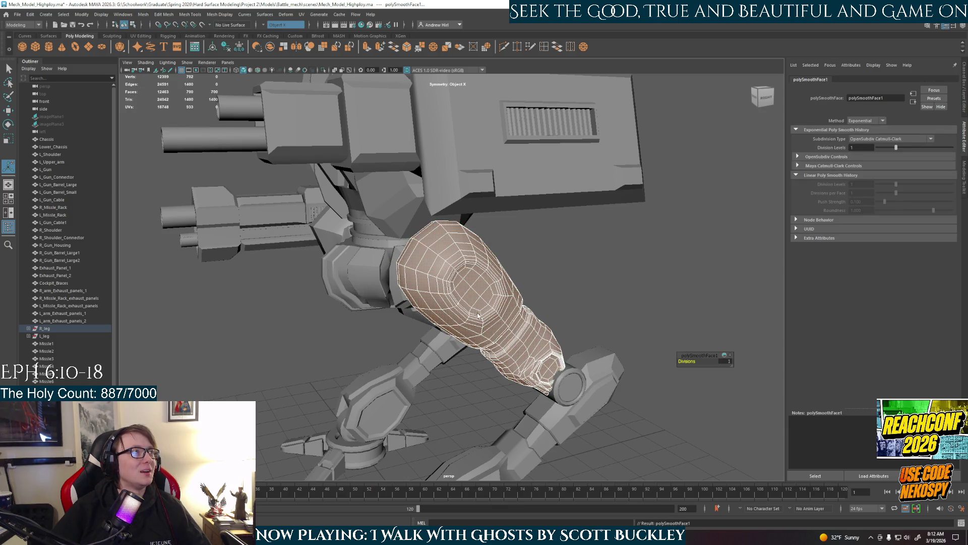
Step: Orbit to inspect the smoothed leg, accept the AutoSave prompt and frame the mech
{"action": "left_click_drag", "start_coordinate": [475, 309], "coordinate": [503, 331], "text": "alt"}
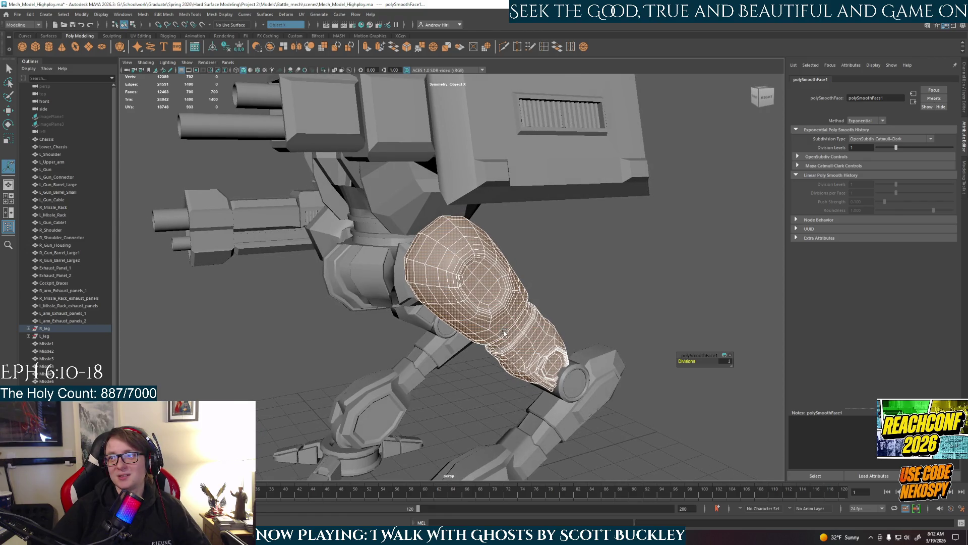
{"action": "left_click_drag", "start_coordinate": [504, 334], "coordinate": [562, 324], "text": "alt"}
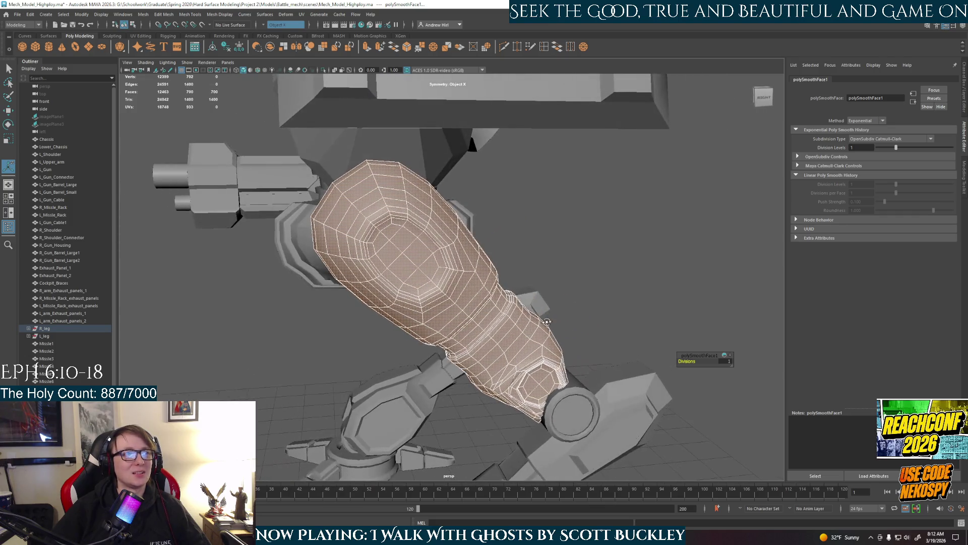
{"action": "left_click_drag", "start_coordinate": [561, 322], "coordinate": [459, 273], "text": "alt"}
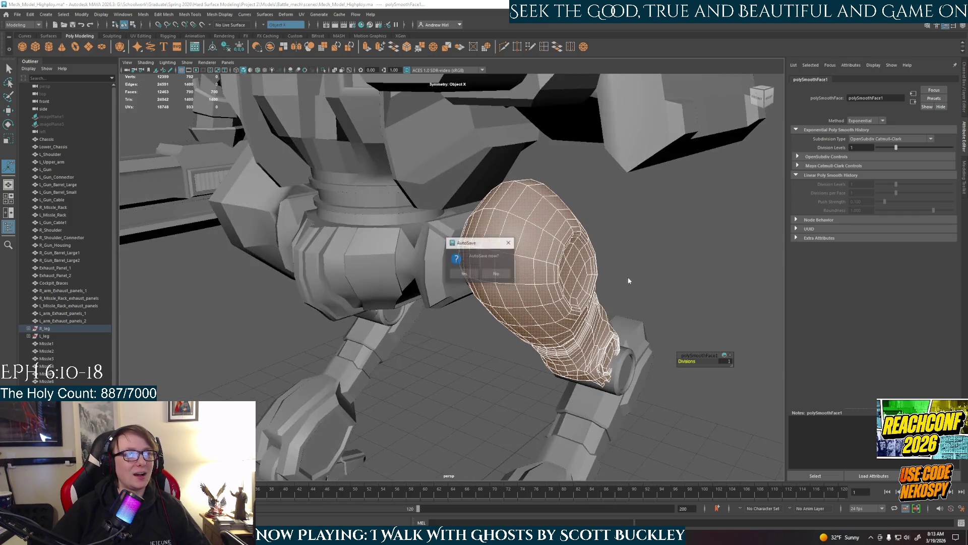
{"action": "left_click", "coordinate": [466, 275]}
{"action": "key", "text": "a"}
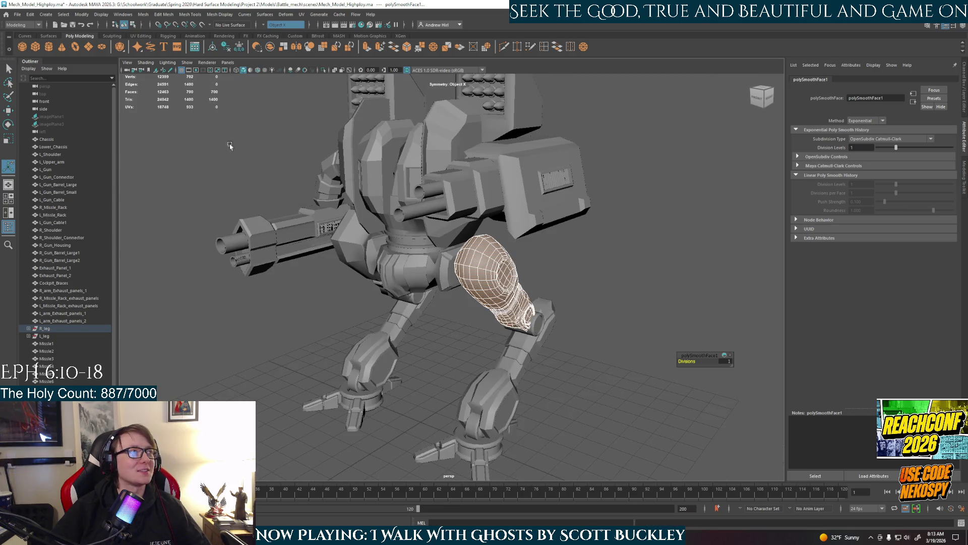
Step: Undo the Smooth on the right upper leg and orbit to check it
{"action": "key", "text": "ctrl+z"}
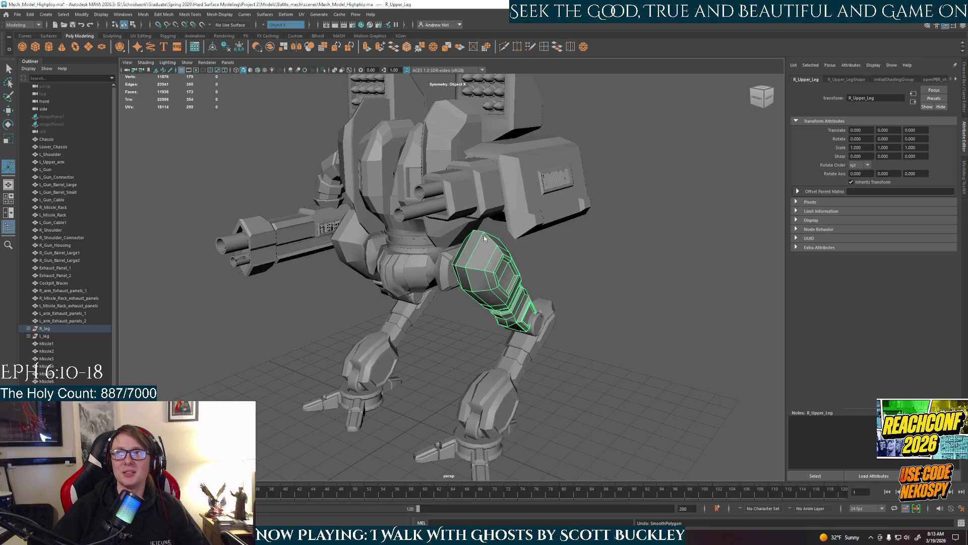
{"action": "left_click_drag", "start_coordinate": [469, 287], "coordinate": [595, 327], "text": "alt"}
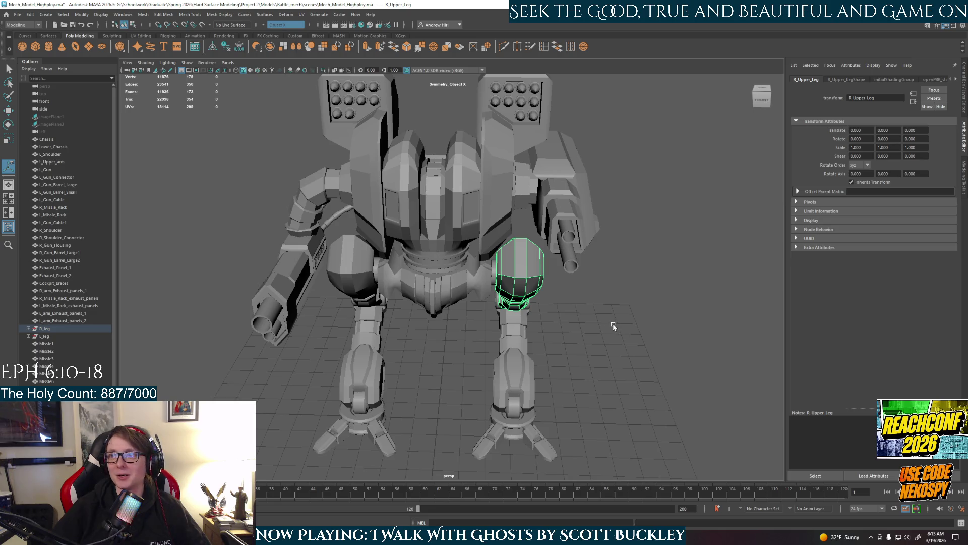
{"action": "left_click_drag", "start_coordinate": [627, 341], "coordinate": [585, 339], "text": "alt"}
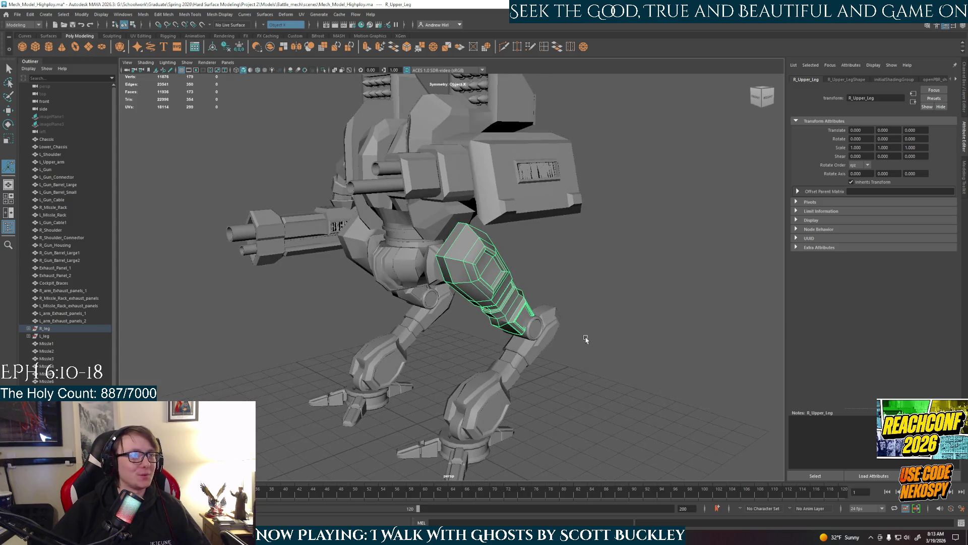
Step: Clear the selection, then select the Chassis for editing
{"action": "left_click", "coordinate": [585, 310]}
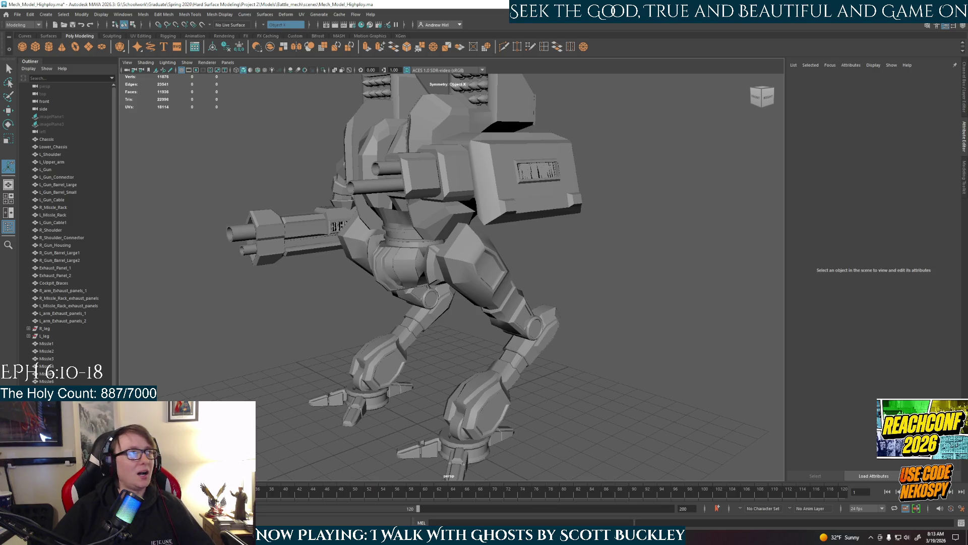
{"action": "left_click", "coordinate": [486, 227]}
{"action": "left_click", "coordinate": [417, 123]}
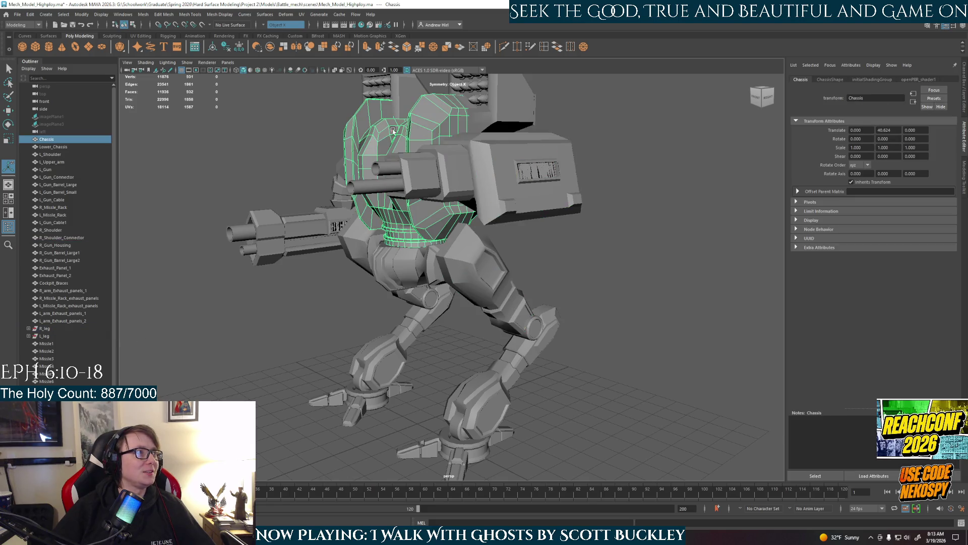
{"action": "left_click", "coordinate": [403, 336]}
{"action": "left_click", "coordinate": [401, 135]}
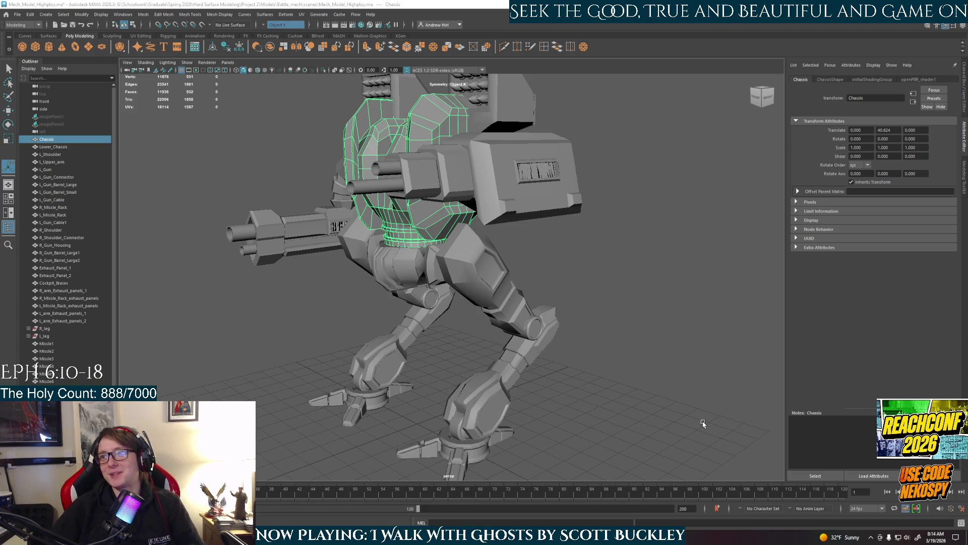
{"action": "left_click", "coordinate": [593, 312]}
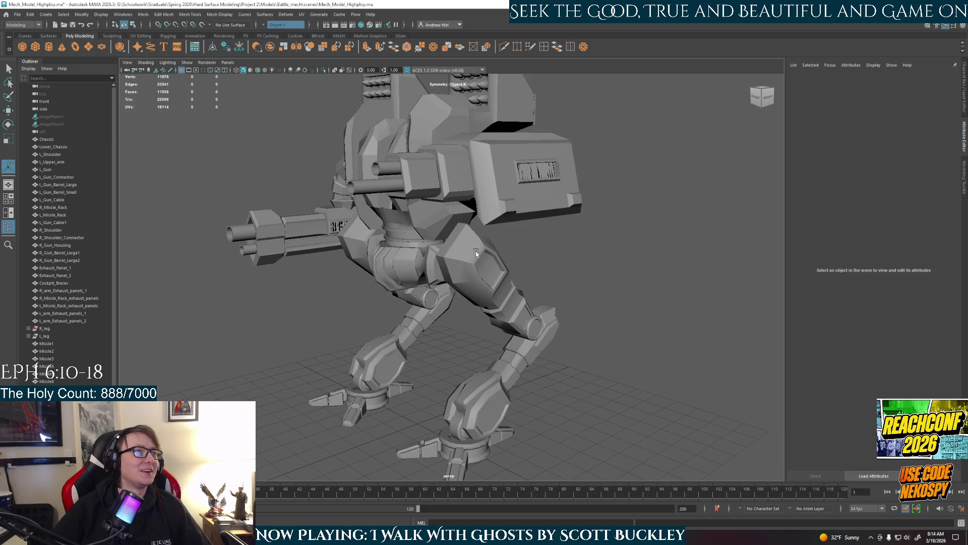
{"action": "left_click", "coordinate": [478, 253]}
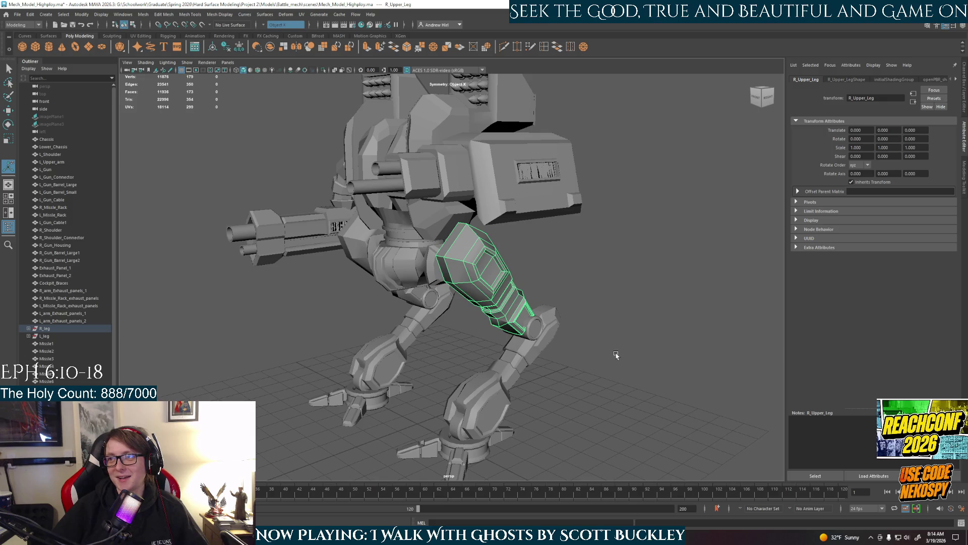
{"action": "left_click", "coordinate": [643, 339]}
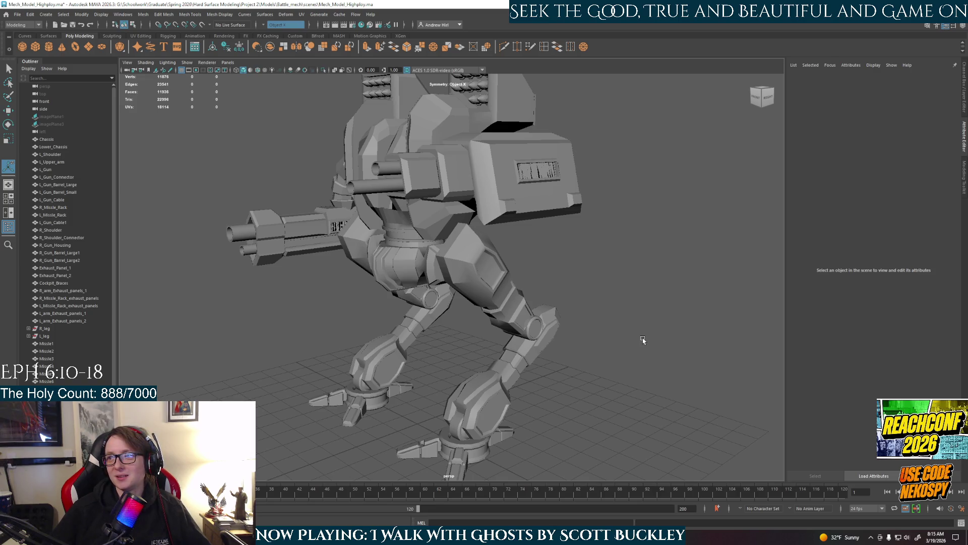
{"action": "mouse_move", "coordinate": [623, 340]}
{"action": "left_mouse_down", "text": "alt"}
{"action": "mouse_move", "coordinate": [443, 340]}
{"action": "mouse_move", "coordinate": [426, 318]}
{"action": "mouse_move", "coordinate": [472, 388]}
{"action": "mouse_move", "coordinate": [491, 353]}
{"action": "left_mouse_up", "text": "alt"}
{"action": "mouse_move", "coordinate": [579, 382]}
{"action": "left_mouse_down", "text": "alt"}
{"action": "mouse_move", "coordinate": [551, 365]}
{"action": "mouse_move", "coordinate": [542, 404]}
{"action": "mouse_move", "coordinate": [598, 420]}
{"action": "left_mouse_up", "text": "alt"}
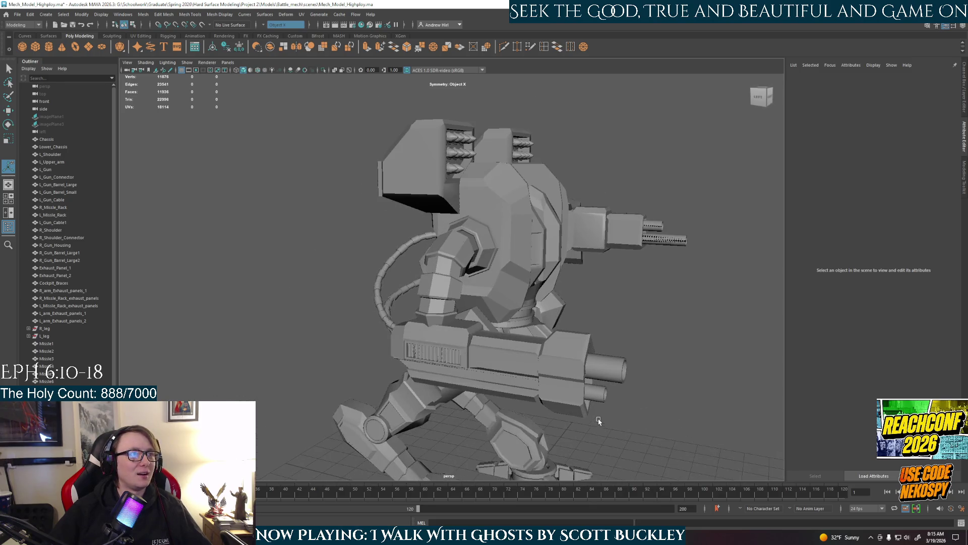
{"action": "middle_click_drag", "start_coordinate": [599, 421], "coordinate": [549, 347], "text": "alt"}
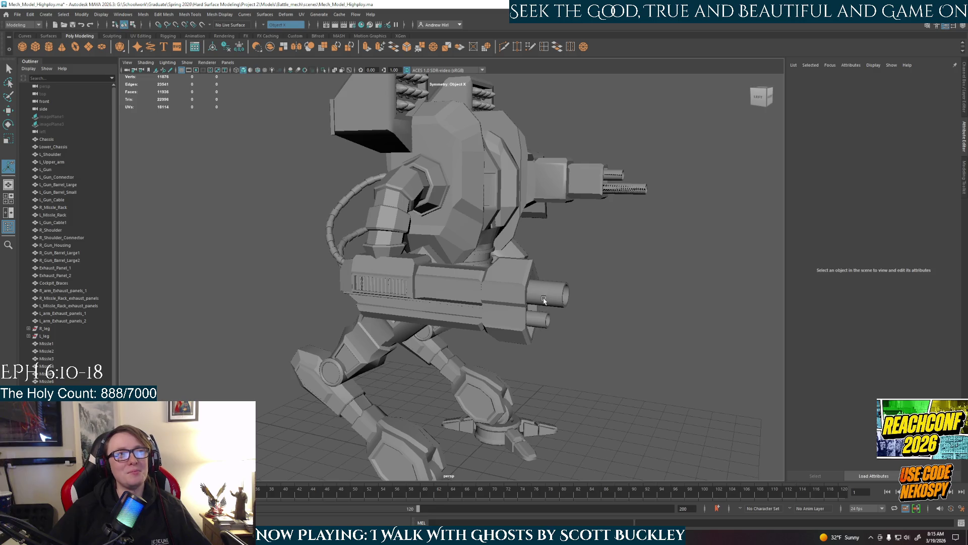
{"action": "mouse_move", "coordinate": [567, 335]}
{"action": "left_mouse_down", "text": "alt"}
{"action": "mouse_move", "coordinate": [616, 324]}
{"action": "mouse_move", "coordinate": [519, 312]}
{"action": "mouse_move", "coordinate": [320, 237]}
{"action": "mouse_move", "coordinate": [611, 187]}
{"action": "left_mouse_up", "text": "alt"}
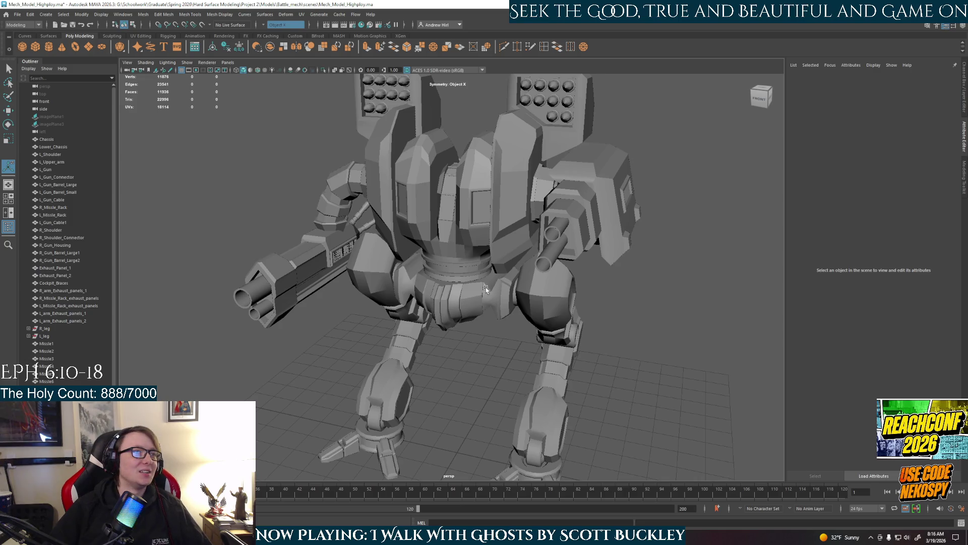
{"action": "left_click_drag", "start_coordinate": [550, 283], "coordinate": [522, 278], "text": "alt"}
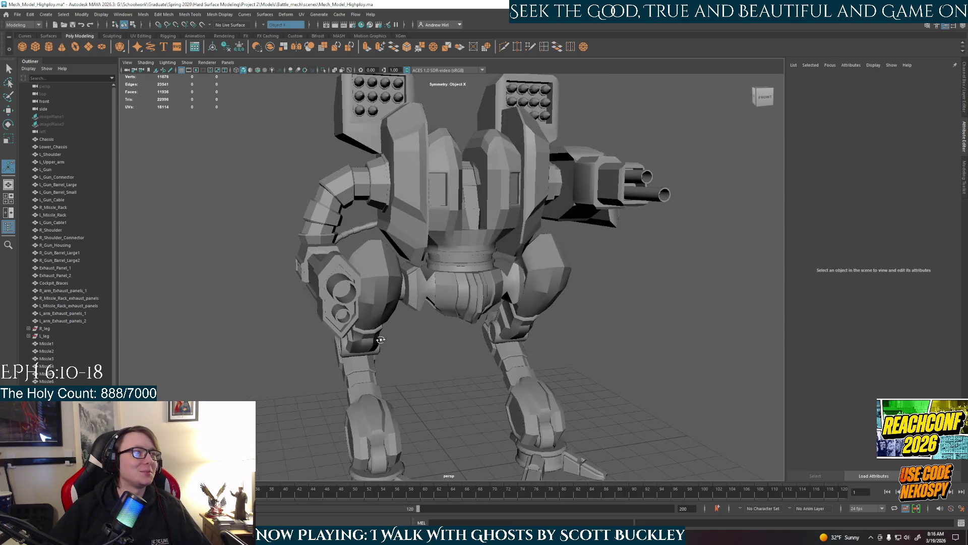
{"action": "left_click_drag", "start_coordinate": [377, 341], "coordinate": [415, 340], "text": "alt"}
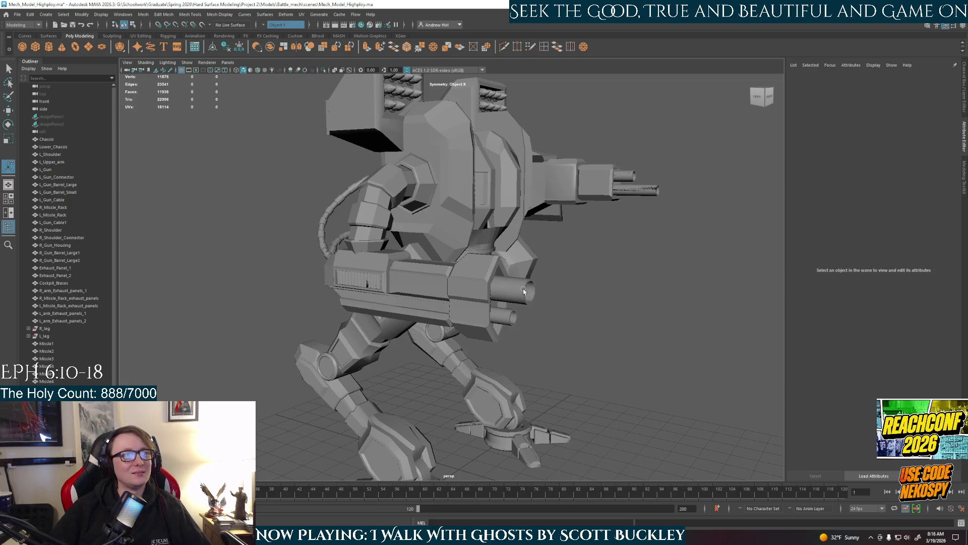
{"action": "left_click_drag", "start_coordinate": [635, 264], "coordinate": [559, 269], "text": "alt"}
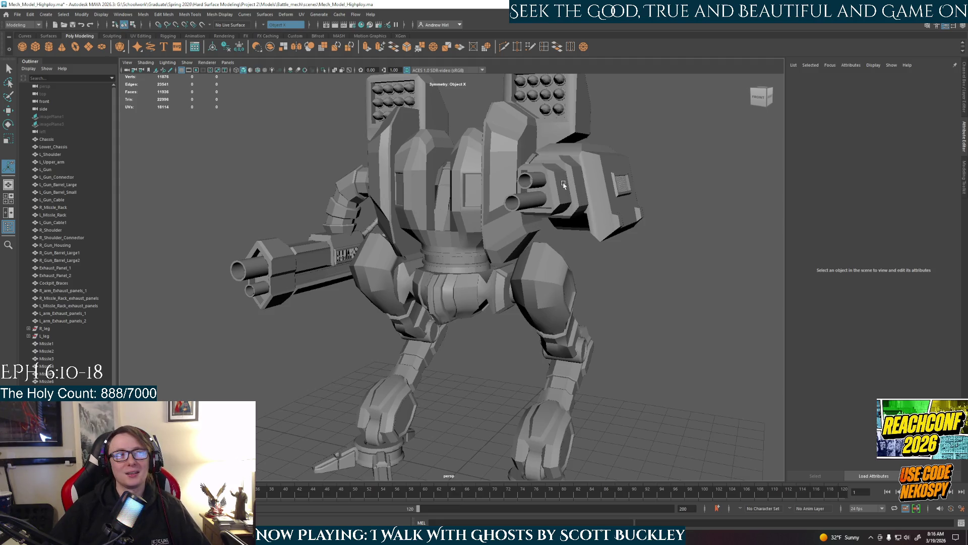
{"action": "left_click_drag", "start_coordinate": [533, 243], "coordinate": [595, 218], "text": "alt"}
{"action": "left_click_drag", "start_coordinate": [634, 258], "coordinate": [618, 274], "text": "alt"}
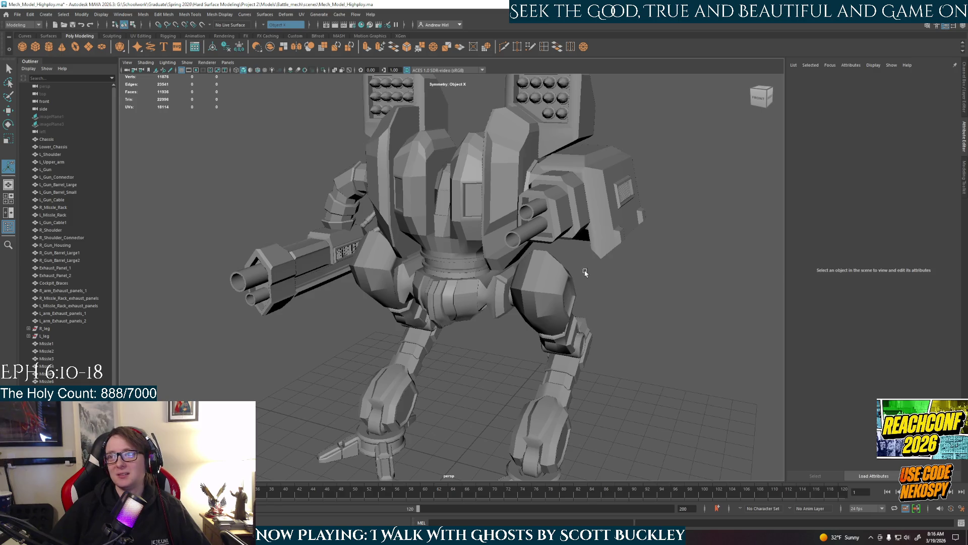
{"action": "left_click_drag", "start_coordinate": [584, 273], "coordinate": [569, 303], "text": "alt"}
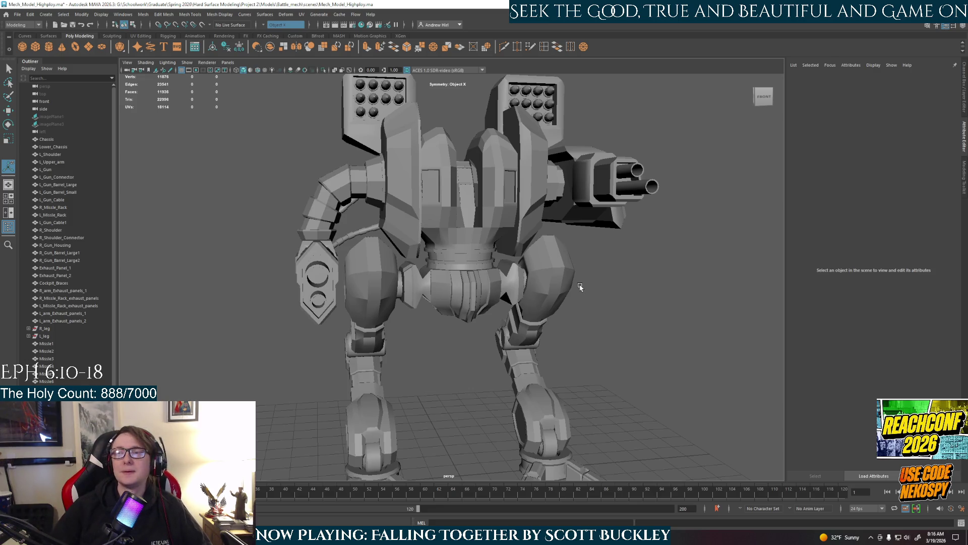
{"action": "left_click_drag", "start_coordinate": [656, 335], "coordinate": [630, 327], "text": "alt"}
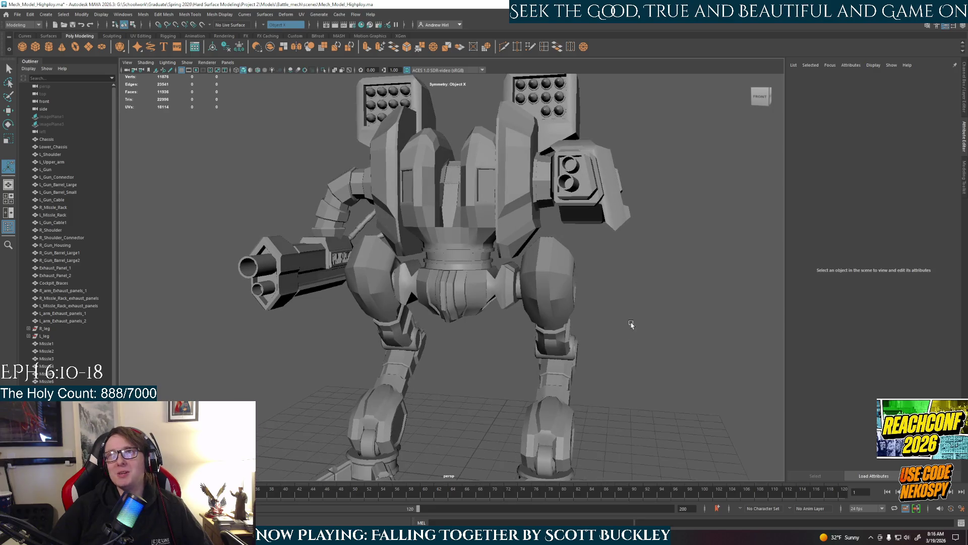
{"action": "mouse_move", "coordinate": [630, 327]}
{"action": "left_mouse_down", "text": "alt"}
{"action": "mouse_move", "coordinate": [585, 336]}
{"action": "mouse_move", "coordinate": [623, 321]}
{"action": "left_mouse_up", "text": "alt"}
{"action": "left_click", "coordinate": [572, 299]}
Step: Isolate the Chassis (Ctrl+1), frame it and view the waist ring level from the side
{"action": "mouse_move", "coordinate": [571, 299]}
{"action": "left_mouse_down", "text": "alt"}
{"action": "mouse_move", "coordinate": [630, 356]}
{"action": "mouse_move", "coordinate": [511, 206]}
{"action": "left_mouse_up", "text": "alt"}
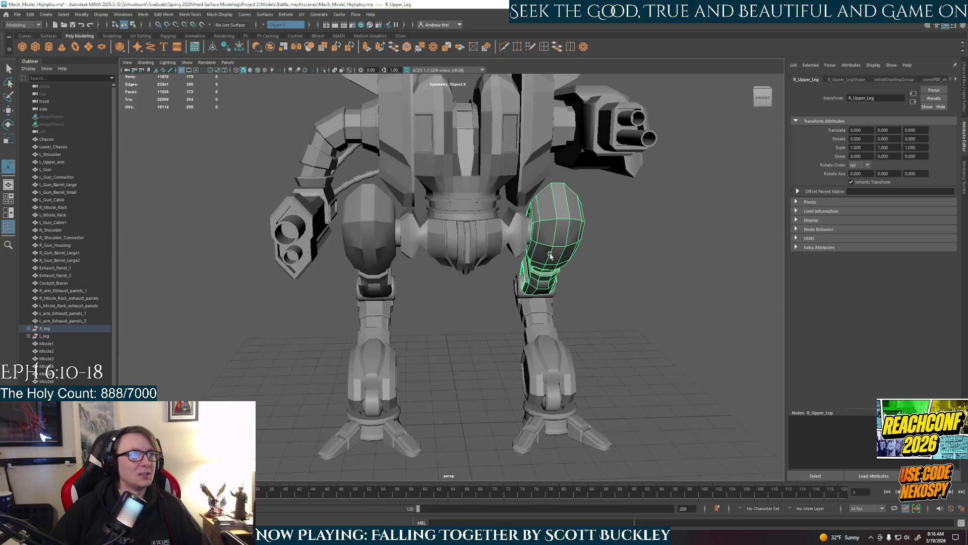
{"action": "left_click", "coordinate": [511, 207]}
{"action": "key", "text": "ctrl+1"}
{"action": "key", "text": "f"}
{"action": "mouse_move", "coordinate": [458, 310]}
{"action": "left_mouse_down", "text": "alt"}
{"action": "mouse_move", "coordinate": [527, 326]}
{"action": "mouse_move", "coordinate": [482, 302]}
{"action": "left_mouse_up", "text": "alt"}
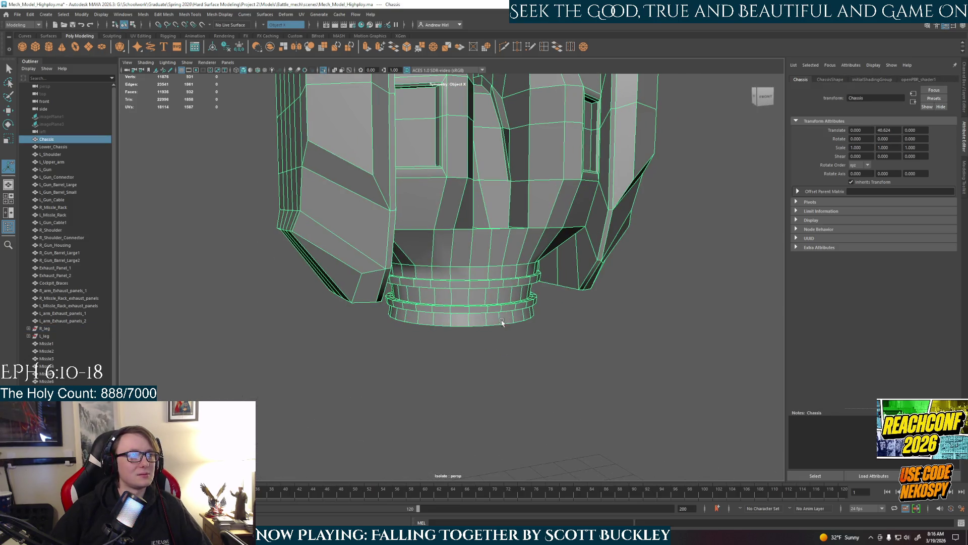
{"action": "scroll", "coordinate": [483, 302], "scroll_direction": "up", "scroll_amount": 3}
{"action": "left_click_drag", "start_coordinate": [466, 256], "coordinate": [447, 280], "text": "alt"}
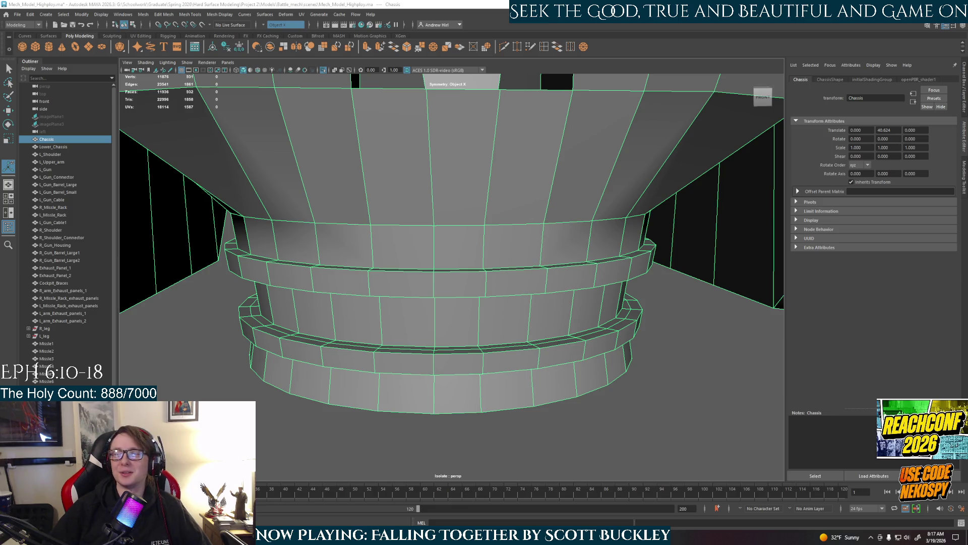
Step: Reselect the Chassis, re-isolate it from a lower frontal view and switch to face selection
{"action": "left_click", "coordinate": [627, 400]}
{"action": "scroll", "coordinate": [636, 393], "scroll_direction": "down", "scroll_amount": 5}
{"action": "scroll", "coordinate": [636, 392], "scroll_direction": "down", "scroll_amount": 5}
{"action": "mouse_move", "coordinate": [634, 392]}
{"action": "left_mouse_down", "text": "alt"}
{"action": "mouse_move", "coordinate": [387, 379]}
{"action": "mouse_move", "coordinate": [454, 356]}
{"action": "left_mouse_up", "text": "alt"}
{"action": "scroll", "coordinate": [465, 378], "scroll_direction": "up", "scroll_amount": 3}
{"action": "scroll", "coordinate": [497, 320], "scroll_direction": "up", "scroll_amount": 3}
{"action": "left_click", "coordinate": [497, 320]}
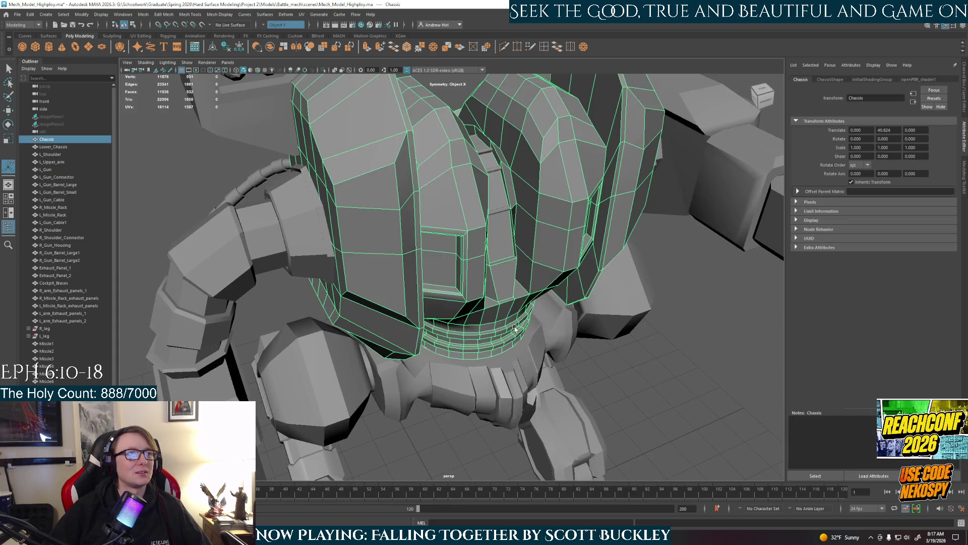
{"action": "left_click_drag", "start_coordinate": [599, 372], "coordinate": [636, 379], "text": "alt"}
{"action": "key", "text": "ctrl+1"}
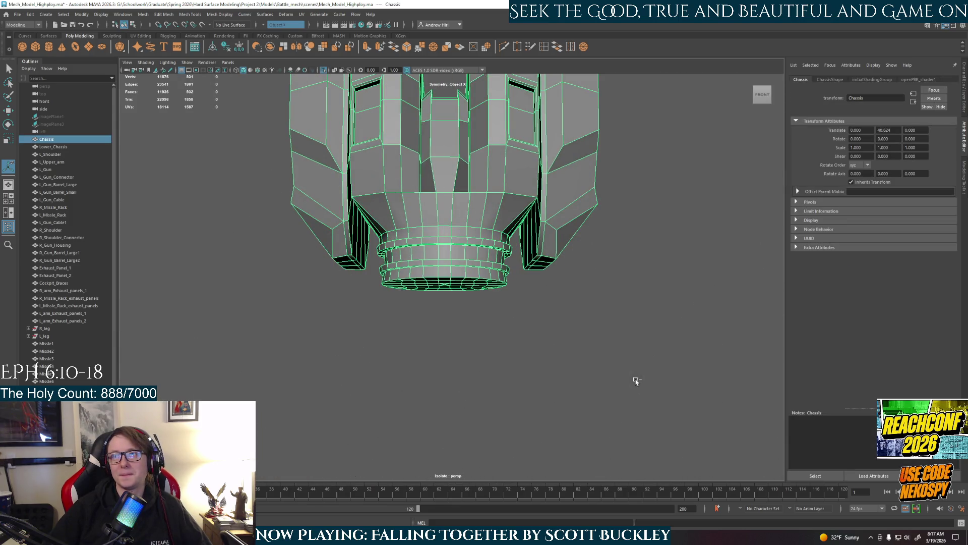
{"action": "scroll", "coordinate": [507, 319], "scroll_direction": "up", "scroll_amount": 2}
{"action": "scroll", "coordinate": [485, 352], "scroll_direction": "up", "scroll_amount": 3}
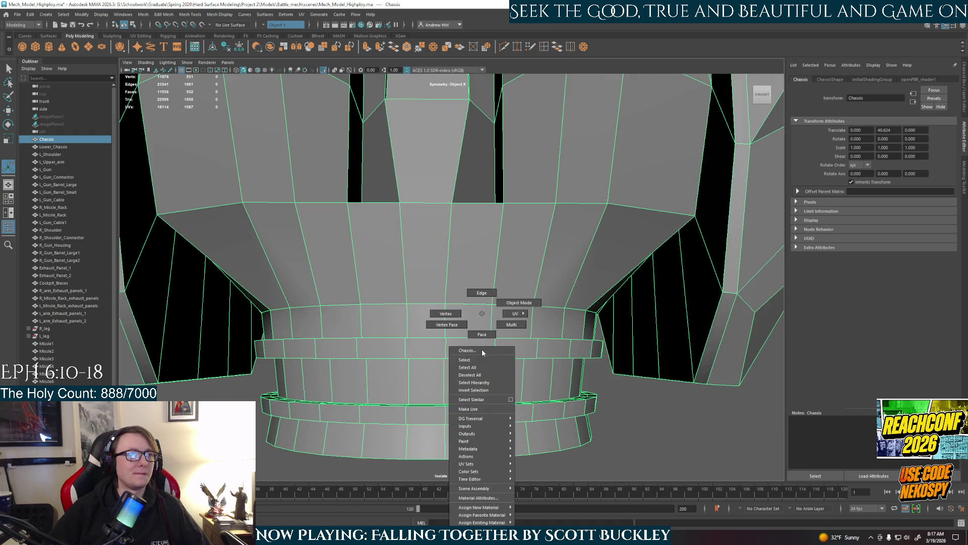
{"action": "right_click_drag", "start_coordinate": [482, 350], "coordinate": [484, 345]}
Step: With symmetry off, extrude the upper waist-ring face loop outward into a raised band
{"action": "left_click", "coordinate": [468, 344]}
{"action": "key", "text": "F8"}
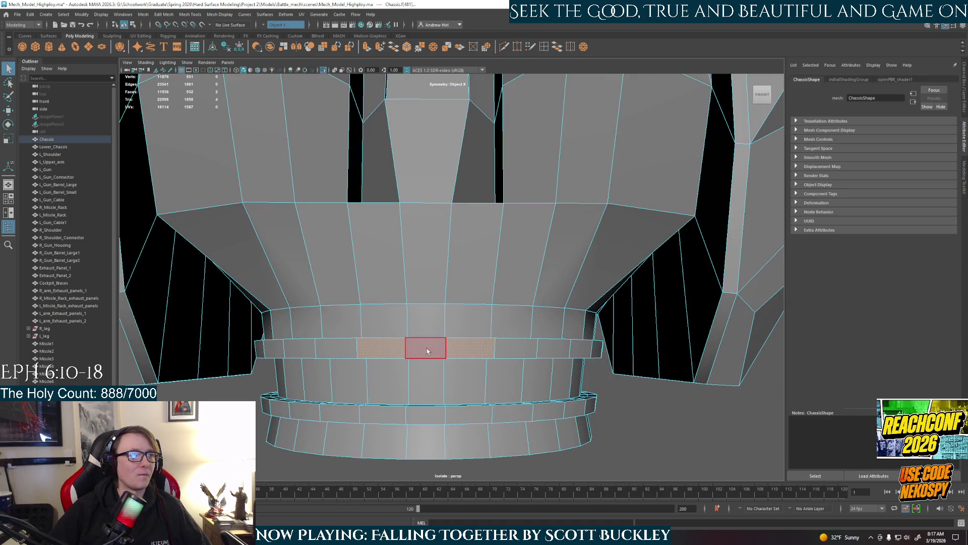
{"action": "left_click", "coordinate": [265, 25]}
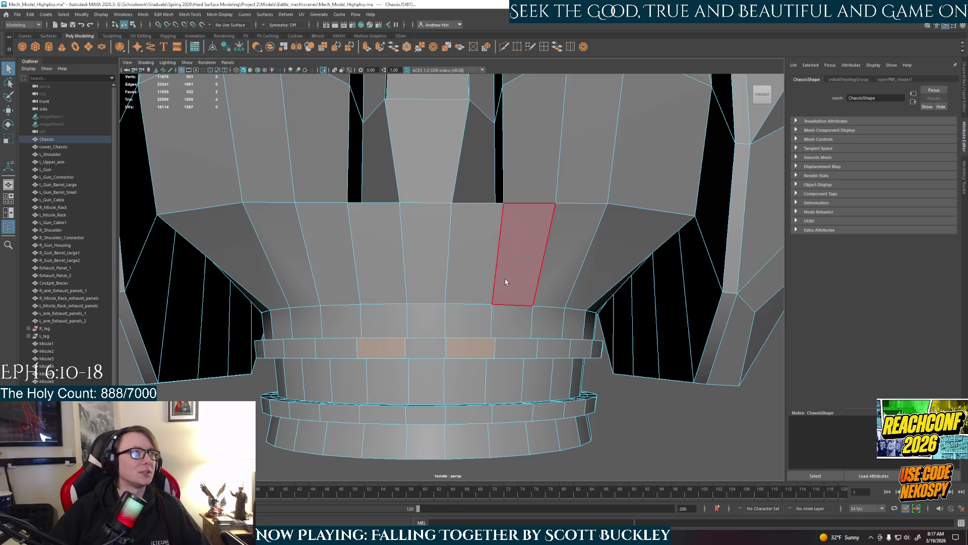
{"action": "left_click", "coordinate": [432, 349]}
{"action": "double_click", "coordinate": [475, 346], "text": "shift"}
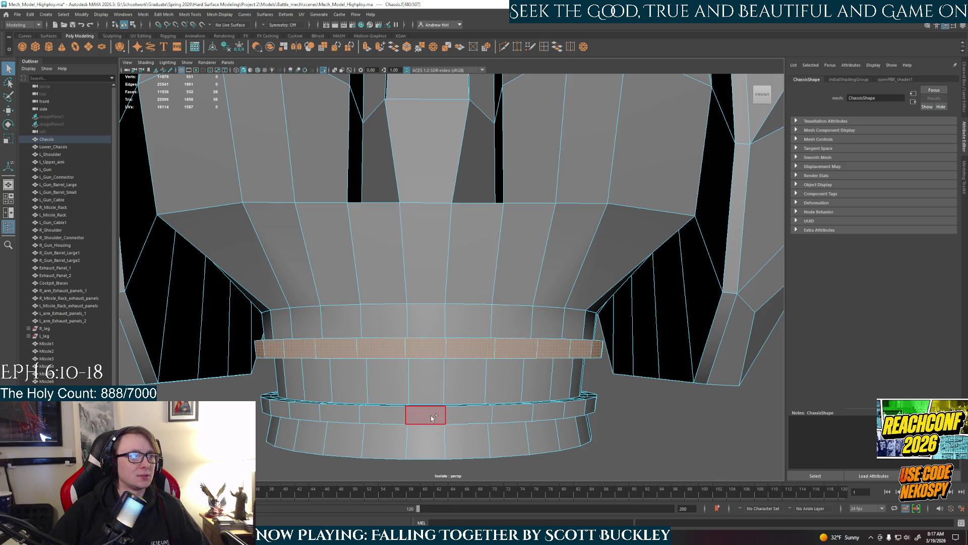
{"action": "key", "text": "ctrl+e"}
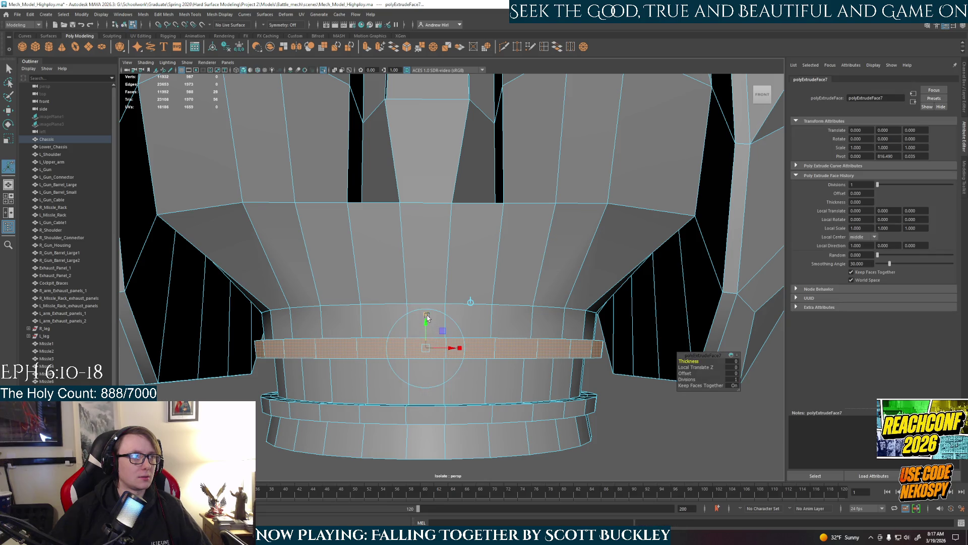
{"action": "left_click_drag", "start_coordinate": [428, 324], "coordinate": [428, 320]}
Step: Extrude the lower waist-ring face loop and scale it slightly thinner vertically
{"action": "left_click", "coordinate": [426, 415]}
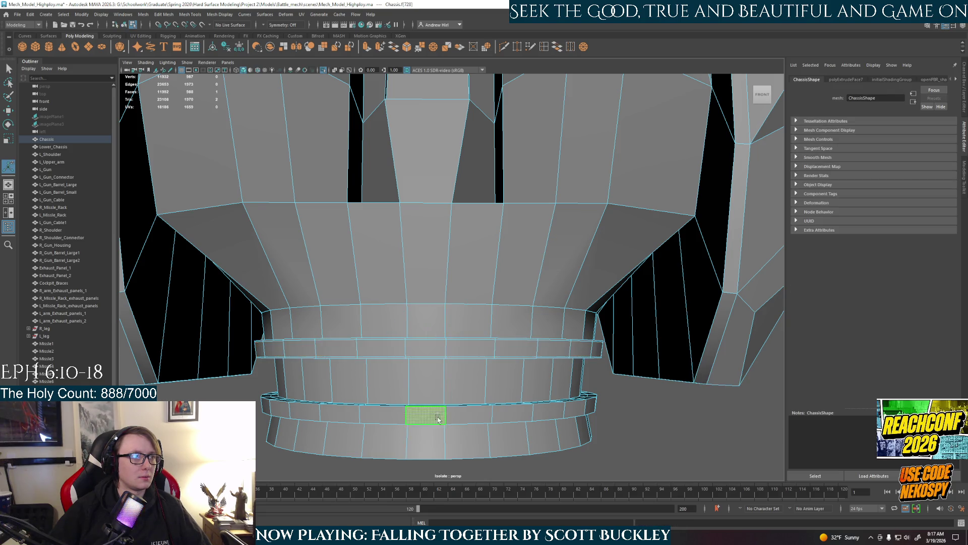
{"action": "double_click", "coordinate": [458, 416], "text": "shift"}
{"action": "key", "text": "e"}
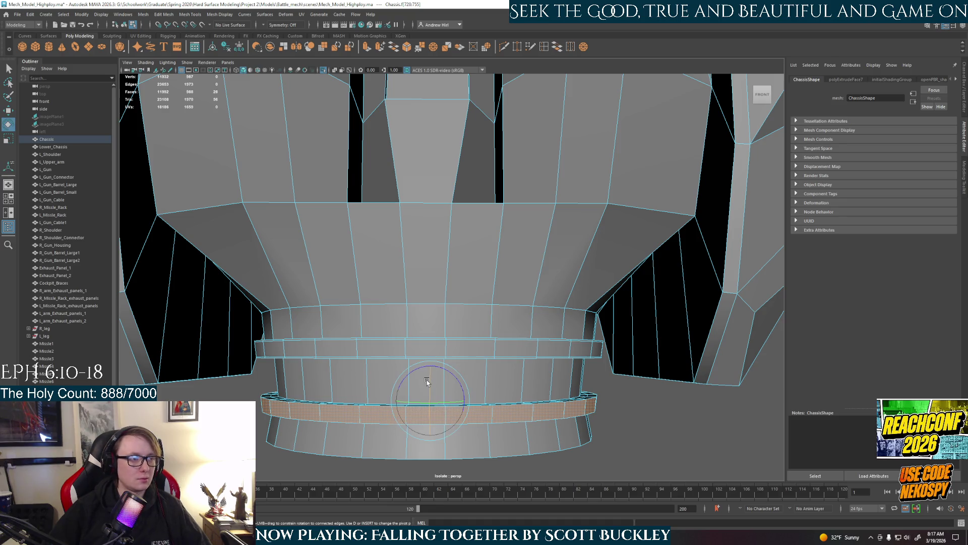
{"action": "key", "text": "ctrl+e"}
{"action": "key", "text": "r"}
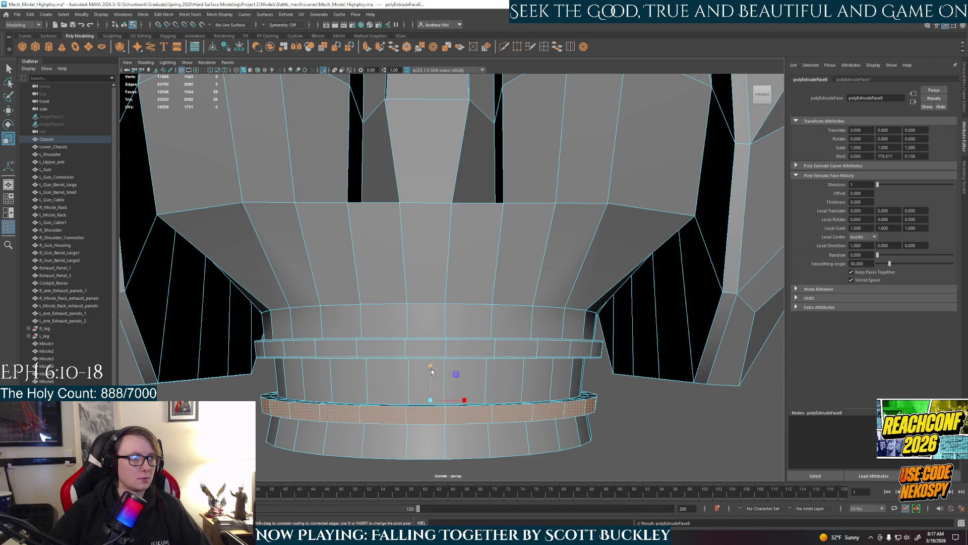
{"action": "mouse_move", "coordinate": [432, 372]}
{"action": "left_mouse_down"}
{"action": "mouse_move", "coordinate": [464, 354]}
{"action": "mouse_move", "coordinate": [352, 324]}
{"action": "left_mouse_up"}
{"action": "right_click_drag", "start_coordinate": [333, 311], "coordinate": [337, 284], "text": "shift"}
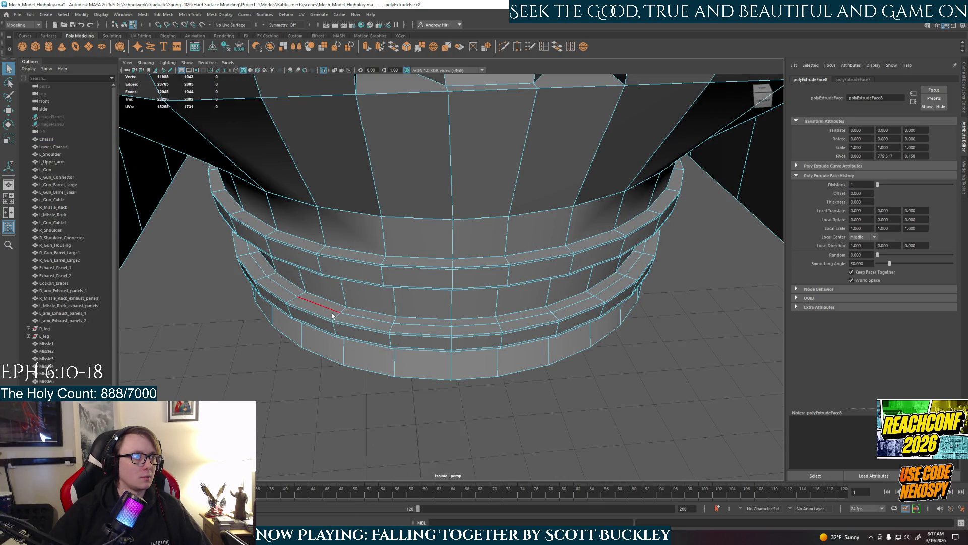
{"action": "mouse_move", "coordinate": [333, 314]}
{"action": "left_mouse_down", "text": "alt"}
{"action": "mouse_move", "coordinate": [458, 217]}
{"action": "mouse_move", "coordinate": [461, 172]}
{"action": "mouse_move", "coordinate": [471, 275]}
{"action": "left_mouse_up", "text": "alt"}
Step: Scale the new ledge edge loop slightly sideways and look at the chassis underside
{"action": "key", "text": "r"}
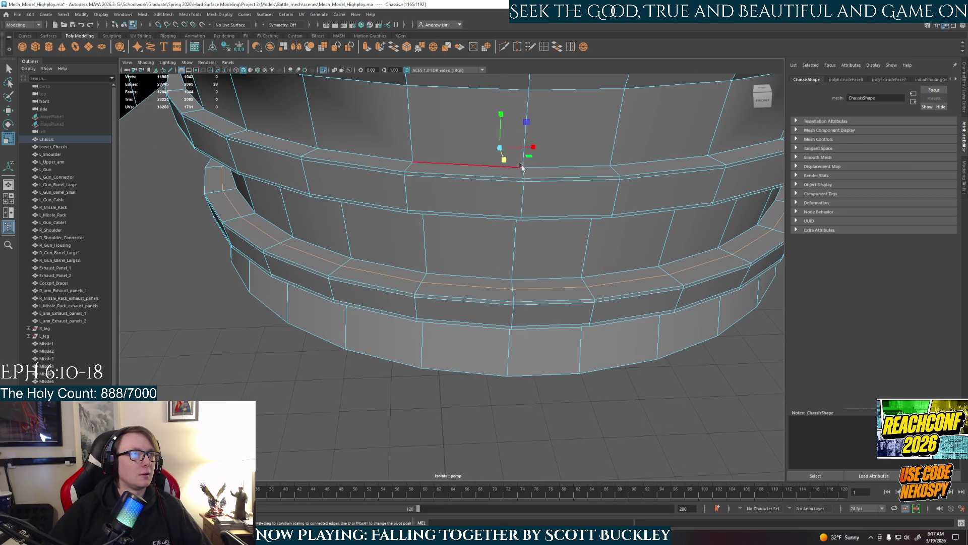
{"action": "left_click_drag", "start_coordinate": [534, 147], "coordinate": [530, 157]}
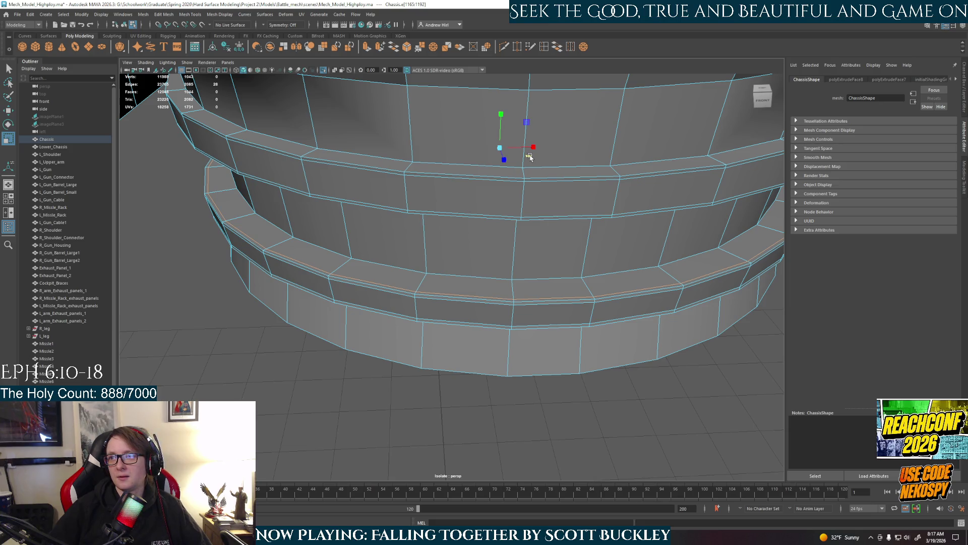
{"action": "mouse_move", "coordinate": [529, 157]}
{"action": "left_mouse_down", "text": "alt"}
{"action": "mouse_move", "coordinate": [519, 249]}
{"action": "mouse_move", "coordinate": [506, 274]}
{"action": "left_mouse_up", "text": "alt"}
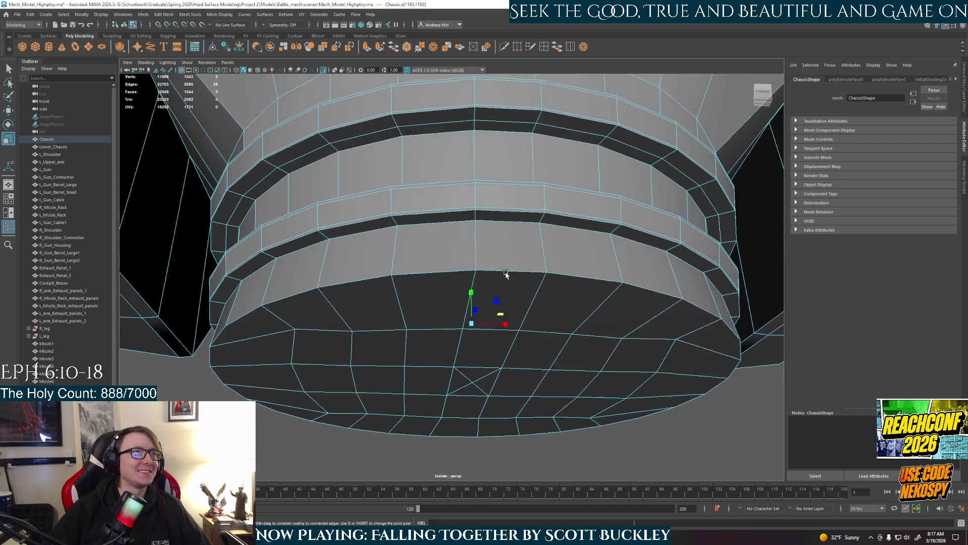
{"action": "scroll", "coordinate": [506, 274], "scroll_direction": "down", "scroll_amount": 1}
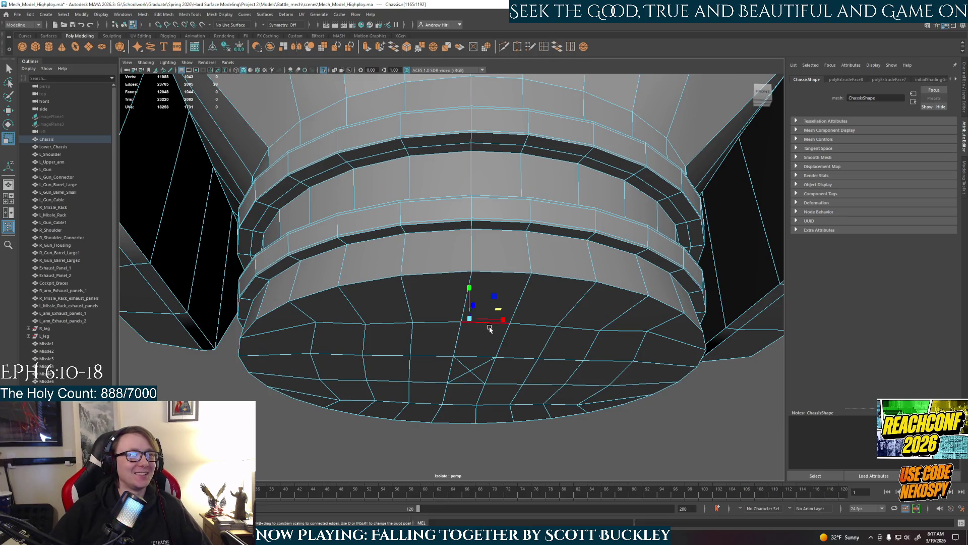
{"action": "left_click_drag", "start_coordinate": [468, 373], "coordinate": [465, 270], "text": "alt"}
Step: Switch to edge selection, dismiss the autosave prompt and face the bottom cap straight on
{"action": "right_click_drag", "start_coordinate": [466, 270], "coordinate": [470, 341]}
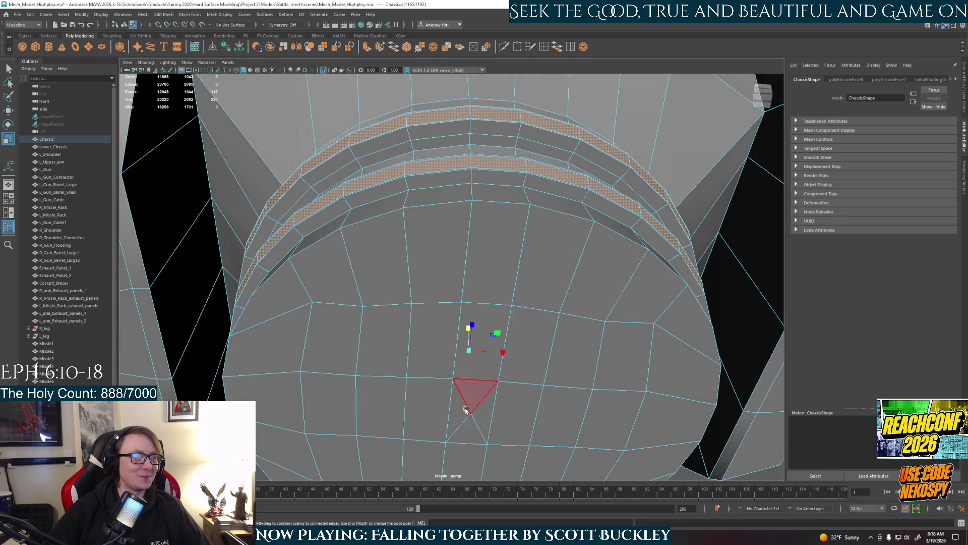
{"action": "right_click_drag", "start_coordinate": [466, 409], "coordinate": [470, 406]}
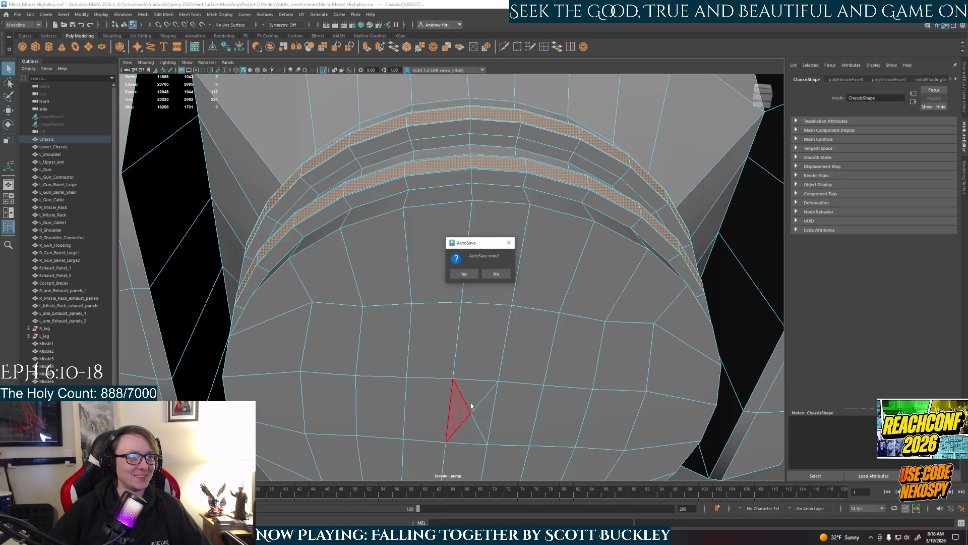
{"action": "left_click", "coordinate": [472, 275]}
{"action": "left_click_drag", "start_coordinate": [487, 346], "coordinate": [484, 253], "text": "alt"}
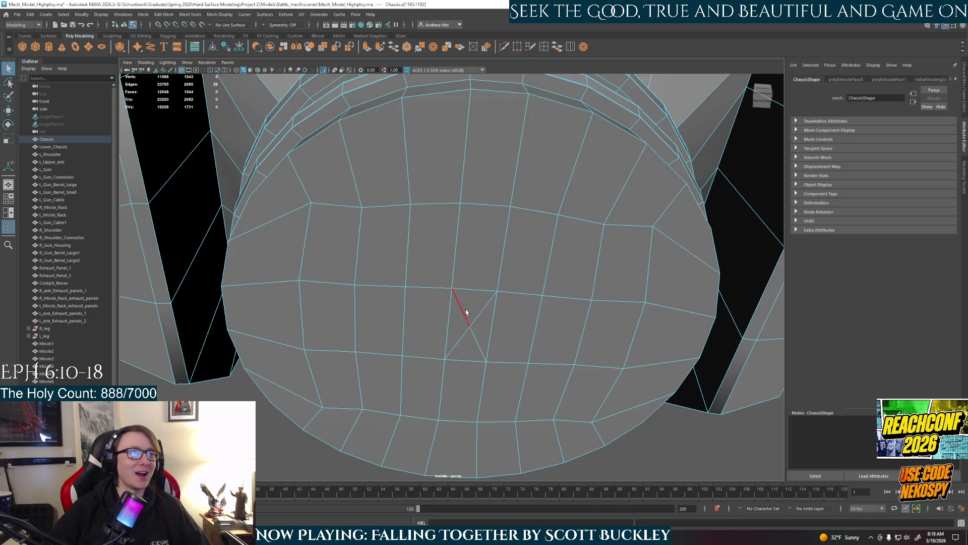
Step: Delete the stray bottom-cap edge and insert an edge loop around the lower extruded band
{"action": "key", "text": "Delete"}
{"action": "key", "text": "e"}
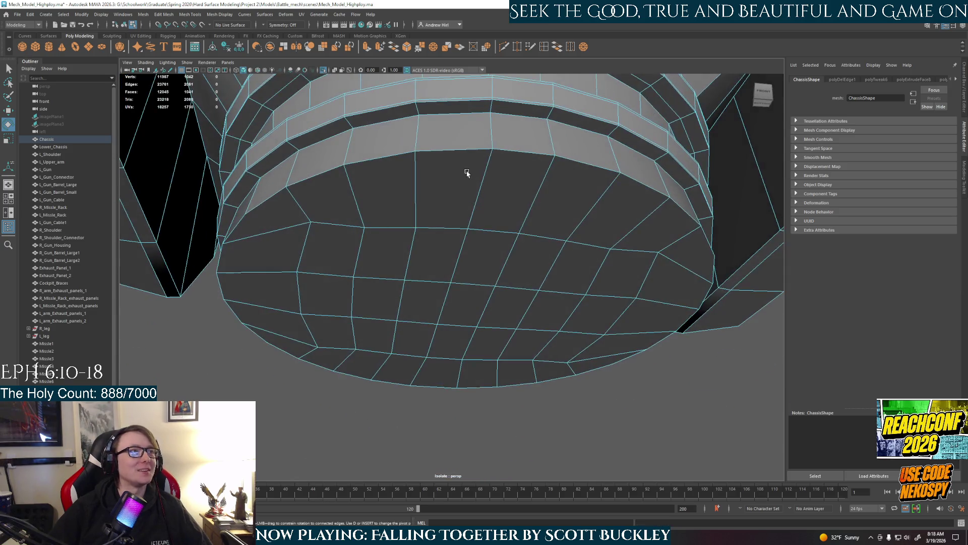
{"action": "mouse_move", "coordinate": [467, 335]}
{"action": "left_mouse_down", "text": "alt"}
{"action": "mouse_move", "coordinate": [478, 301]}
{"action": "mouse_move", "coordinate": [495, 318]}
{"action": "left_mouse_up", "text": "alt"}
{"action": "scroll", "coordinate": [486, 298], "scroll_direction": "up", "scroll_amount": 2}
{"action": "scroll", "coordinate": [495, 318], "scroll_direction": "up", "scroll_amount": 2}
{"action": "left_click", "coordinate": [542, 46]}
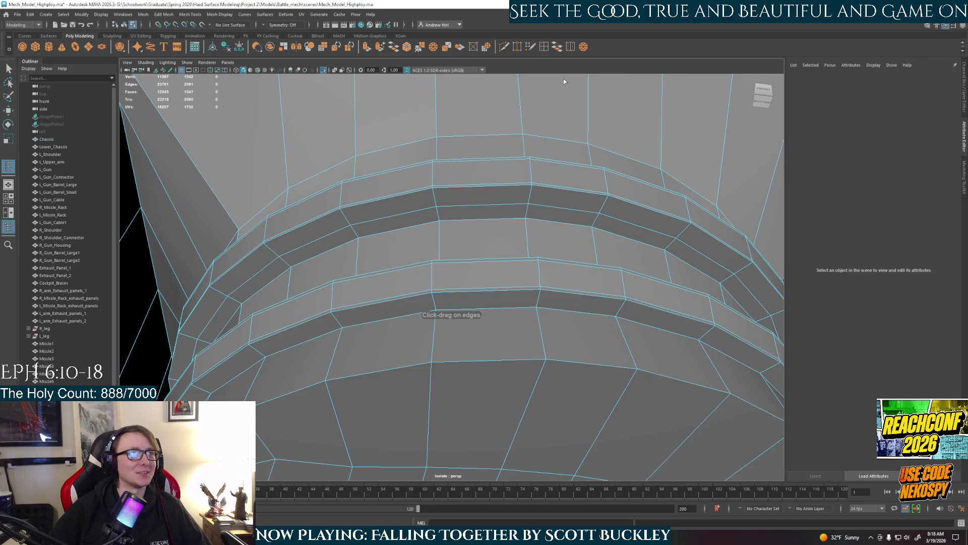
{"action": "left_click_drag", "start_coordinate": [543, 297], "coordinate": [527, 293]}
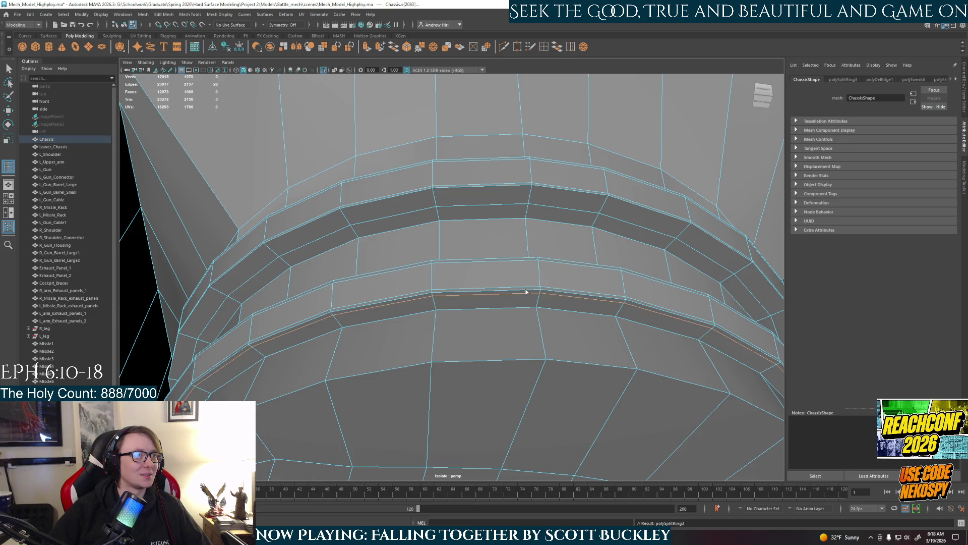
Step: Switch to edge selection with the Scale tool ready on the new loop, facing the bands
{"action": "right_click", "coordinate": [511, 201]}
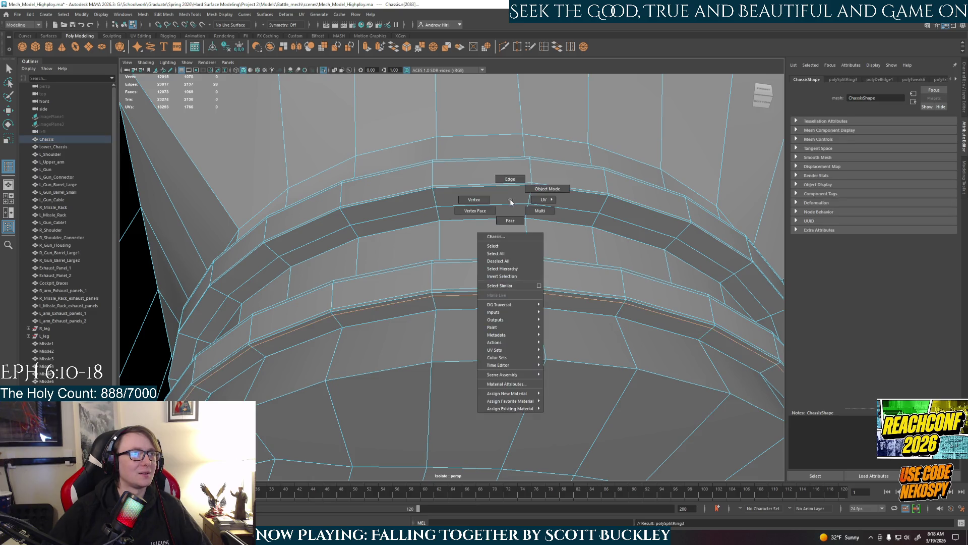
{"action": "left_click", "coordinate": [510, 180]}
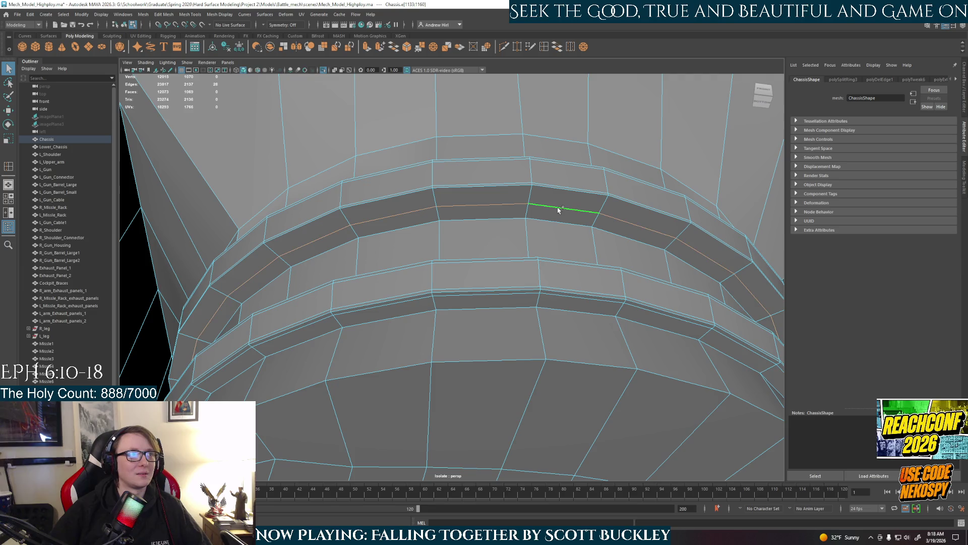
{"action": "key", "text": "r"}
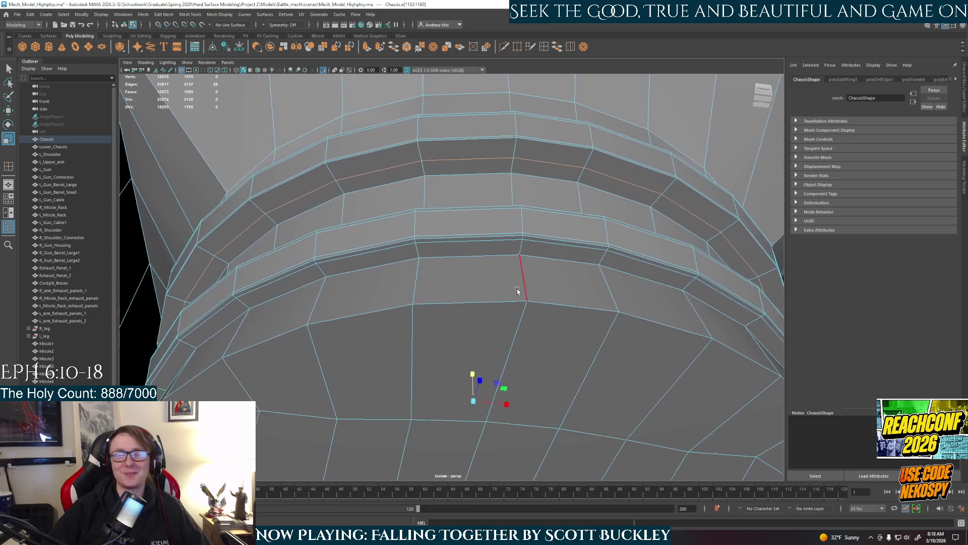
{"action": "middle_click_drag", "start_coordinate": [531, 316], "coordinate": [514, 284], "text": "alt"}
{"action": "mouse_move", "coordinate": [500, 383]}
{"action": "left_mouse_down", "text": "alt"}
{"action": "mouse_move", "coordinate": [499, 262]}
{"action": "mouse_move", "coordinate": [498, 295]}
{"action": "left_mouse_up", "text": "alt"}
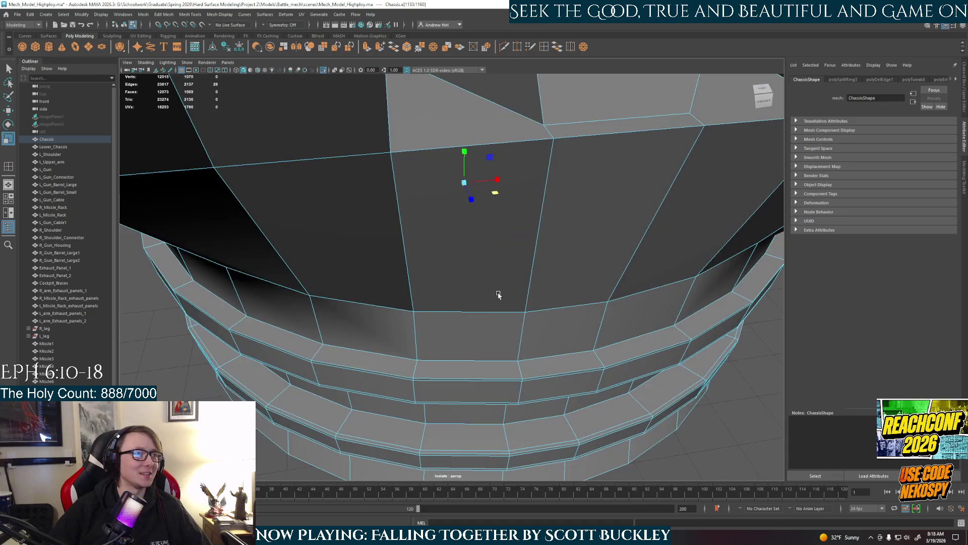
Step: Insert support edge loops along the upper base band and the lower ring
{"action": "left_click", "coordinate": [542, 49]}
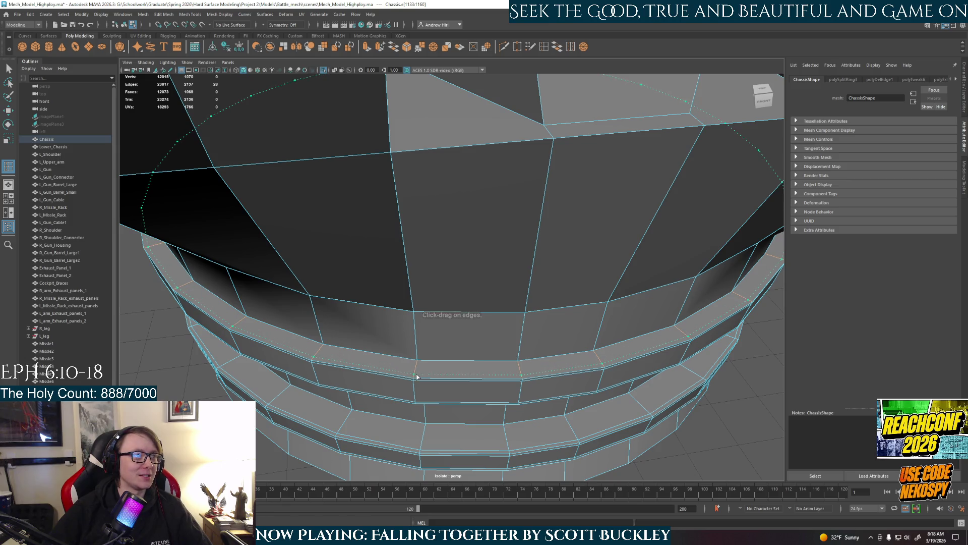
{"action": "left_click", "coordinate": [416, 368]}
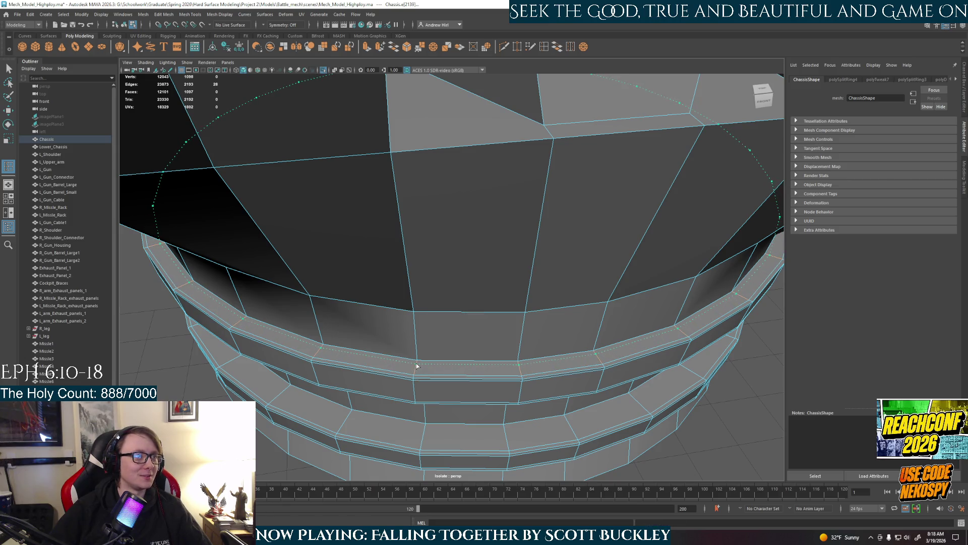
{"action": "left_click", "coordinate": [416, 345]}
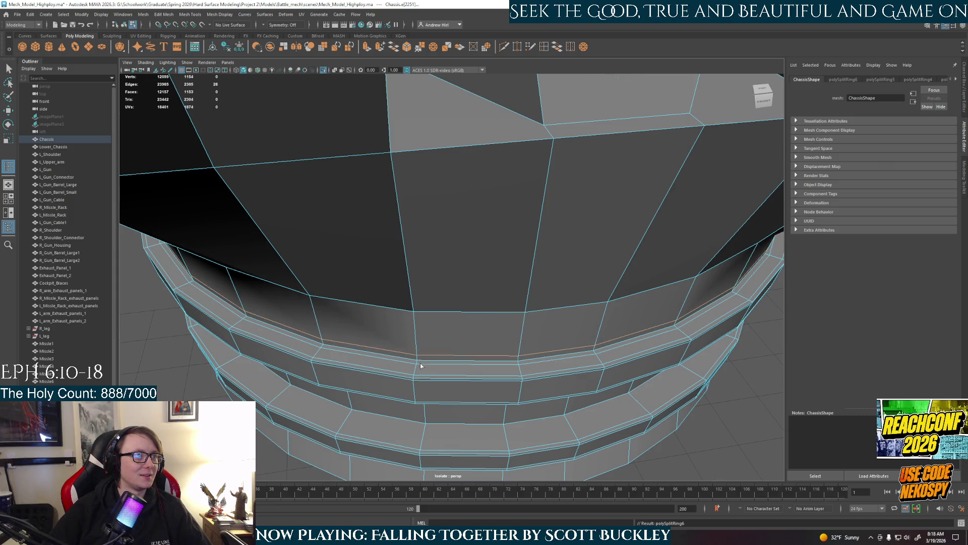
{"action": "left_click_drag", "start_coordinate": [419, 345], "coordinate": [430, 263], "text": "alt"}
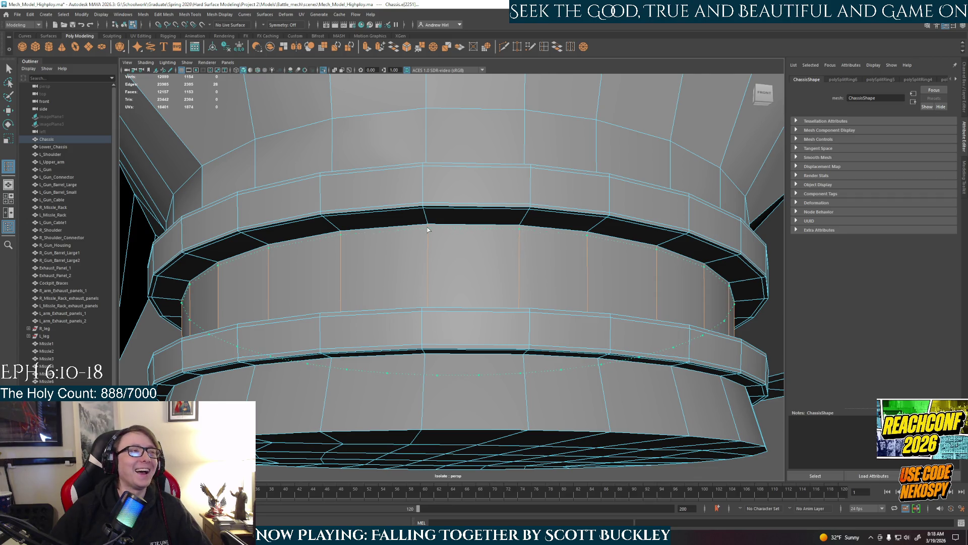
{"action": "left_click", "coordinate": [428, 229]}
{"action": "mouse_move", "coordinate": [439, 246]}
{"action": "left_mouse_down", "text": "alt"}
{"action": "mouse_move", "coordinate": [427, 178]}
{"action": "mouse_move", "coordinate": [458, 272]}
{"action": "mouse_move", "coordinate": [461, 260]}
{"action": "left_mouse_up", "text": "alt"}
Step: Undo a misplaced loop and add support loops along the upper and ridged ring bands
{"action": "left_click", "coordinate": [426, 183]}
{"action": "key", "text": "ctrl+z"}
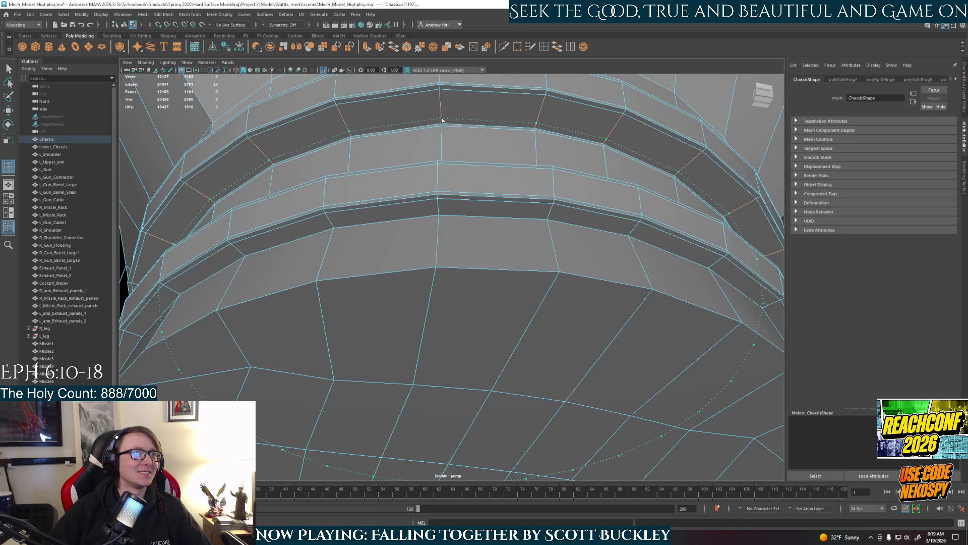
{"action": "left_click", "coordinate": [443, 121]}
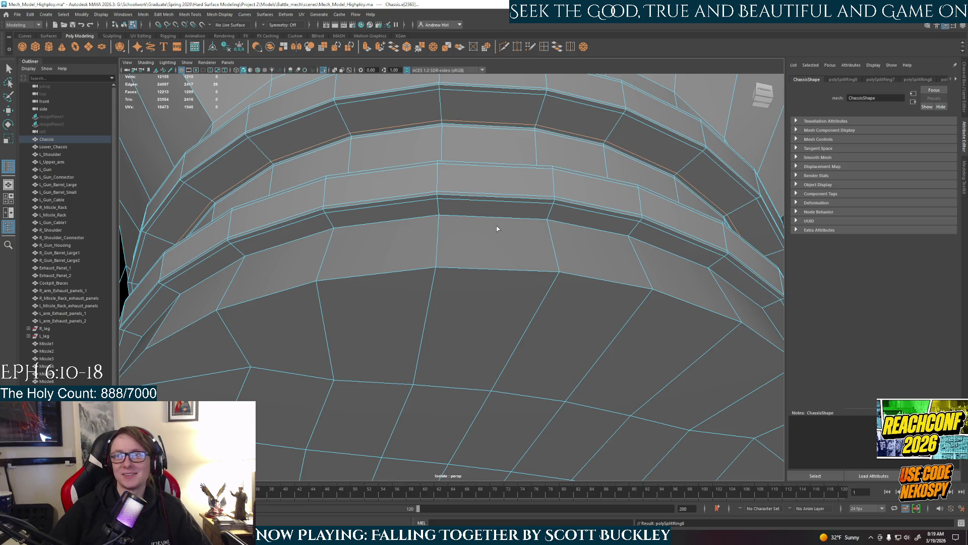
{"action": "mouse_move", "coordinate": [497, 225]}
{"action": "left_mouse_down", "text": "alt"}
{"action": "mouse_move", "coordinate": [485, 258]}
{"action": "mouse_move", "coordinate": [448, 224]}
{"action": "mouse_move", "coordinate": [445, 266]}
{"action": "mouse_move", "coordinate": [478, 351]}
{"action": "left_mouse_up", "text": "alt"}
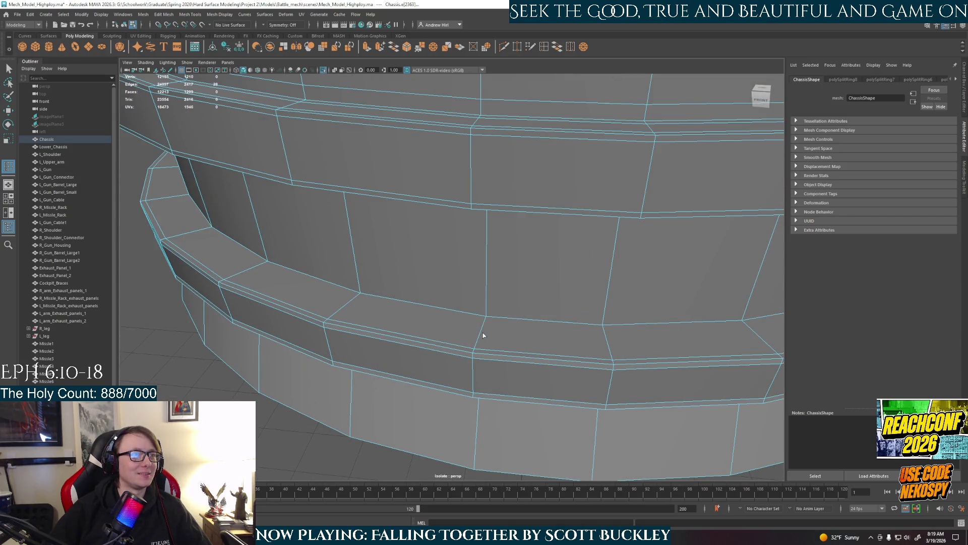
{"action": "left_click", "coordinate": [483, 334]}
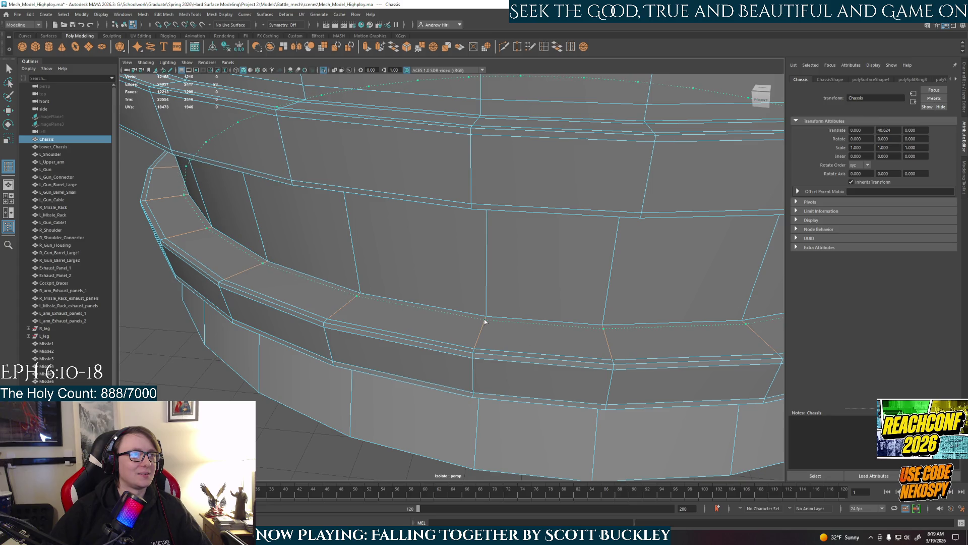
{"action": "left_click", "coordinate": [485, 322]}
Step: Add another ring loop, then check the whole chassis in smooth preview and revert
{"action": "left_click", "coordinate": [487, 312]}
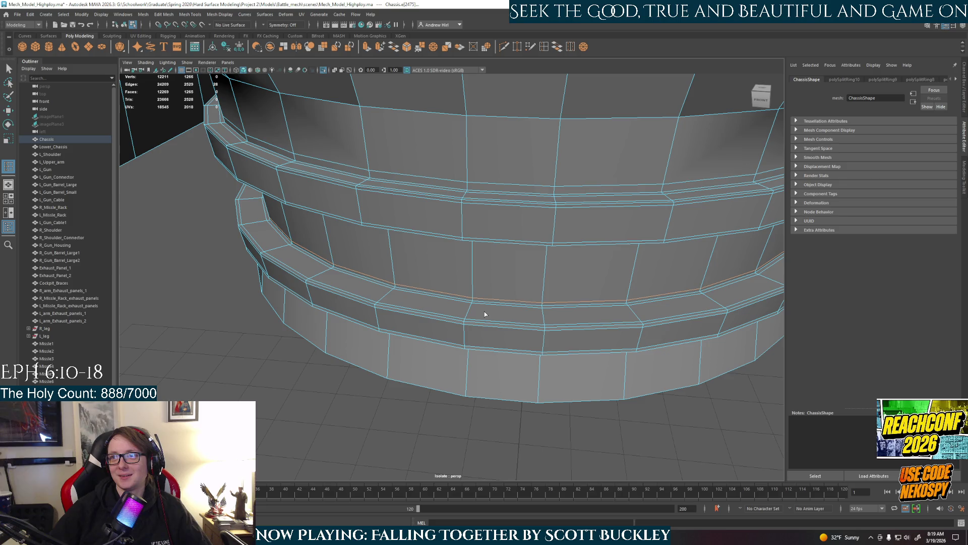
{"action": "left_click_drag", "start_coordinate": [484, 311], "coordinate": [476, 266], "text": "alt"}
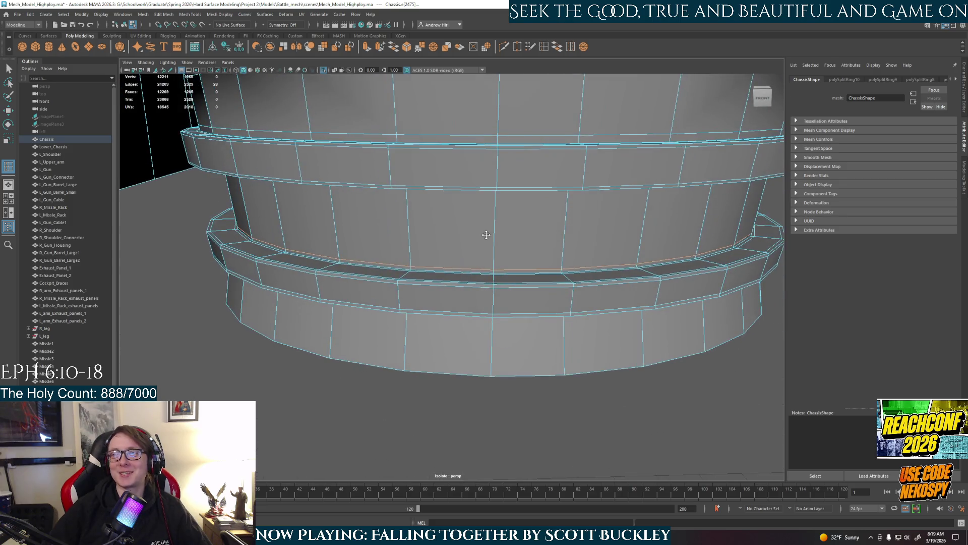
{"action": "key", "text": "q"}
{"action": "right_click_drag", "start_coordinate": [495, 266], "coordinate": [546, 241]}
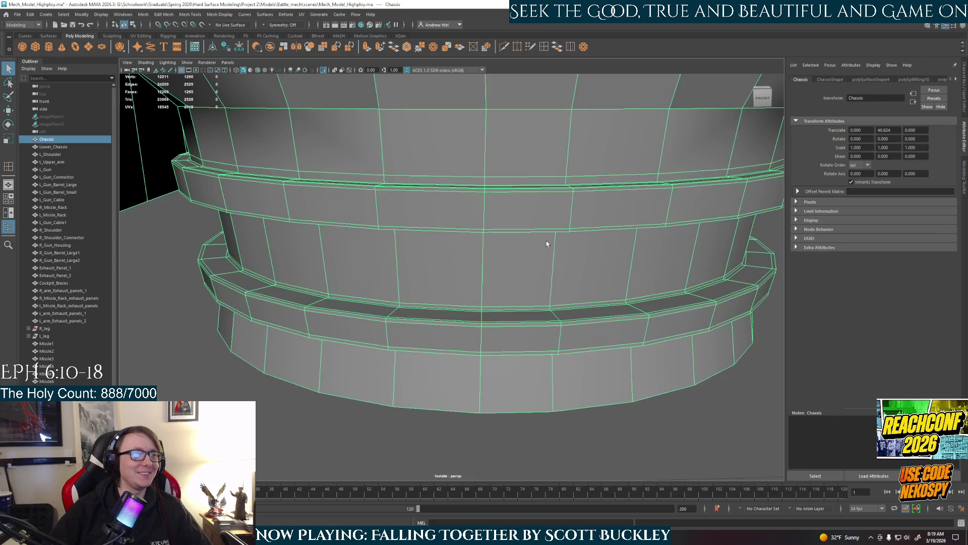
{"action": "scroll", "coordinate": [523, 266], "scroll_direction": "down", "scroll_amount": 3}
{"action": "mouse_move", "coordinate": [523, 269]}
{"action": "left_mouse_down", "text": "alt"}
{"action": "mouse_move", "coordinate": [505, 248]}
{"action": "mouse_move", "coordinate": [501, 285]}
{"action": "mouse_move", "coordinate": [535, 143]}
{"action": "left_mouse_up", "text": "alt"}
{"action": "key", "text": "3"}
{"action": "scroll", "coordinate": [507, 271], "scroll_direction": "up", "scroll_amount": 5}
{"action": "left_click", "coordinate": [505, 249]}
{"action": "key", "text": "1"}
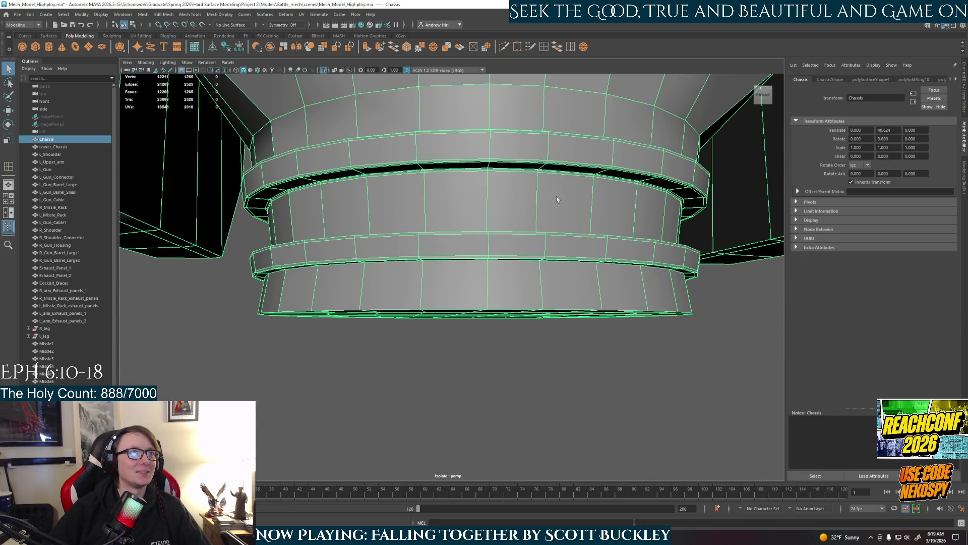
Step: Insert a support loop tight along the lowest base ring rim
{"action": "right_click_drag", "start_coordinate": [560, 186], "coordinate": [492, 289], "text": "shift"}
{"action": "left_click", "coordinate": [487, 288]}
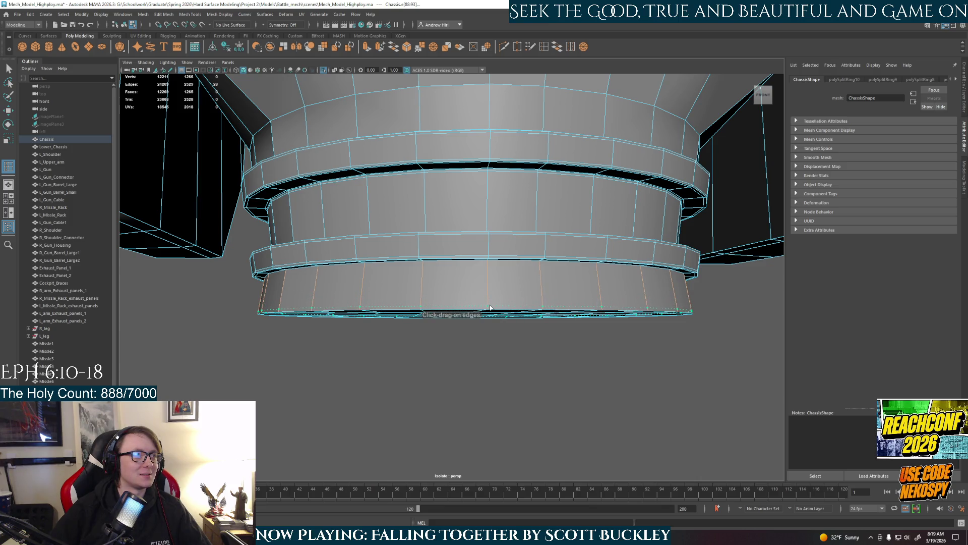
{"action": "left_click_drag", "start_coordinate": [490, 307], "coordinate": [482, 274], "text": "alt"}
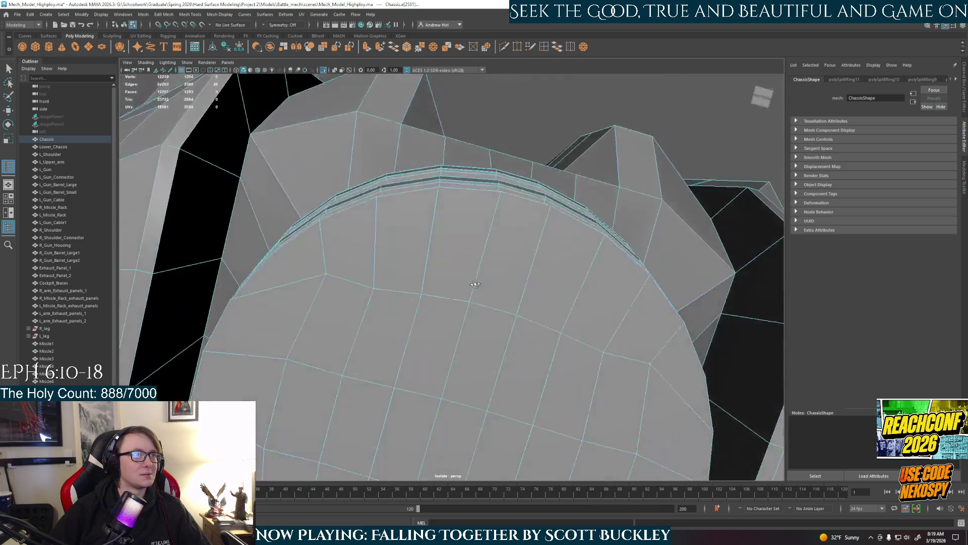
Step: Select all the underside disc faces, painting the inner ones into the selection
{"action": "right_click_drag", "start_coordinate": [482, 271], "coordinate": [514, 265]}
{"action": "mouse_move", "coordinate": [515, 265]}
{"action": "left_mouse_down", "text": "alt"}
{"action": "mouse_move", "coordinate": [489, 305]}
{"action": "mouse_move", "coordinate": [464, 236]}
{"action": "left_mouse_up", "text": "alt"}
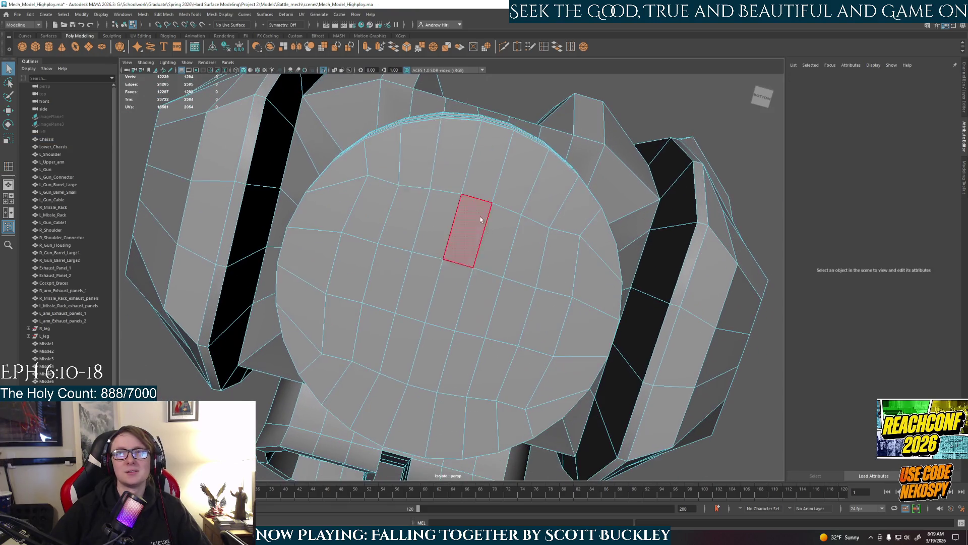
{"action": "left_click", "coordinate": [382, 155]}
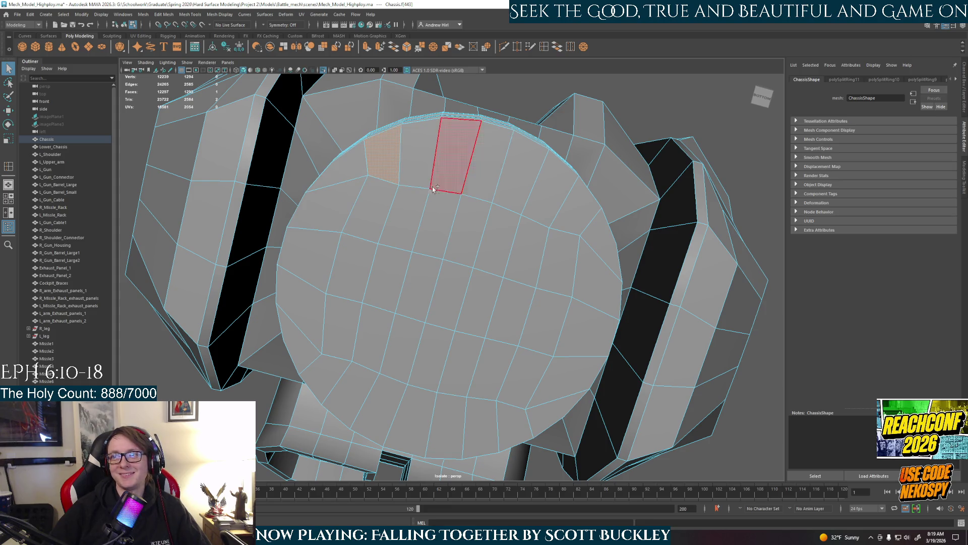
{"action": "mouse_move", "coordinate": [379, 155]}
{"action": "left_mouse_down"}
{"action": "mouse_move", "coordinate": [305, 302]}
{"action": "mouse_move", "coordinate": [433, 413]}
{"action": "mouse_move", "coordinate": [597, 288]}
{"action": "left_mouse_up"}
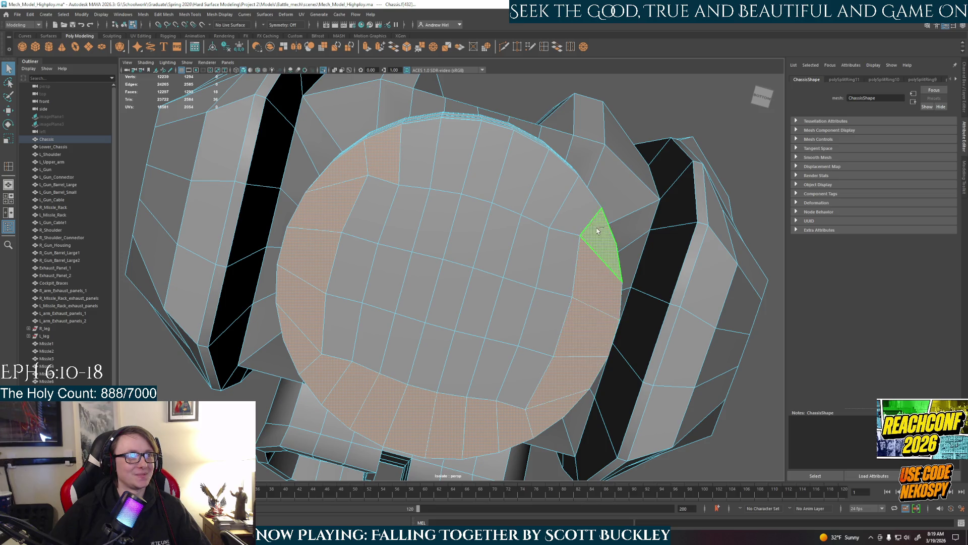
{"action": "left_click_drag", "start_coordinate": [597, 288], "coordinate": [423, 162]}
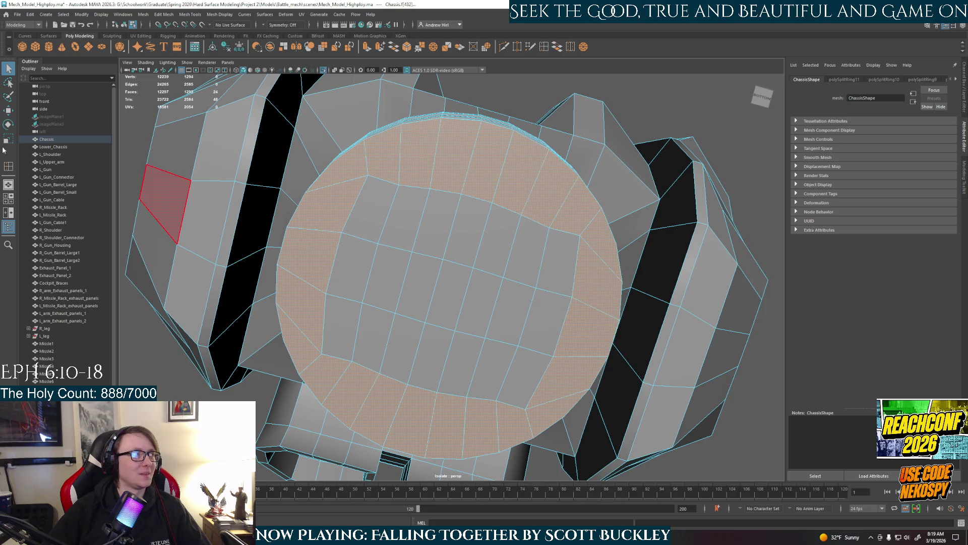
{"action": "left_click", "coordinate": [8, 95]}
{"action": "left_click_drag", "start_coordinate": [395, 281], "coordinate": [333, 314]}
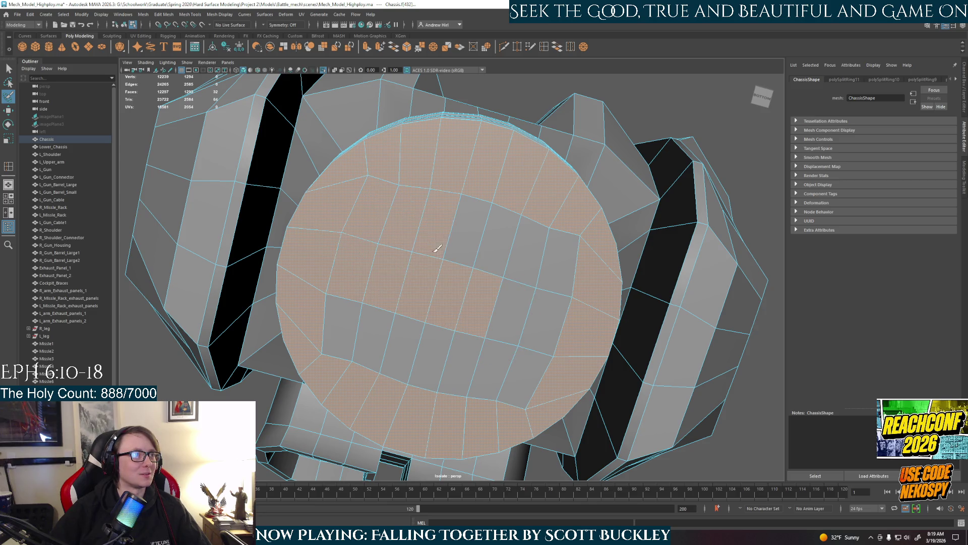
{"action": "key", "text": "q"}
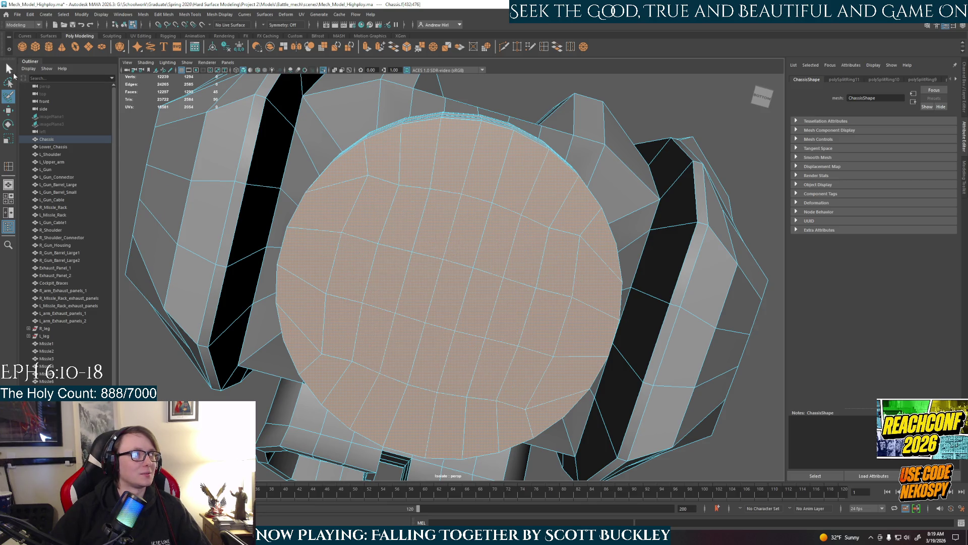
{"action": "left_click_drag", "start_coordinate": [388, 278], "coordinate": [436, 297], "text": "alt"}
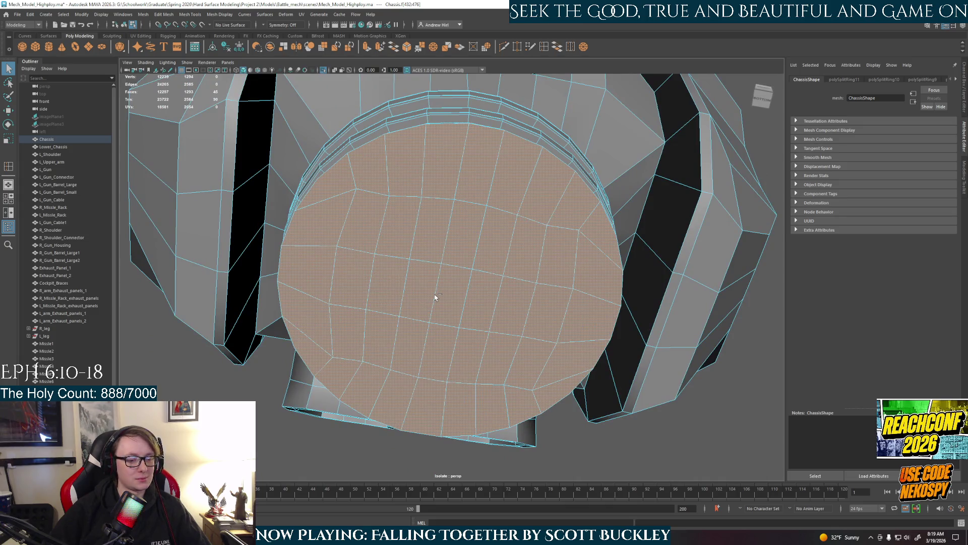
Step: Extrude the disc faces and scale them inward to form an inner ring, then inspect the base
{"action": "key", "text": "ctrl+e"}
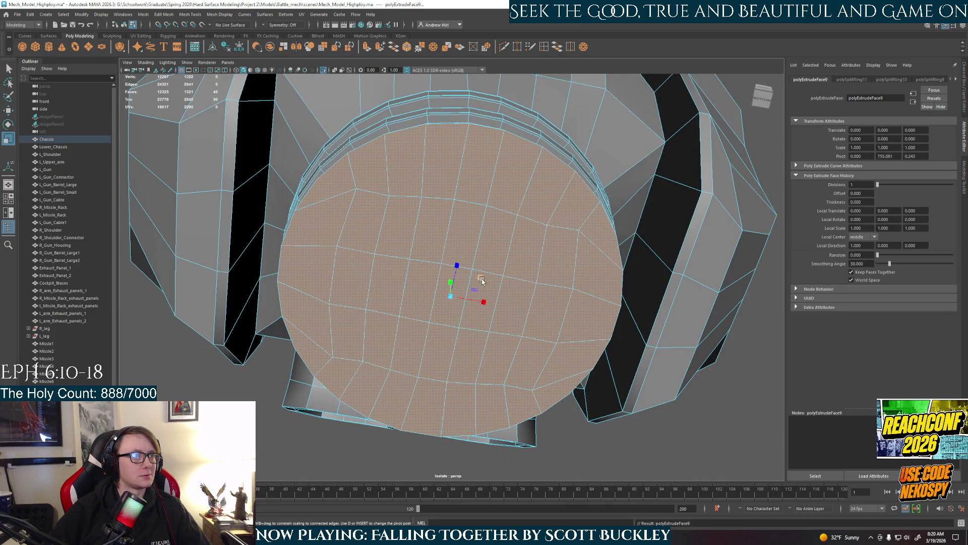
{"action": "left_click_drag", "start_coordinate": [479, 278], "coordinate": [500, 216]}
{"action": "right_click_drag", "start_coordinate": [499, 216], "coordinate": [564, 191]}
{"action": "scroll", "coordinate": [565, 191], "scroll_direction": "down", "scroll_amount": 2}
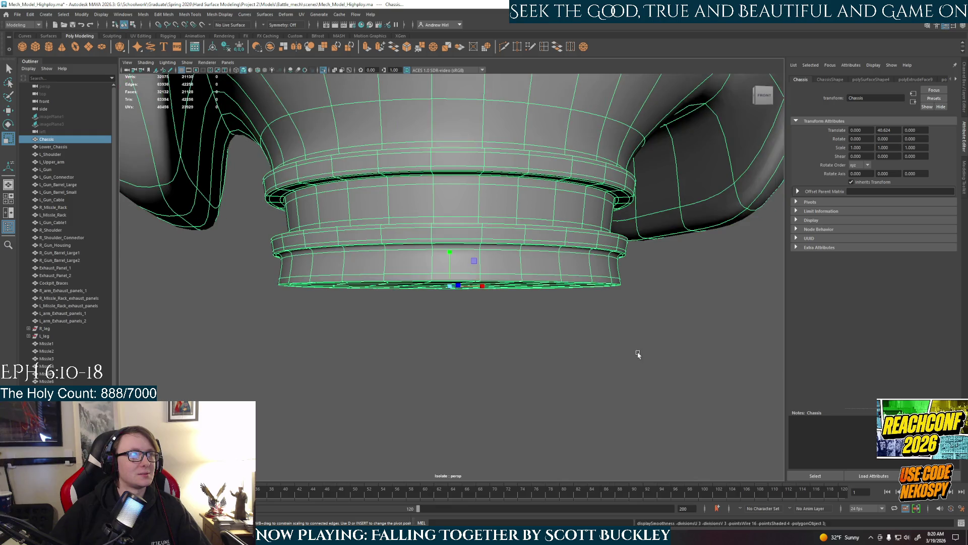
{"action": "left_click", "coordinate": [638, 353]}
{"action": "mouse_move", "coordinate": [537, 266]}
{"action": "left_mouse_down", "text": "alt"}
{"action": "mouse_move", "coordinate": [506, 238]}
{"action": "mouse_move", "coordinate": [481, 274]}
{"action": "mouse_move", "coordinate": [440, 298]}
{"action": "mouse_move", "coordinate": [465, 219]}
{"action": "mouse_move", "coordinate": [462, 256]}
{"action": "left_mouse_up", "text": "alt"}
{"action": "left_click", "coordinate": [465, 218]}
{"action": "scroll", "coordinate": [461, 256], "scroll_direction": "down", "scroll_amount": 2}
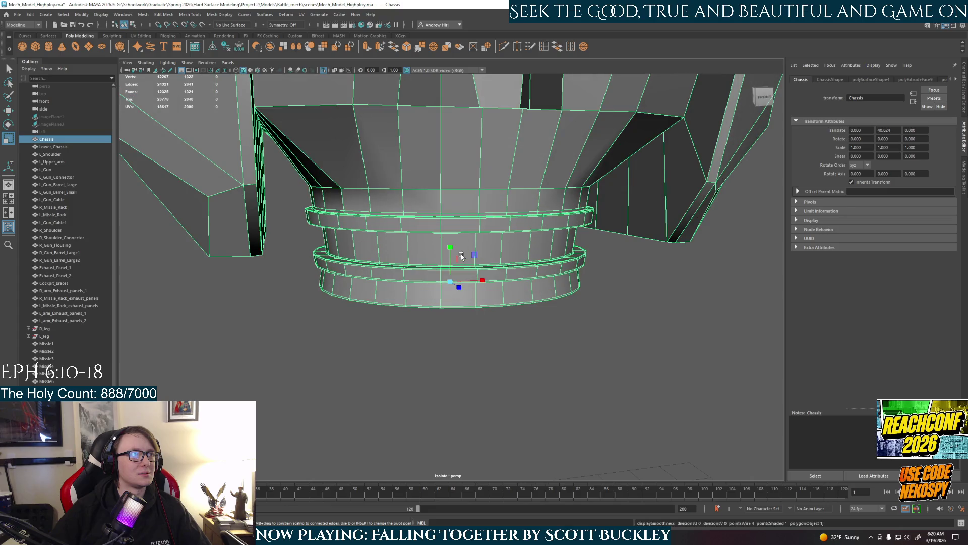
{"action": "scroll", "coordinate": [540, 292], "scroll_direction": "down", "scroll_amount": 2}
{"action": "left_click_drag", "start_coordinate": [540, 292], "coordinate": [501, 279], "text": "alt"}
{"action": "middle_click_drag", "start_coordinate": [501, 279], "coordinate": [501, 359], "text": "alt"}
{"action": "mouse_move", "coordinate": [501, 360]}
{"action": "left_mouse_down", "text": "alt"}
{"action": "mouse_move", "coordinate": [497, 340]}
{"action": "mouse_move", "coordinate": [476, 323]}
{"action": "mouse_move", "coordinate": [502, 290]}
{"action": "mouse_move", "coordinate": [551, 259]}
{"action": "mouse_move", "coordinate": [495, 277]}
{"action": "mouse_move", "coordinate": [530, 266]}
{"action": "left_mouse_up", "text": "alt"}
{"action": "scroll", "coordinate": [470, 238], "scroll_direction": "up", "scroll_amount": 2}
{"action": "left_click_drag", "start_coordinate": [470, 238], "coordinate": [473, 236], "text": "alt"}
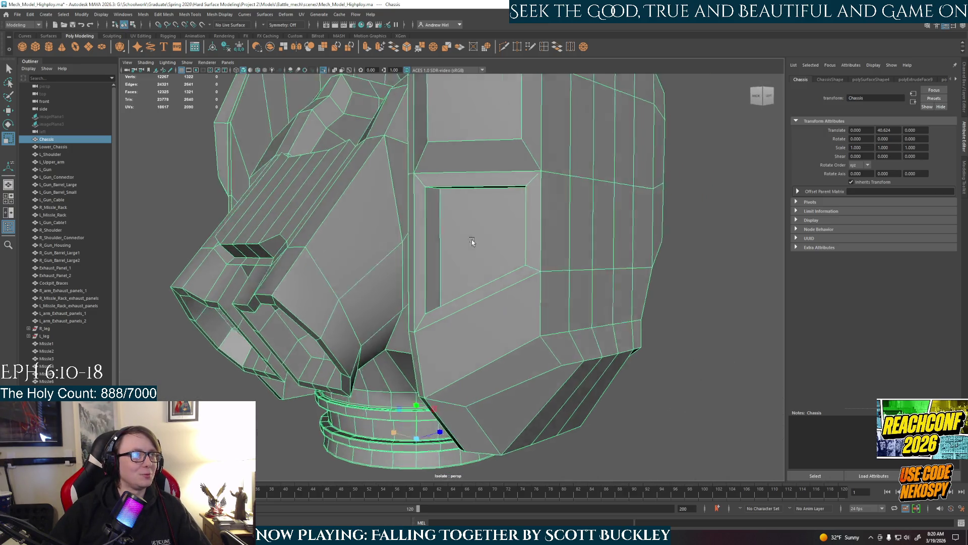
{"action": "scroll", "coordinate": [474, 236], "scroll_direction": "up", "scroll_amount": 2}
{"action": "scroll", "coordinate": [473, 236], "scroll_direction": "up", "scroll_amount": 1}
{"action": "left_click", "coordinate": [545, 48]}
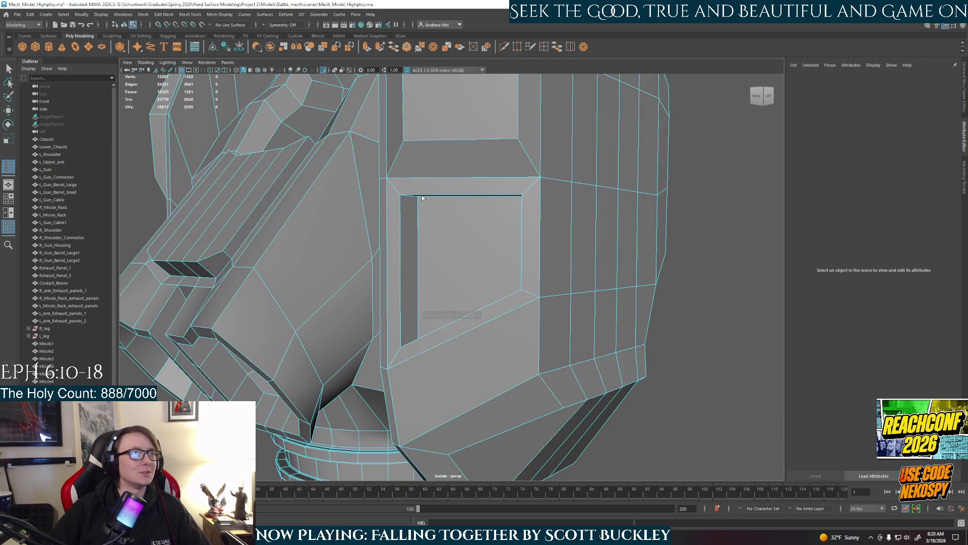
{"action": "scroll", "coordinate": [390, 186], "scroll_direction": "up", "scroll_amount": 2}
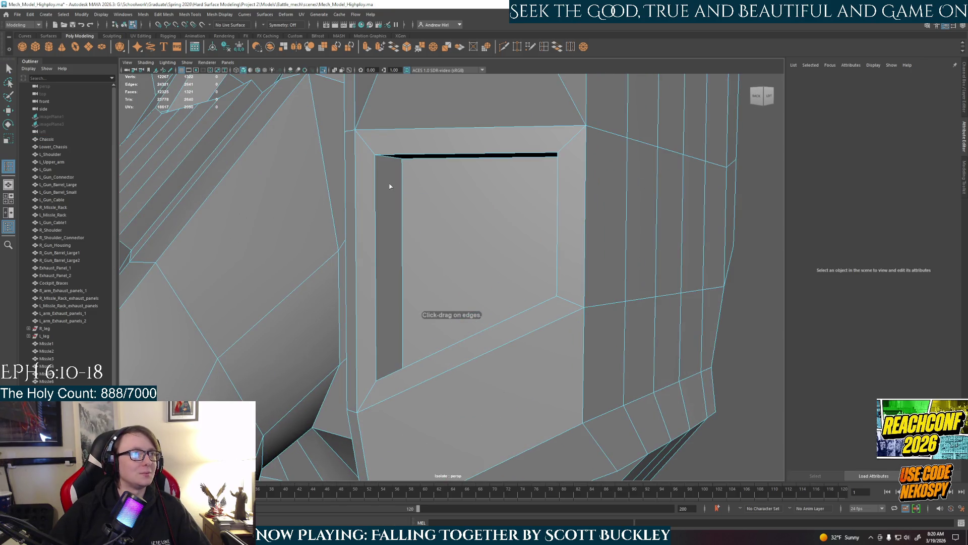
{"action": "left_click", "coordinate": [374, 154]}
{"action": "mouse_move", "coordinate": [470, 209]}
{"action": "left_mouse_down", "text": "alt"}
{"action": "mouse_move", "coordinate": [473, 333]}
{"action": "mouse_move", "coordinate": [442, 212]}
{"action": "left_mouse_up", "text": "alt"}
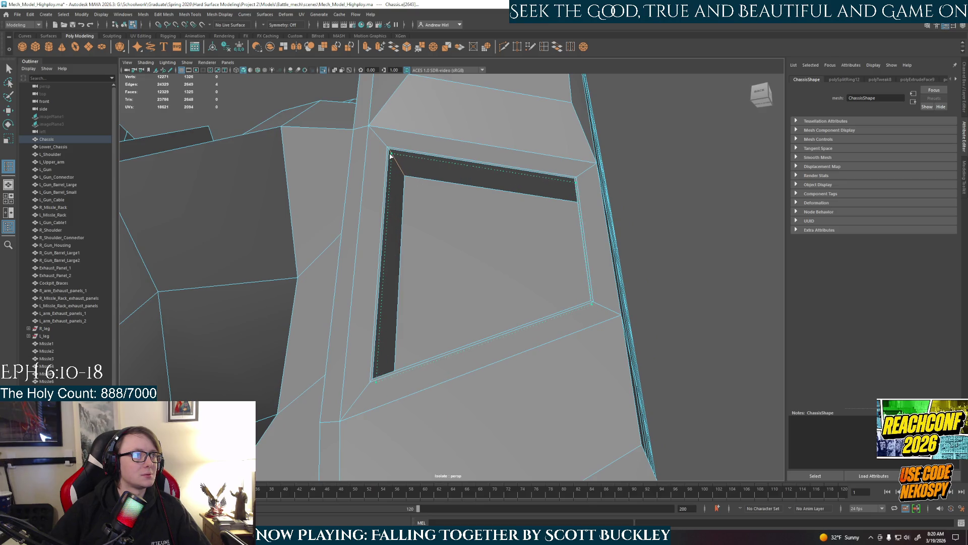
{"action": "left_click", "coordinate": [390, 156]}
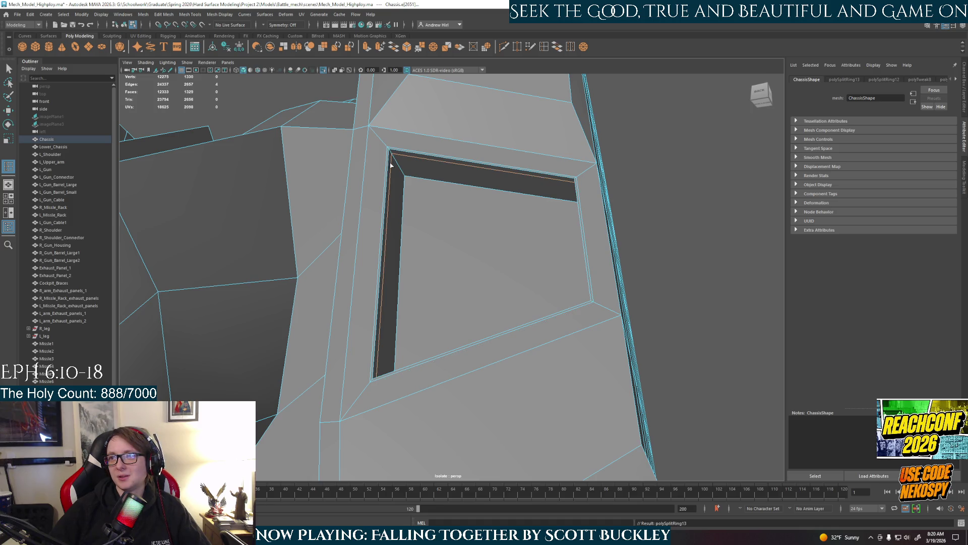
{"action": "key", "text": "ctrl+z"}
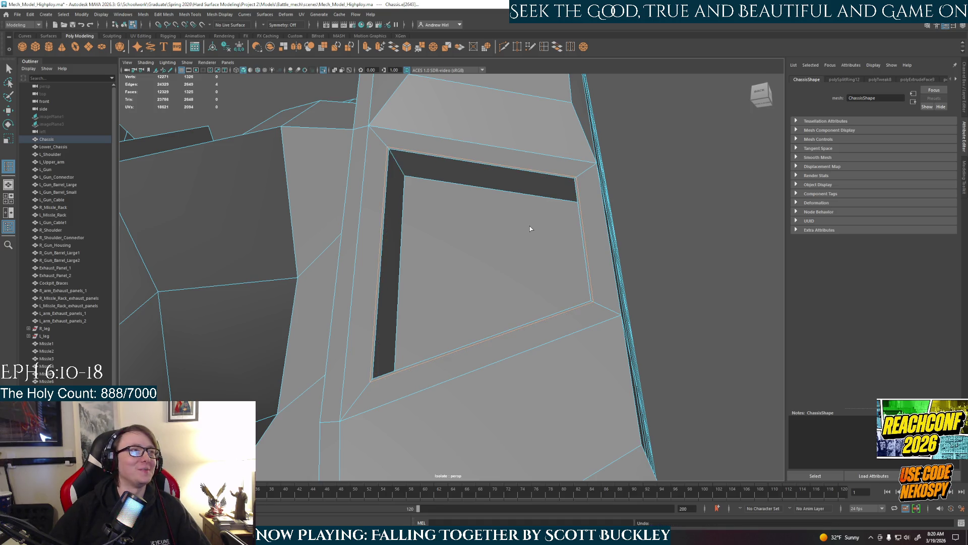
{"action": "key", "text": "ctrl+z"}
{"action": "scroll", "coordinate": [536, 153], "scroll_direction": "down", "scroll_amount": 5}
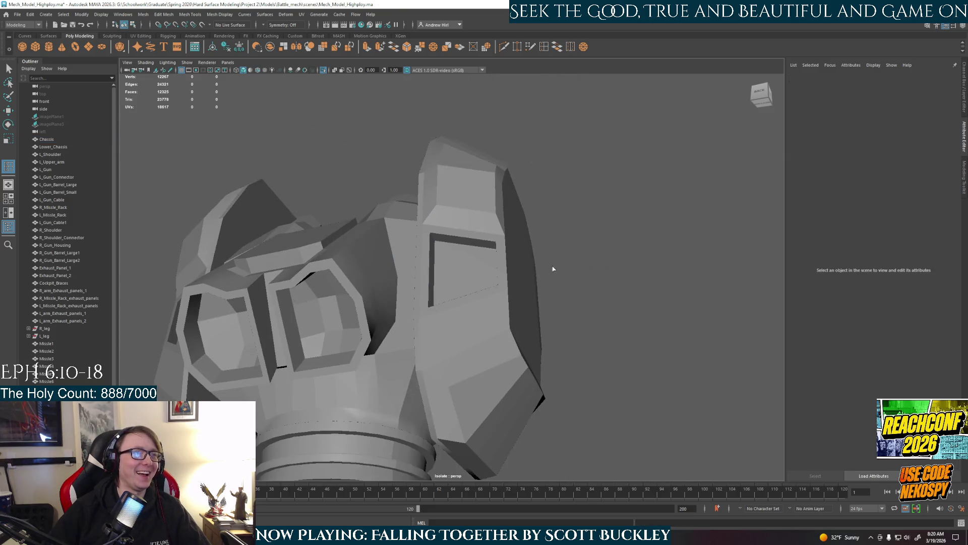
{"action": "left_click", "coordinate": [505, 322]}
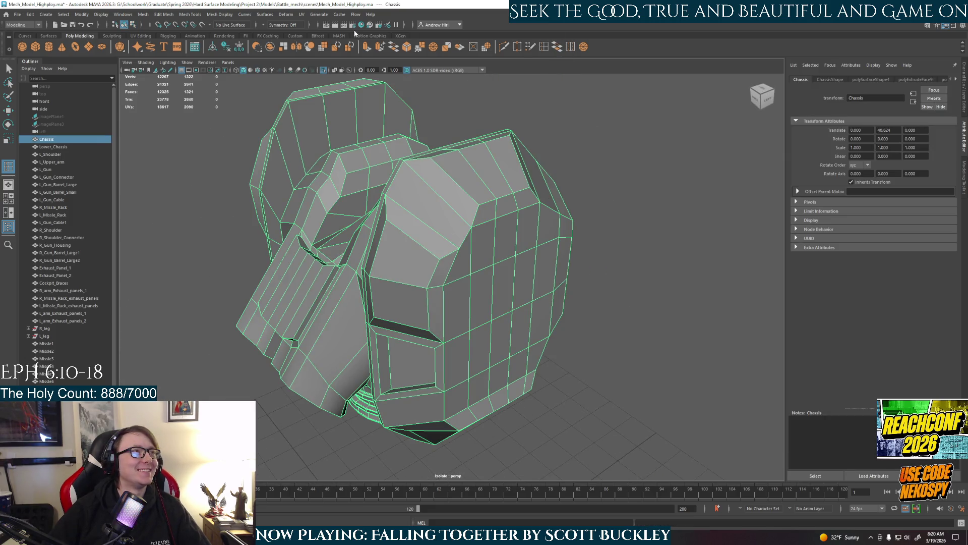
Step: Enable Object X symmetry and select the Chassis for edge loop insertion
{"action": "left_click", "coordinate": [269, 24]}
{"action": "left_click", "coordinate": [279, 35]}
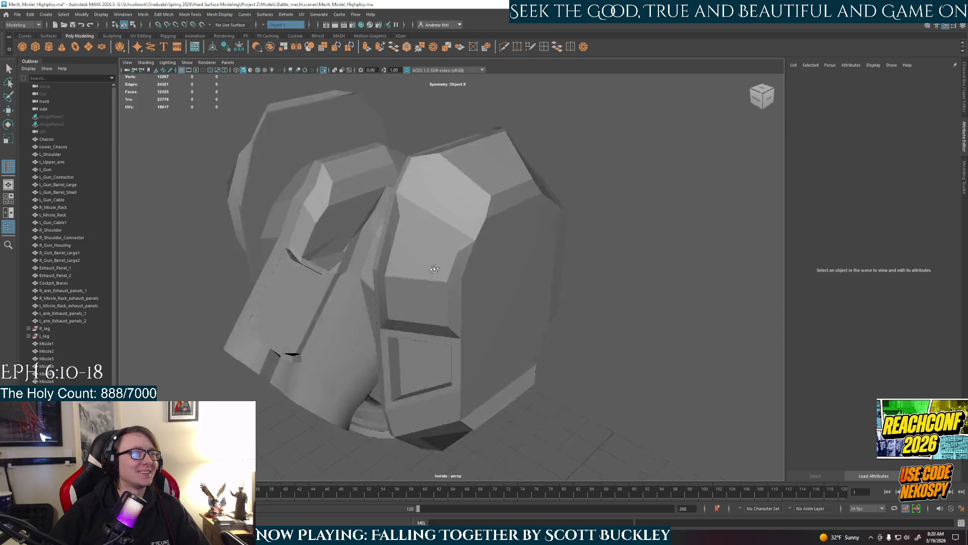
{"action": "scroll", "coordinate": [483, 357], "scroll_direction": "up", "scroll_amount": 5}
{"action": "scroll", "coordinate": [449, 350], "scroll_direction": "up", "scroll_amount": 5}
{"action": "left_click", "coordinate": [543, 47]}
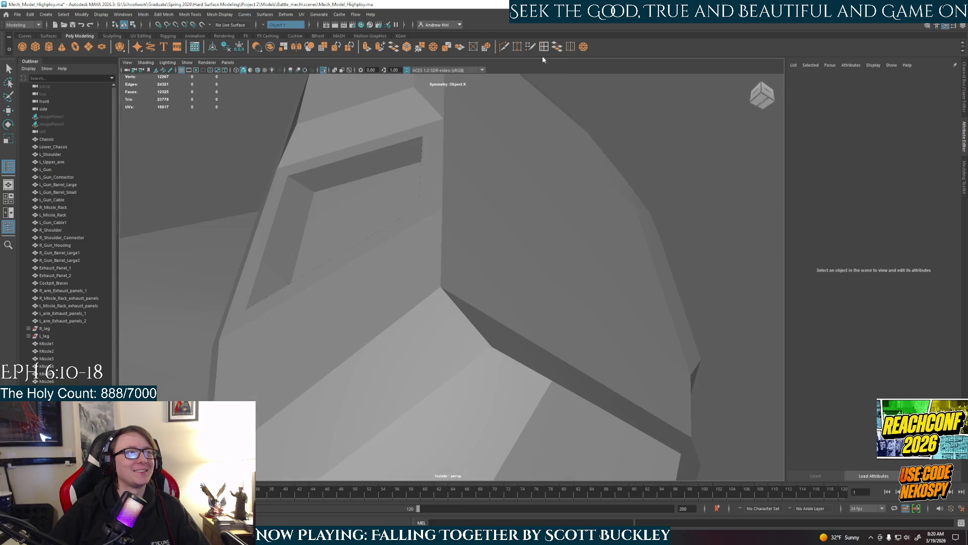
{"action": "left_click_drag", "start_coordinate": [462, 217], "coordinate": [326, 199], "text": "alt"}
{"action": "left_click", "coordinate": [222, 179]}
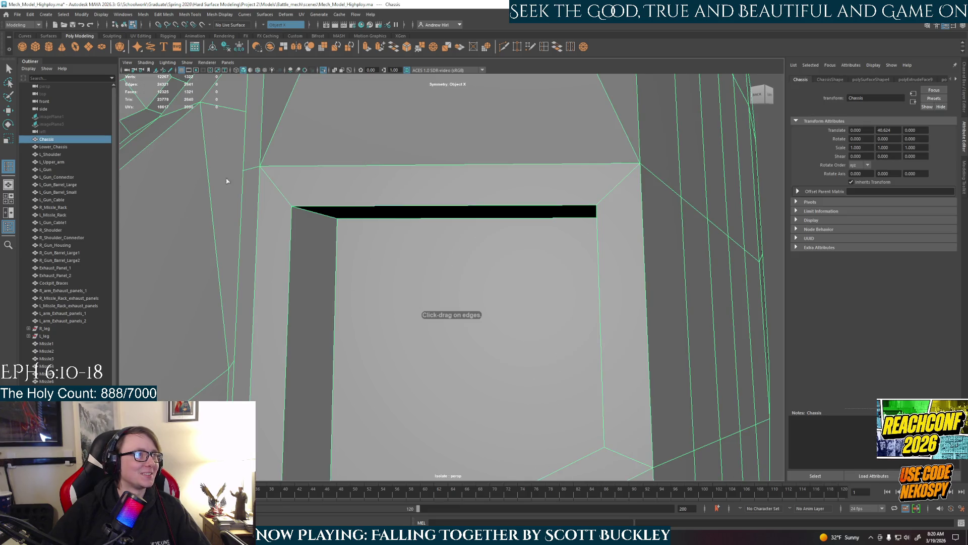
Step: Insert support loops along the back panel frame edges and inside the recessed opening
{"action": "left_click", "coordinate": [286, 198], "text": "ctrl"}
{"action": "mouse_move", "coordinate": [286, 198]}
{"action": "left_mouse_down", "text": "alt"}
{"action": "mouse_move", "coordinate": [288, 178]}
{"action": "mouse_move", "coordinate": [398, 223]}
{"action": "left_mouse_up", "text": "alt"}
{"action": "left_click", "coordinate": [258, 172], "text": "ctrl"}
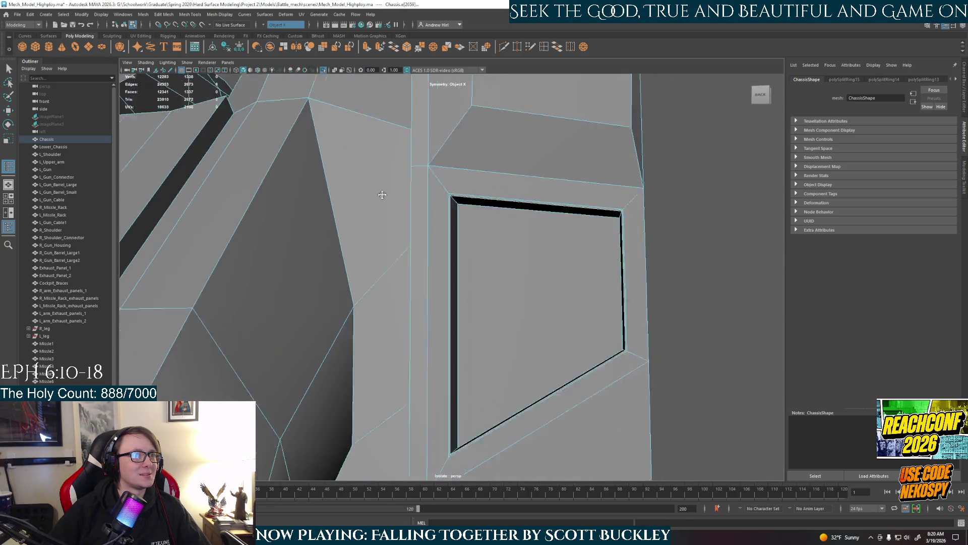
{"action": "scroll", "coordinate": [397, 222], "scroll_direction": "up", "scroll_amount": 3}
{"action": "mouse_move", "coordinate": [356, 194]}
{"action": "left_mouse_down", "text": "alt"}
{"action": "mouse_move", "coordinate": [349, 107]}
{"action": "mouse_move", "coordinate": [331, 158]}
{"action": "left_mouse_up", "text": "alt"}
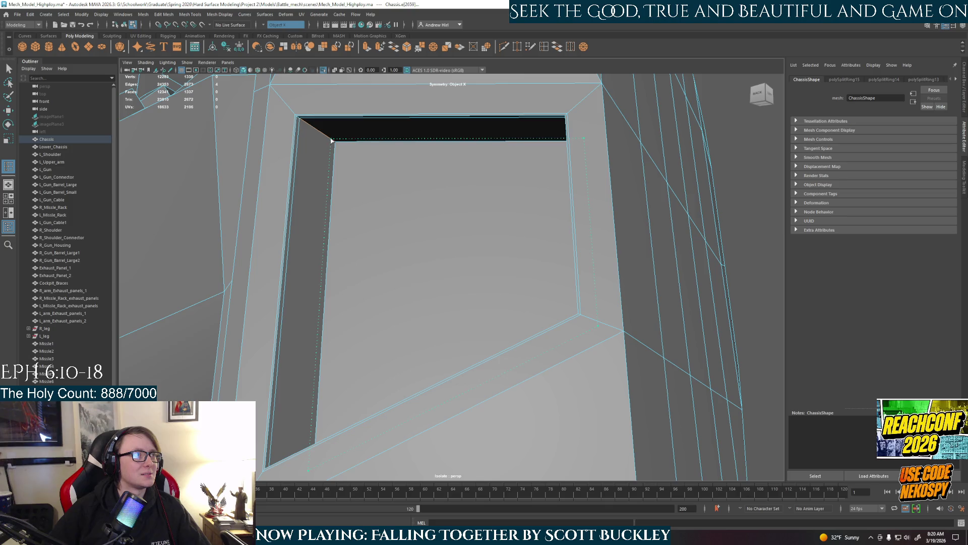
{"action": "left_click", "coordinate": [332, 141]}
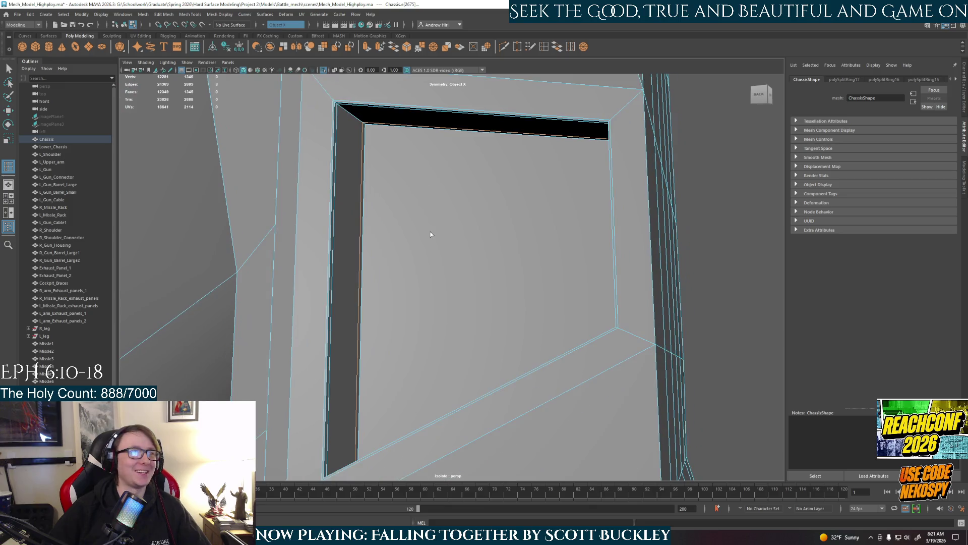
{"action": "left_click_drag", "start_coordinate": [383, 187], "coordinate": [436, 234], "text": "alt"}
{"action": "right_click", "coordinate": [455, 251]}
{"action": "right_click_drag", "start_coordinate": [455, 251], "coordinate": [457, 272]}
{"action": "key", "text": "r"}
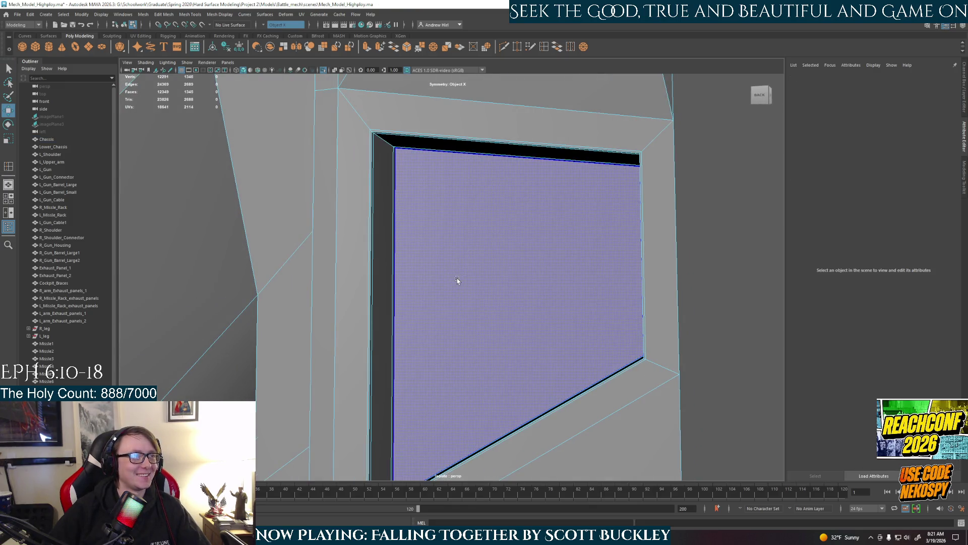
Step: Extrude the recessed panel face and scale it to 0.983, then check in smooth preview
{"action": "left_click", "coordinate": [457, 277]}
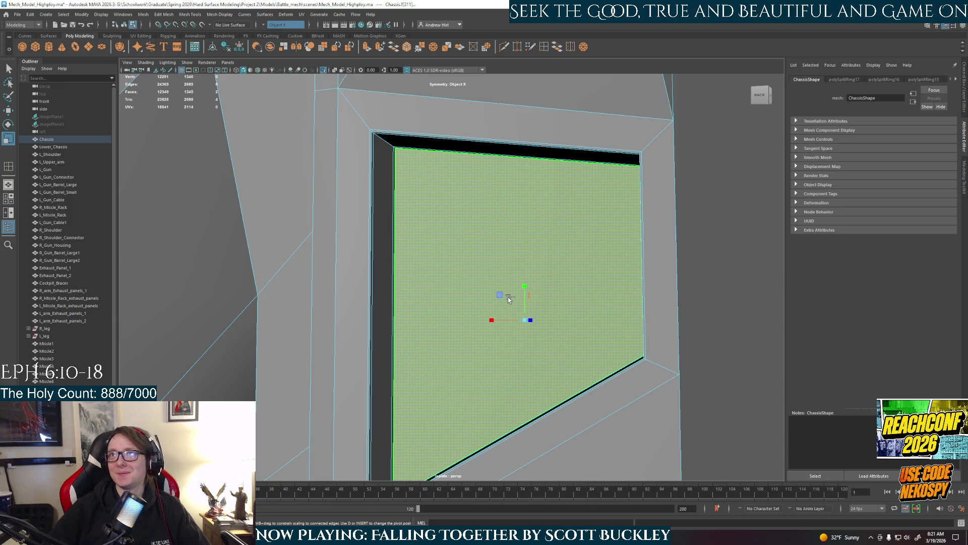
{"action": "key", "text": "ctrl+e"}
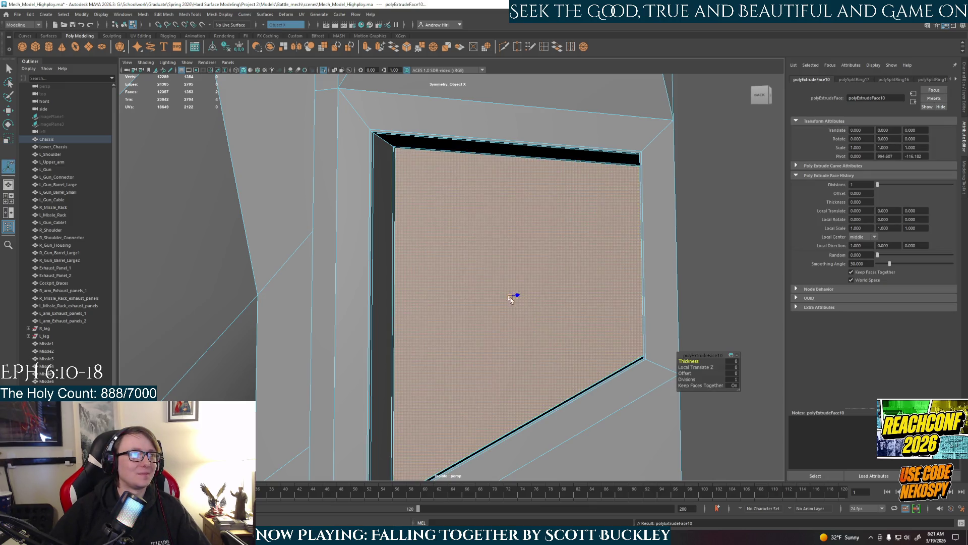
{"action": "left_click_drag", "start_coordinate": [510, 295], "coordinate": [510, 294]}
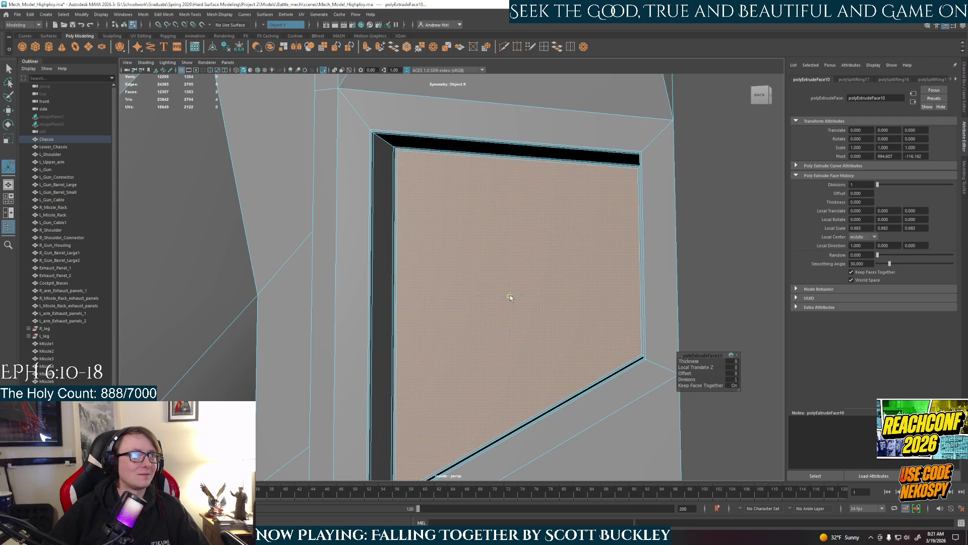
{"action": "scroll", "coordinate": [509, 295], "scroll_direction": "down", "scroll_amount": 3}
{"action": "right_click_drag", "start_coordinate": [513, 239], "coordinate": [547, 227]}
{"action": "left_click_drag", "start_coordinate": [608, 249], "coordinate": [450, 308], "text": "alt"}
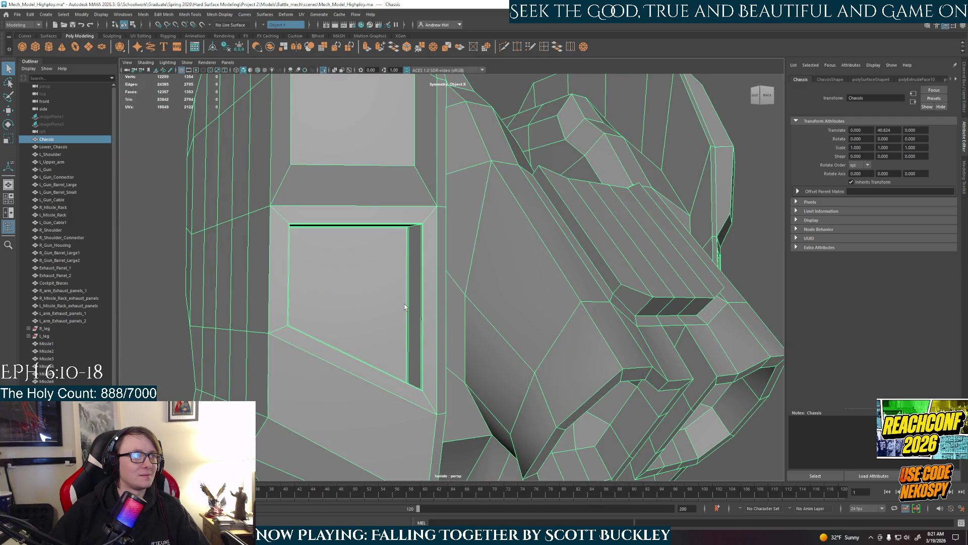
{"action": "key", "text": "3"}
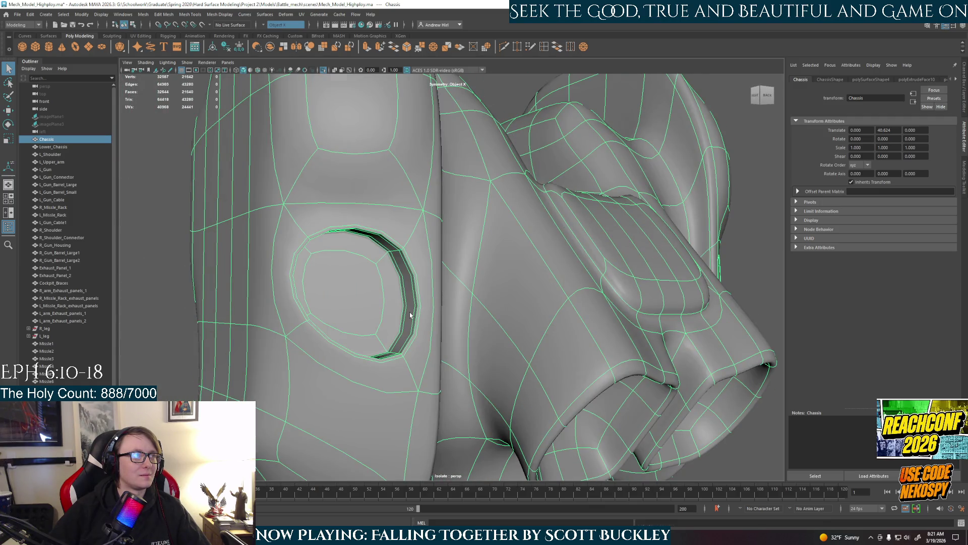
{"action": "key", "text": "1"}
Step: Inspect the panels and top slot from several angles in smooth preview, then revert to low-poly
{"action": "left_click_drag", "start_coordinate": [387, 307], "coordinate": [356, 302], "text": "alt"}
{"action": "scroll", "coordinate": [380, 281], "scroll_direction": "up", "scroll_amount": 3}
{"action": "left_click_drag", "start_coordinate": [380, 282], "coordinate": [386, 276], "text": "alt"}
{"action": "scroll", "coordinate": [351, 246], "scroll_direction": "up", "scroll_amount": 2}
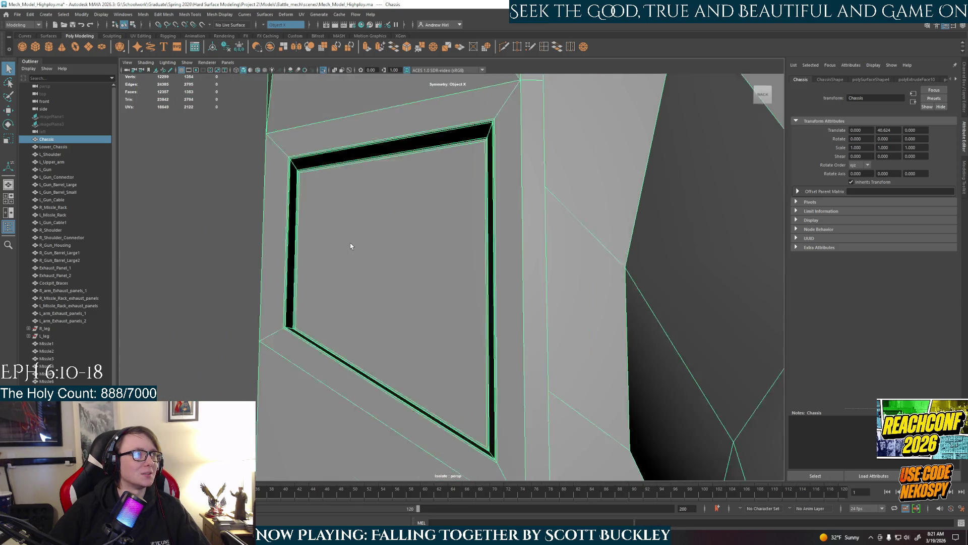
{"action": "scroll", "coordinate": [416, 283], "scroll_direction": "down", "scroll_amount": 3}
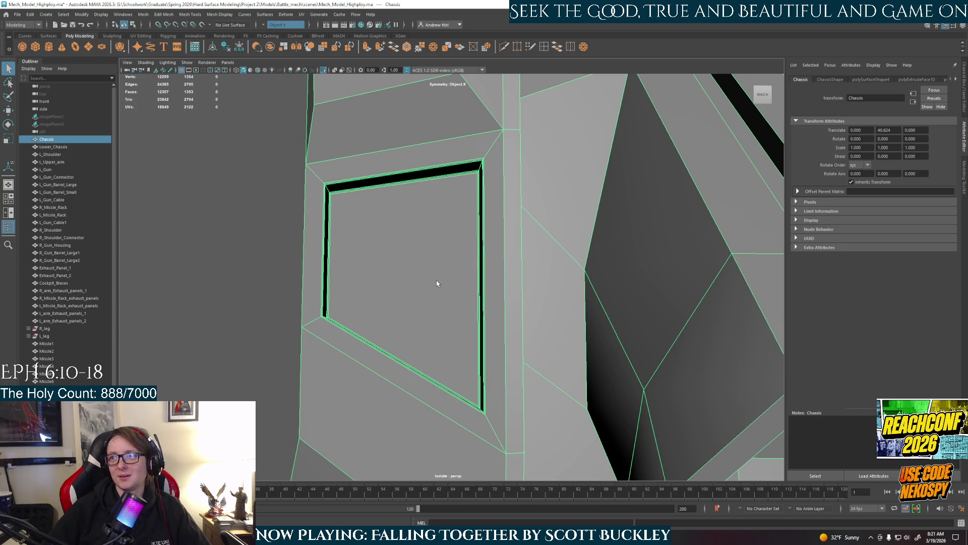
{"action": "mouse_move", "coordinate": [437, 283]}
{"action": "left_mouse_down", "text": "alt"}
{"action": "mouse_move", "coordinate": [526, 272]}
{"action": "mouse_move", "coordinate": [343, 247]}
{"action": "left_mouse_up", "text": "alt"}
{"action": "scroll", "coordinate": [343, 247], "scroll_direction": "up", "scroll_amount": 3}
{"action": "mouse_move", "coordinate": [473, 168]}
{"action": "left_mouse_down", "text": "alt"}
{"action": "mouse_move", "coordinate": [472, 224]}
{"action": "mouse_move", "coordinate": [444, 285]}
{"action": "left_mouse_up", "text": "alt"}
{"action": "scroll", "coordinate": [471, 222], "scroll_direction": "down", "scroll_amount": 3}
{"action": "scroll", "coordinate": [406, 299], "scroll_direction": "down", "scroll_amount": 5}
{"action": "key", "text": "3"}
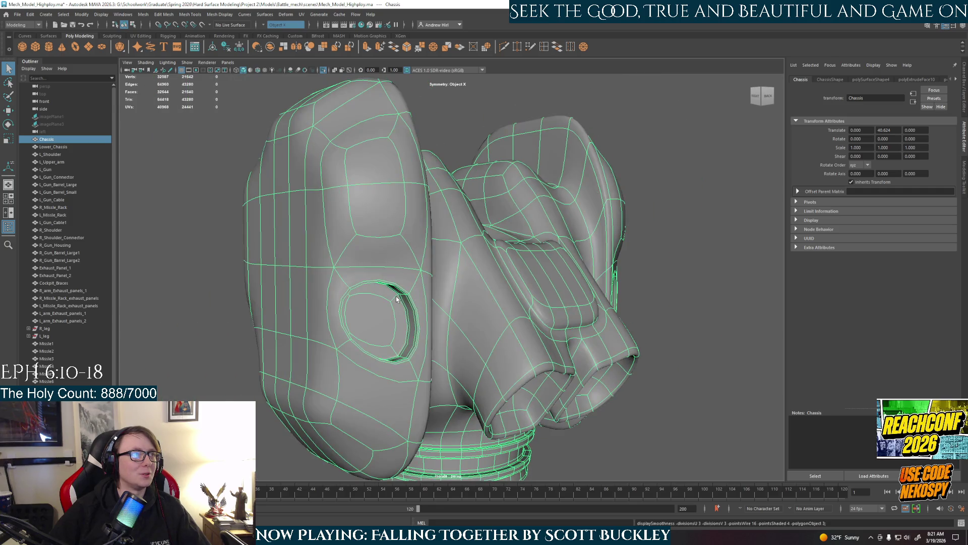
{"action": "left_click", "coordinate": [698, 299]}
{"action": "left_click_drag", "start_coordinate": [698, 300], "coordinate": [495, 307], "text": "alt"}
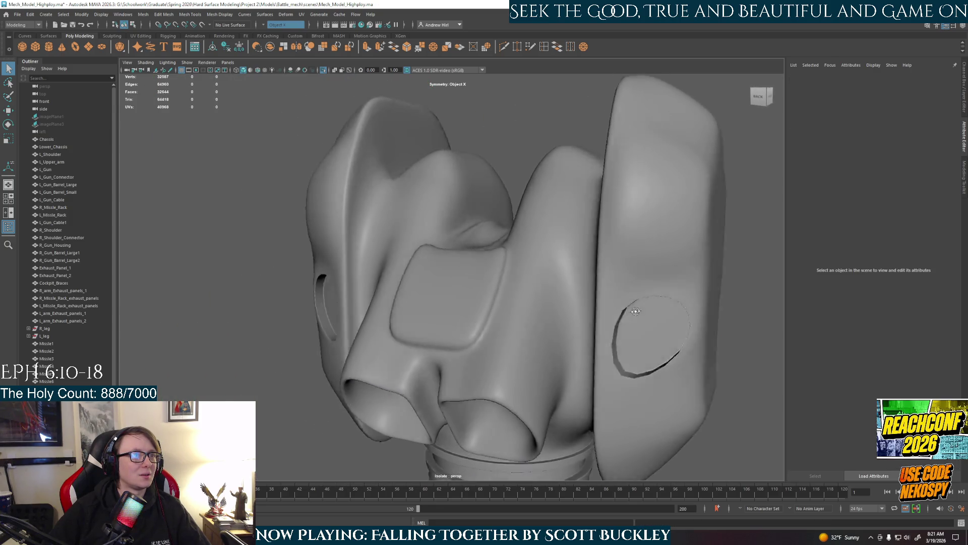
{"action": "scroll", "coordinate": [495, 307], "scroll_direction": "down", "scroll_amount": 2}
{"action": "scroll", "coordinate": [495, 308], "scroll_direction": "down", "scroll_amount": 3}
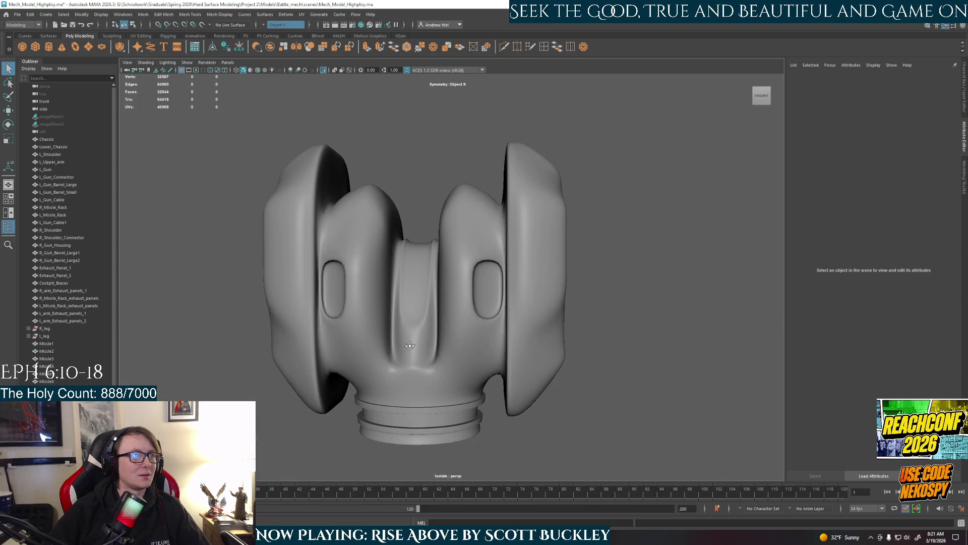
{"action": "left_click_drag", "start_coordinate": [495, 308], "coordinate": [539, 309], "text": "alt"}
{"action": "left_click", "coordinate": [539, 308]}
{"action": "key", "text": "1"}
{"action": "scroll", "coordinate": [444, 313], "scroll_direction": "up", "scroll_amount": 3}
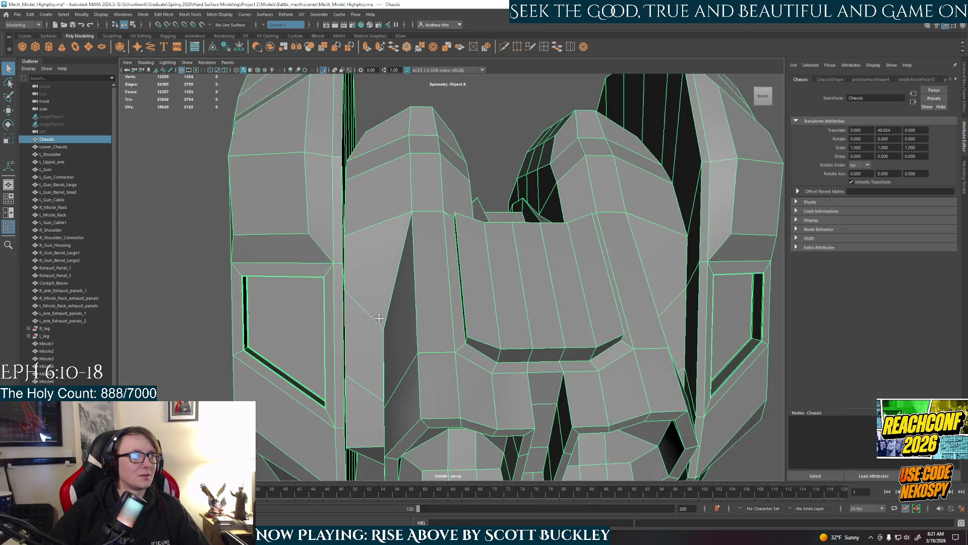
{"action": "scroll", "coordinate": [371, 316], "scroll_direction": "up", "scroll_amount": 2}
Step: Undo the stray edits and set Symmetry to Object X
{"action": "mouse_move", "coordinate": [457, 320]}
{"action": "left_mouse_down", "text": "alt"}
{"action": "mouse_move", "coordinate": [481, 319]}
{"action": "mouse_move", "coordinate": [447, 286]}
{"action": "left_mouse_up", "text": "alt"}
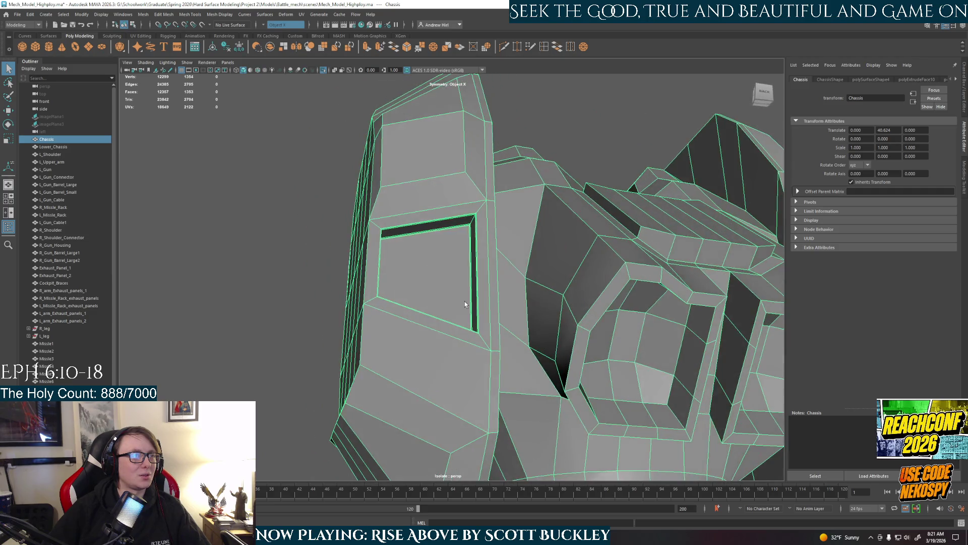
{"action": "scroll", "coordinate": [447, 286], "scroll_direction": "up", "scroll_amount": 2}
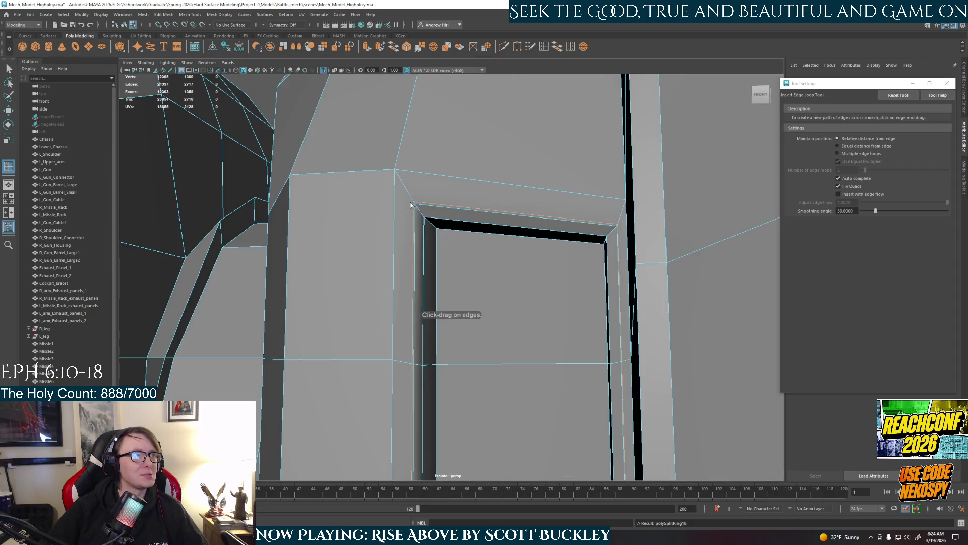
{"action": "left_click_drag", "start_coordinate": [421, 223], "coordinate": [396, 222], "text": "alt"}
{"action": "scroll", "coordinate": [320, 193], "scroll_direction": "up", "scroll_amount": 2}
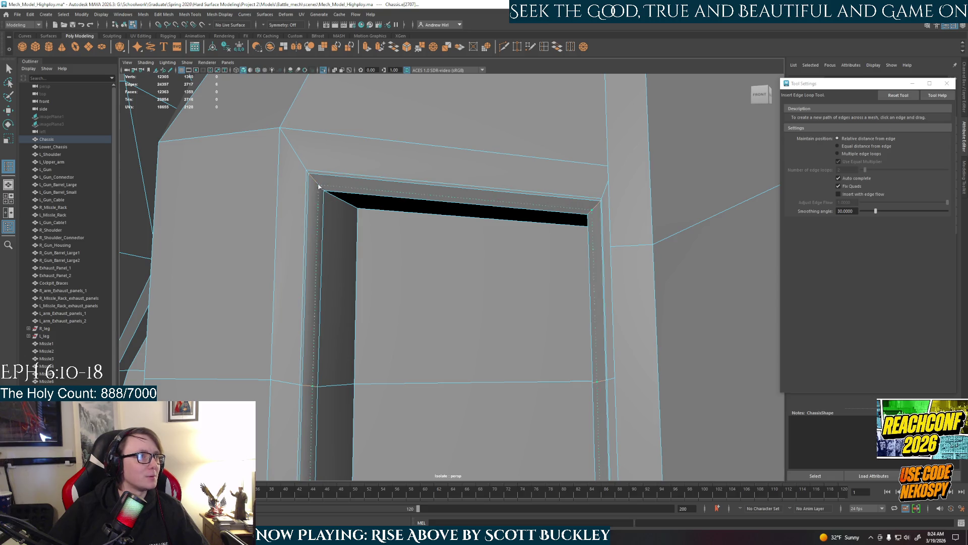
{"action": "key", "text": "ctrl+z"}
{"action": "key", "text": "ctrl+z"}
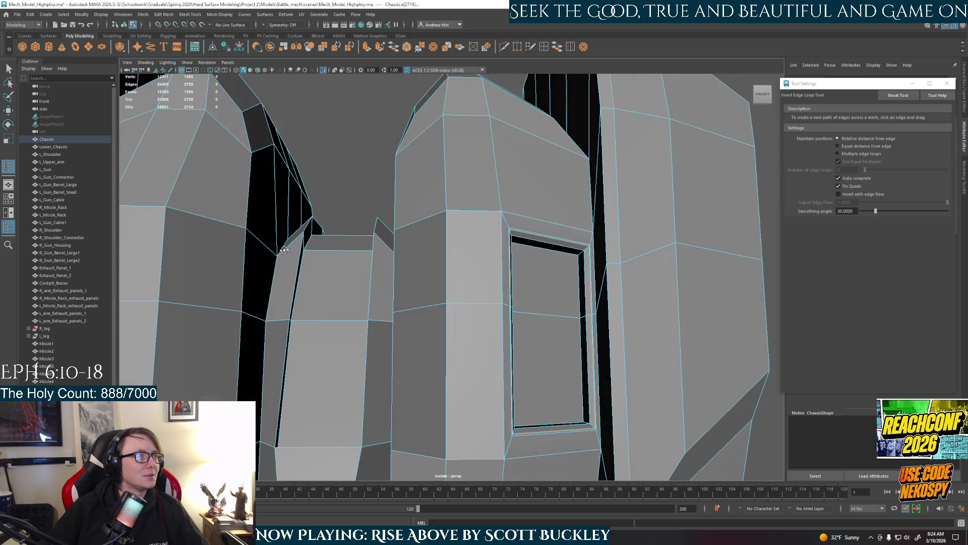
{"action": "key", "text": "ctrl+z"}
{"action": "key", "text": "ctrl+z"}
{"action": "left_click", "coordinate": [284, 25]}
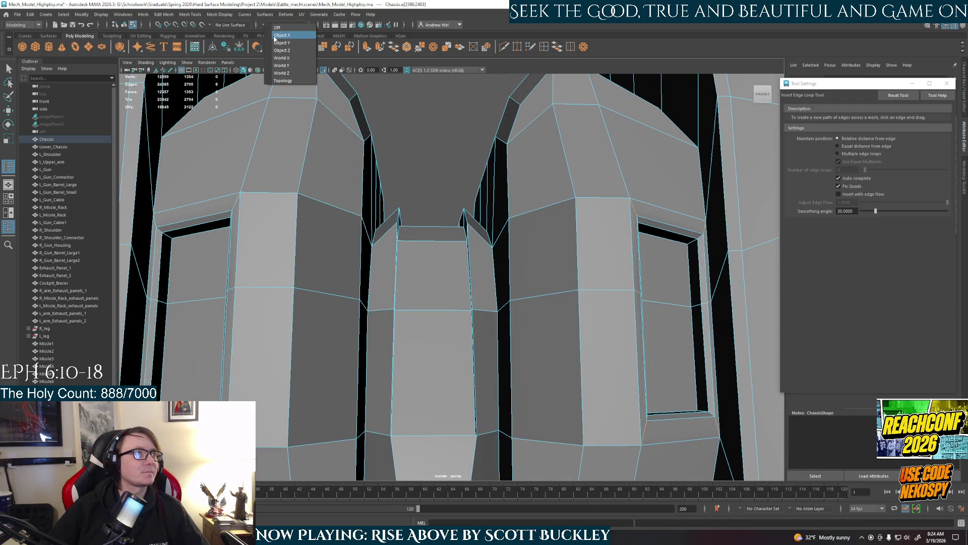
{"action": "left_click_drag", "start_coordinate": [529, 264], "coordinate": [586, 275], "text": "alt"}
{"action": "scroll", "coordinate": [586, 275], "scroll_direction": "up", "scroll_amount": 2}
{"action": "scroll", "coordinate": [456, 219], "scroll_direction": "up", "scroll_amount": 2}
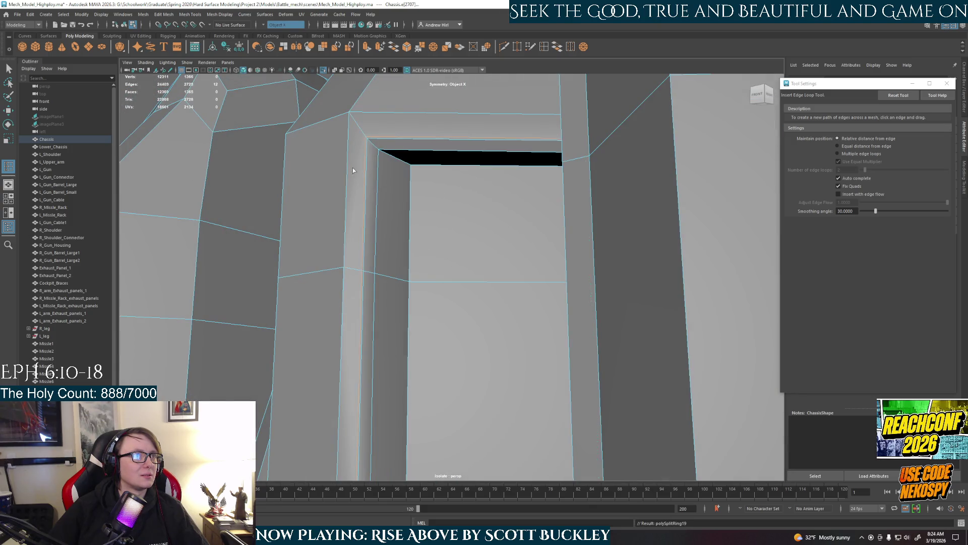
{"action": "scroll", "coordinate": [352, 166], "scroll_direction": "down", "scroll_amount": 3}
Step: Insert support loops near the side window's left edge and top-left corner
{"action": "mouse_move", "coordinate": [400, 216]}
{"action": "left_mouse_down", "text": "alt"}
{"action": "mouse_move", "coordinate": [362, 216]}
{"action": "mouse_move", "coordinate": [415, 199]}
{"action": "left_mouse_up", "text": "alt"}
{"action": "scroll", "coordinate": [416, 199], "scroll_direction": "up", "scroll_amount": 3}
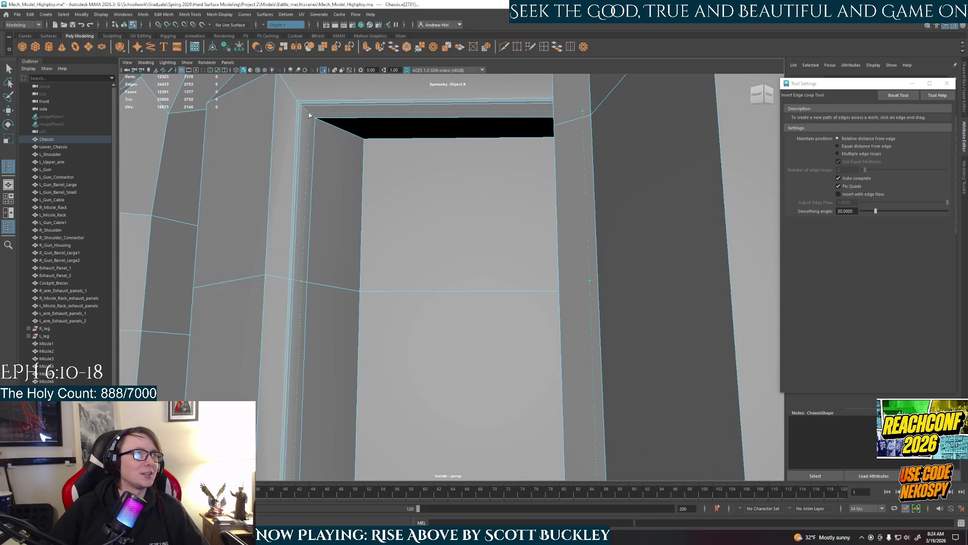
{"action": "left_click", "coordinate": [317, 120]}
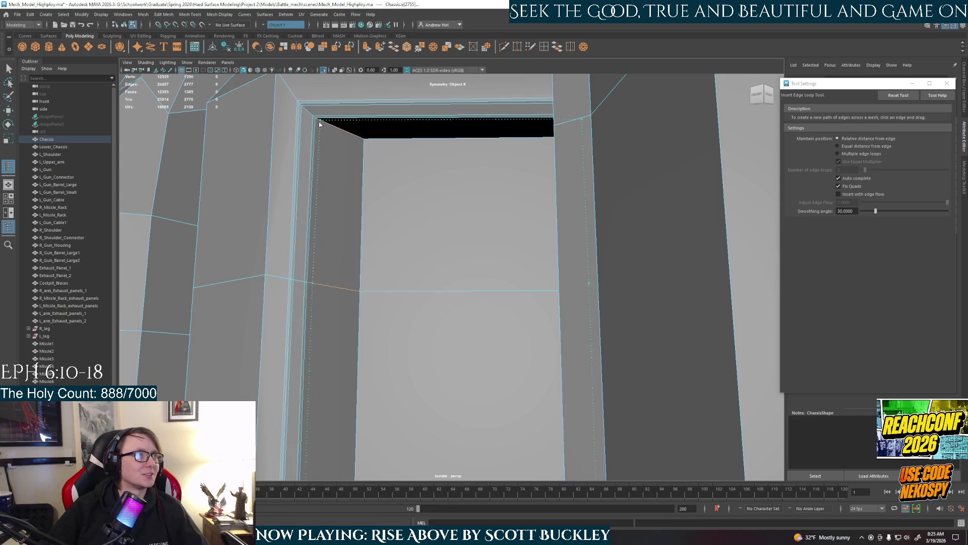
{"action": "left_click", "coordinate": [317, 123]}
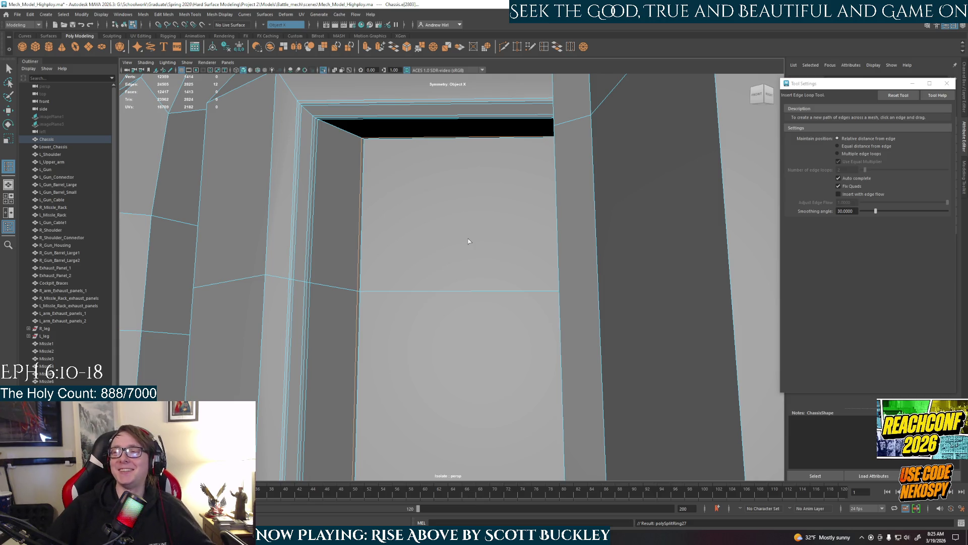
{"action": "right_click_drag", "start_coordinate": [454, 229], "coordinate": [460, 276]}
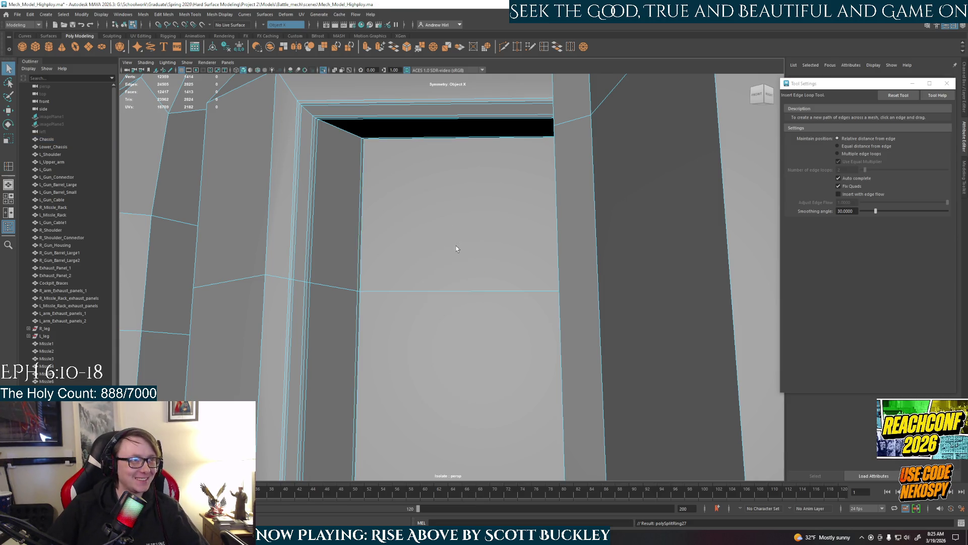
Step: Scale the front window face with face-aligned axes and extrude it into a recessed inset
{"action": "left_click", "coordinate": [454, 251]}
{"action": "left_click", "coordinate": [459, 355]}
{"action": "key", "text": "e"}
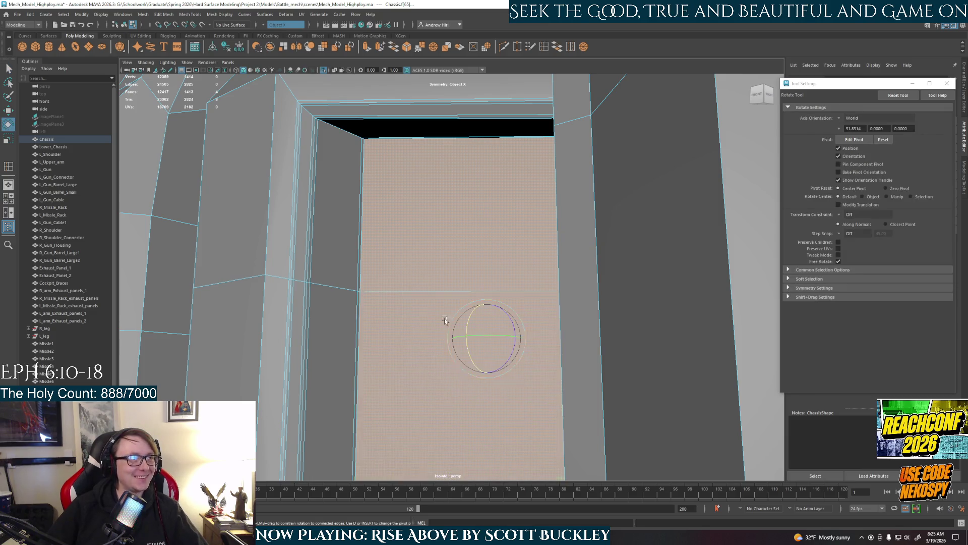
{"action": "key", "text": "r"}
{"action": "middle_click_drag", "start_coordinate": [479, 308], "coordinate": [496, 348], "text": "alt"}
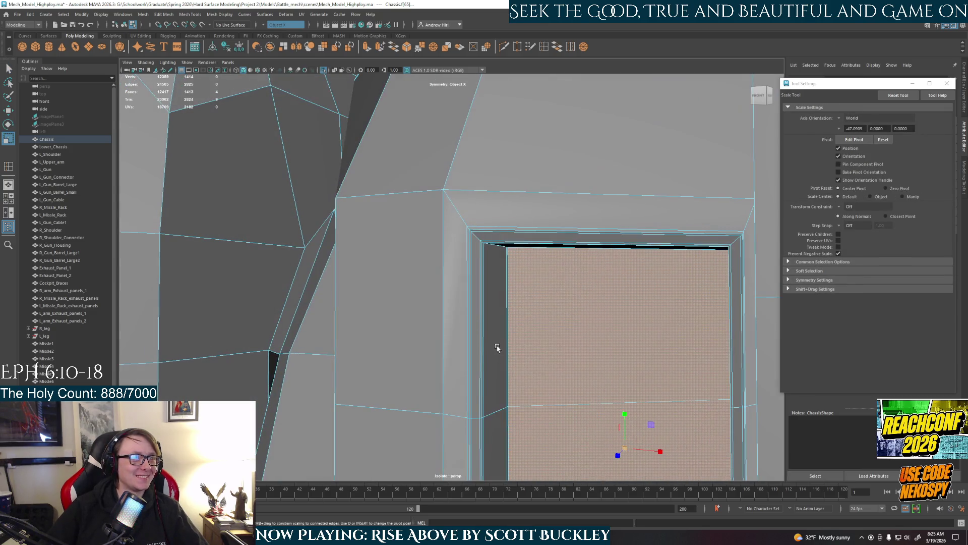
{"action": "left_click", "coordinate": [847, 118]}
{"action": "left_click", "coordinate": [870, 135]}
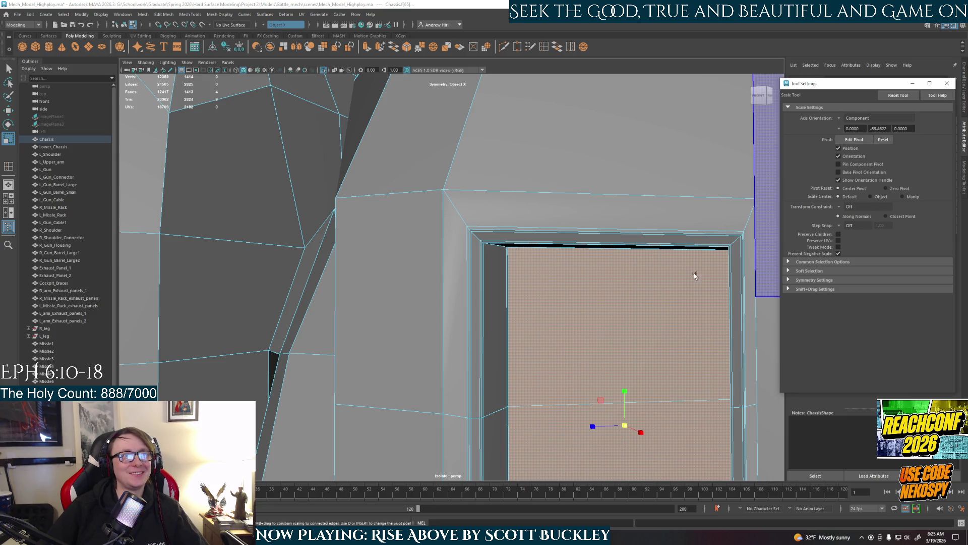
{"action": "scroll", "coordinate": [659, 255], "scroll_direction": "up", "scroll_amount": 2}
{"action": "scroll", "coordinate": [557, 358], "scroll_direction": "up", "scroll_amount": 2}
{"action": "middle_click_drag", "start_coordinate": [558, 359], "coordinate": [480, 275], "text": "alt"}
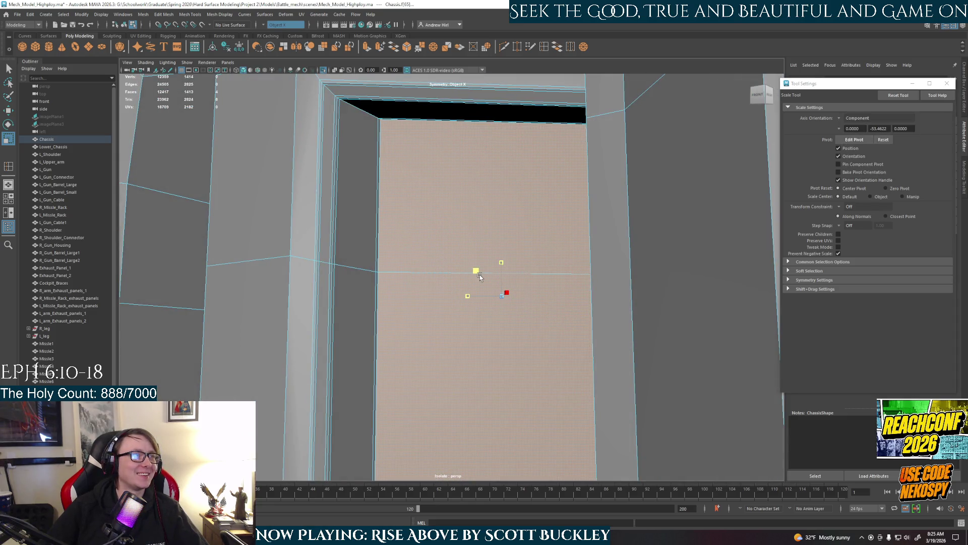
{"action": "left_click_drag", "start_coordinate": [479, 275], "coordinate": [481, 274]}
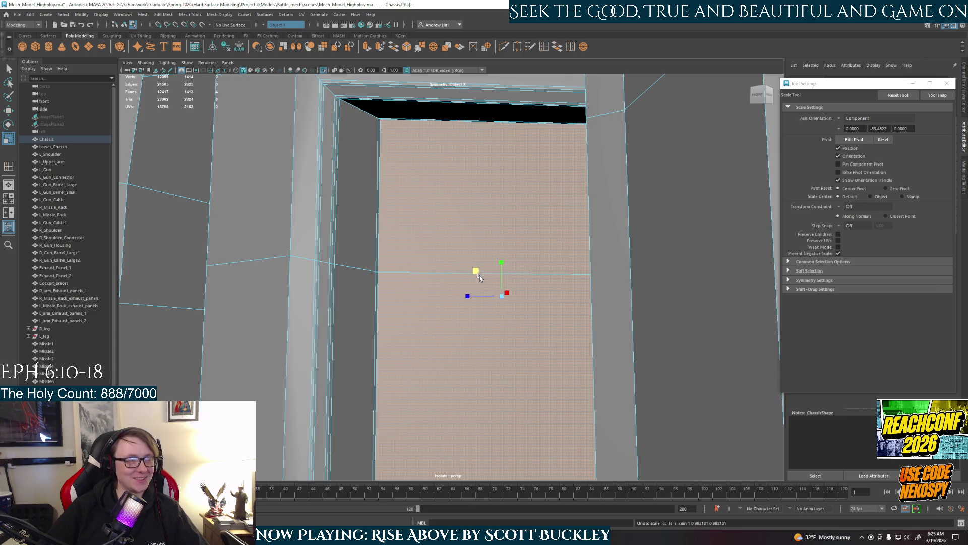
{"action": "key", "text": "ctrl+e"}
{"action": "scroll", "coordinate": [486, 295], "scroll_direction": "down", "scroll_amount": 3}
Step: Inspect the extruded panel, toggle smooth preview on the Chassis and return to the cage
{"action": "left_click_drag", "start_coordinate": [496, 318], "coordinate": [530, 330], "text": "alt"}
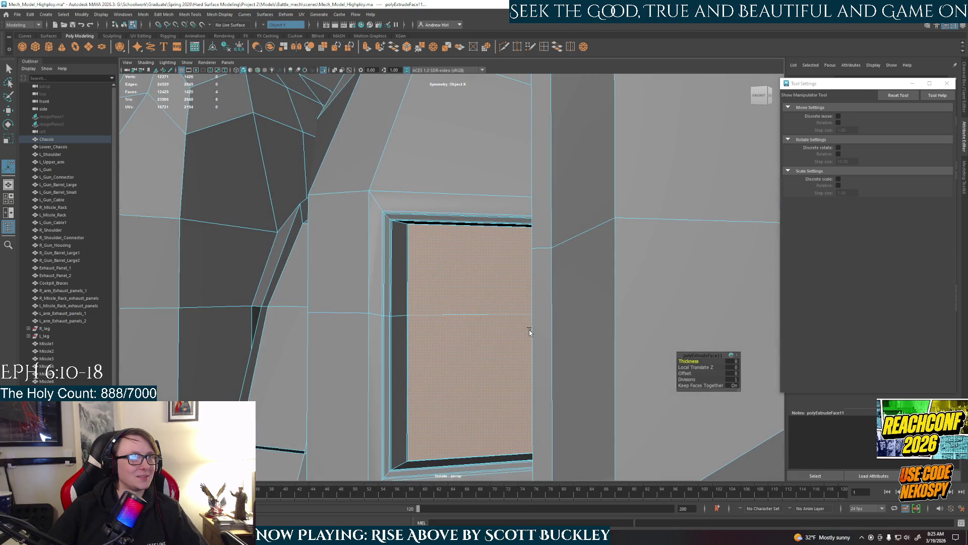
{"action": "scroll", "coordinate": [529, 330], "scroll_direction": "up", "scroll_amount": 2}
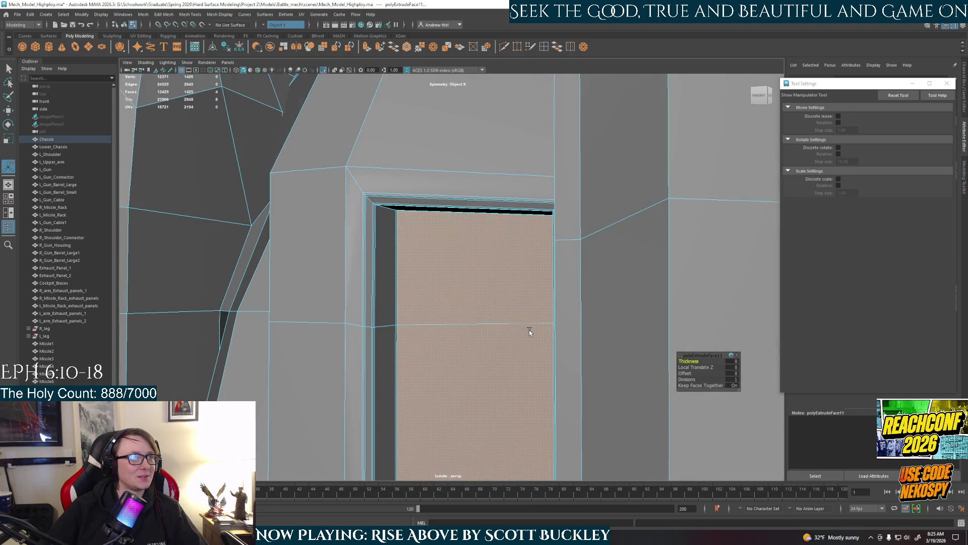
{"action": "left_click_drag", "start_coordinate": [529, 330], "coordinate": [433, 335], "text": "alt"}
{"action": "scroll", "coordinate": [433, 336], "scroll_direction": "up", "scroll_amount": 3}
{"action": "left_click_drag", "start_coordinate": [387, 275], "coordinate": [341, 244], "text": "alt"}
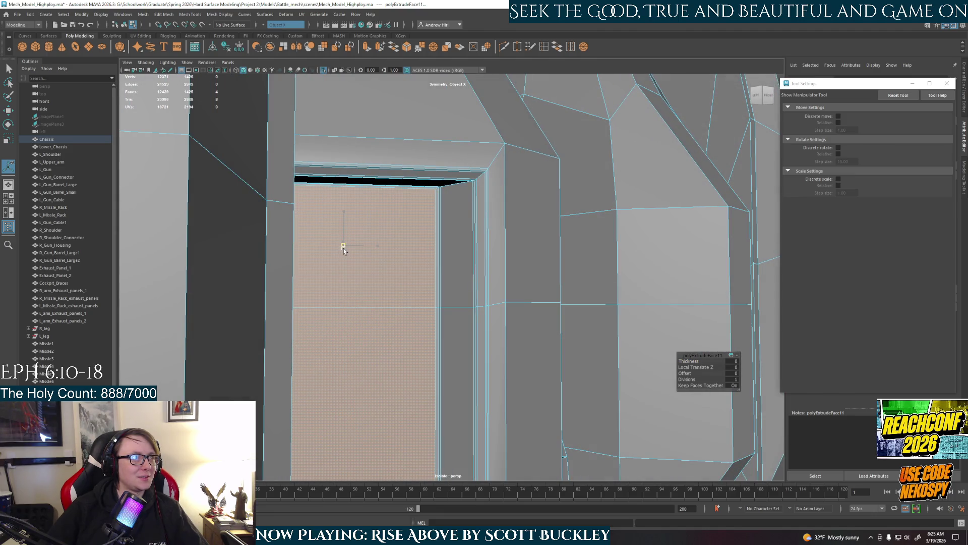
{"action": "left_click_drag", "start_coordinate": [449, 288], "coordinate": [450, 288], "text": "alt"}
{"action": "key", "text": "q"}
{"action": "key", "text": "f"}
{"action": "key", "text": "3"}
{"action": "left_click", "coordinate": [701, 360]}
{"action": "mouse_move", "coordinate": [700, 360]}
{"action": "left_mouse_down", "text": "alt"}
{"action": "mouse_move", "coordinate": [465, 312]}
{"action": "mouse_move", "coordinate": [485, 340]}
{"action": "mouse_move", "coordinate": [497, 309]}
{"action": "left_mouse_up", "text": "alt"}
{"action": "scroll", "coordinate": [465, 312], "scroll_direction": "up", "scroll_amount": 3}
{"action": "left_click", "coordinate": [447, 332]}
{"action": "key", "text": "1"}
{"action": "scroll", "coordinate": [484, 345], "scroll_direction": "up", "scroll_amount": 2}
{"action": "scroll", "coordinate": [446, 261], "scroll_direction": "up", "scroll_amount": 2}
{"action": "scroll", "coordinate": [432, 263], "scroll_direction": "up", "scroll_amount": 2}
{"action": "scroll", "coordinate": [432, 264], "scroll_direction": "down", "scroll_amount": 2}
{"action": "mouse_move", "coordinate": [433, 264]}
{"action": "left_mouse_down", "text": "alt"}
{"action": "mouse_move", "coordinate": [488, 394]}
{"action": "mouse_move", "coordinate": [497, 383]}
{"action": "left_mouse_up", "text": "alt"}
{"action": "scroll", "coordinate": [488, 395], "scroll_direction": "down", "scroll_amount": 3}
{"action": "scroll", "coordinate": [515, 292], "scroll_direction": "up", "scroll_amount": 2}
{"action": "mouse_move", "coordinate": [515, 293]}
{"action": "left_mouse_down", "text": "alt"}
{"action": "mouse_move", "coordinate": [497, 367]}
{"action": "mouse_move", "coordinate": [476, 320]}
{"action": "mouse_move", "coordinate": [587, 345]}
{"action": "mouse_move", "coordinate": [582, 356]}
{"action": "mouse_move", "coordinate": [547, 260]}
{"action": "left_mouse_up", "text": "alt"}
{"action": "scroll", "coordinate": [503, 314], "scroll_direction": "down", "scroll_amount": 2}
{"action": "scroll", "coordinate": [498, 324], "scroll_direction": "down", "scroll_amount": 2}
{"action": "scroll", "coordinate": [476, 320], "scroll_direction": "up", "scroll_amount": 2}
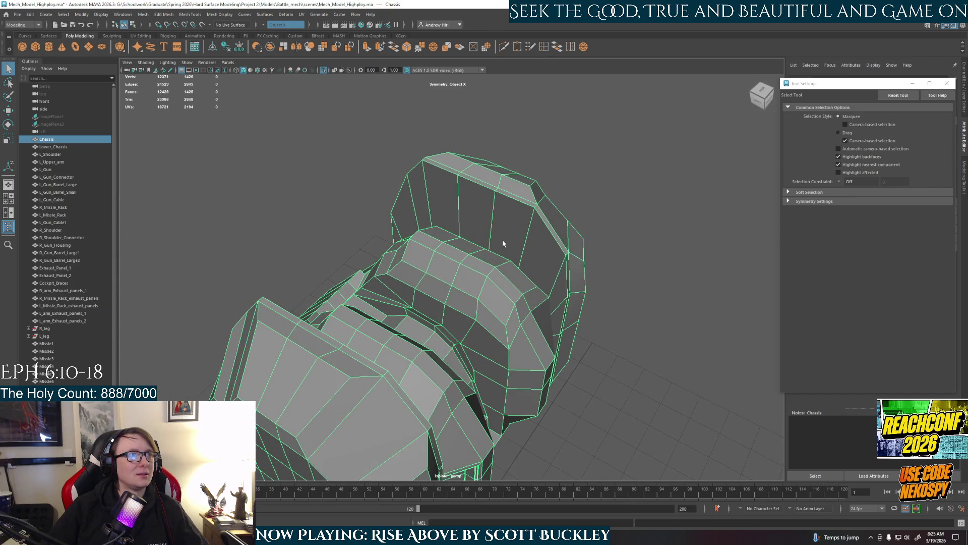
Step: Insert support loops near the chassis panel borders, undoing a misplaced one
{"action": "right_click_drag", "start_coordinate": [505, 241], "coordinate": [492, 216], "text": "shift"}
{"action": "left_click_drag", "start_coordinate": [493, 214], "coordinate": [498, 201]}
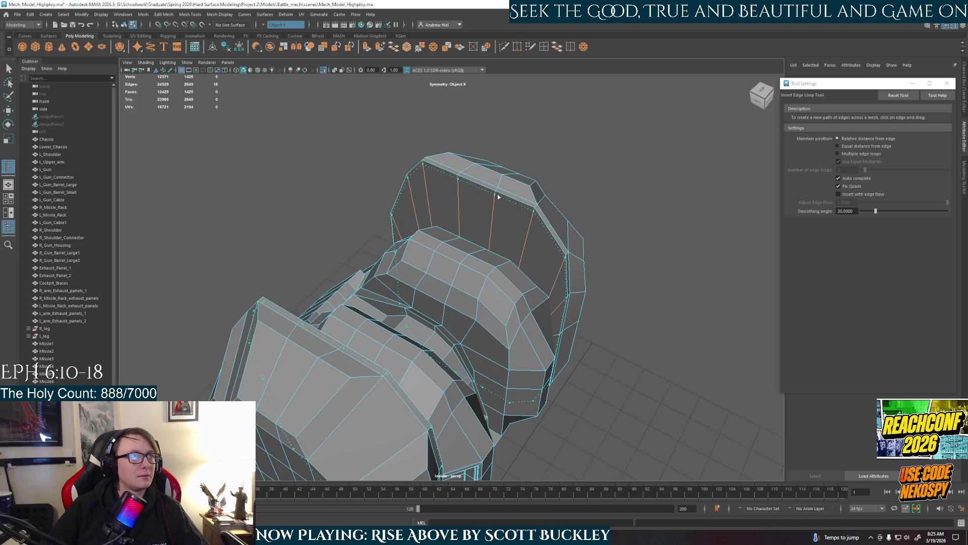
{"action": "left_click_drag", "start_coordinate": [498, 196], "coordinate": [490, 278]}
{"action": "scroll", "coordinate": [490, 277], "scroll_direction": "up", "scroll_amount": 3}
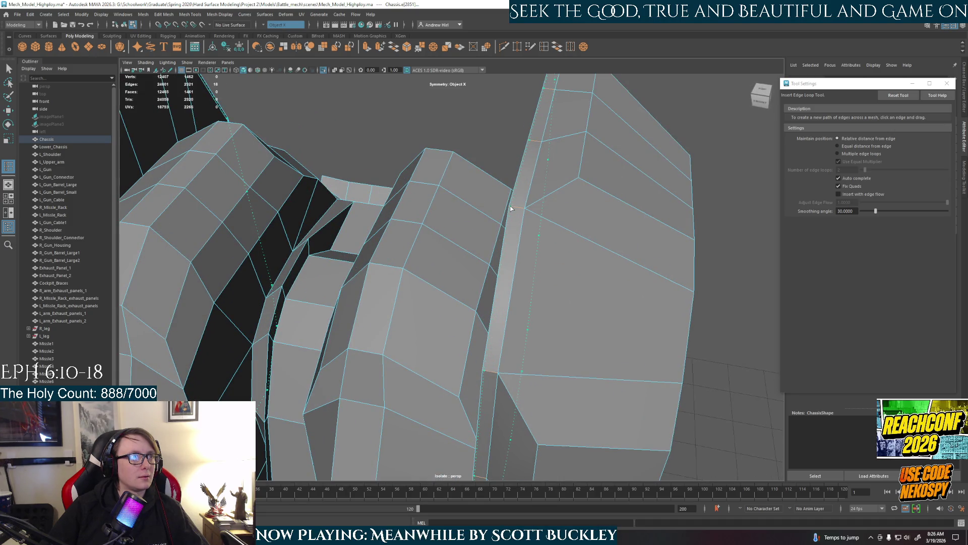
{"action": "left_click_drag", "start_coordinate": [518, 208], "coordinate": [518, 207]}
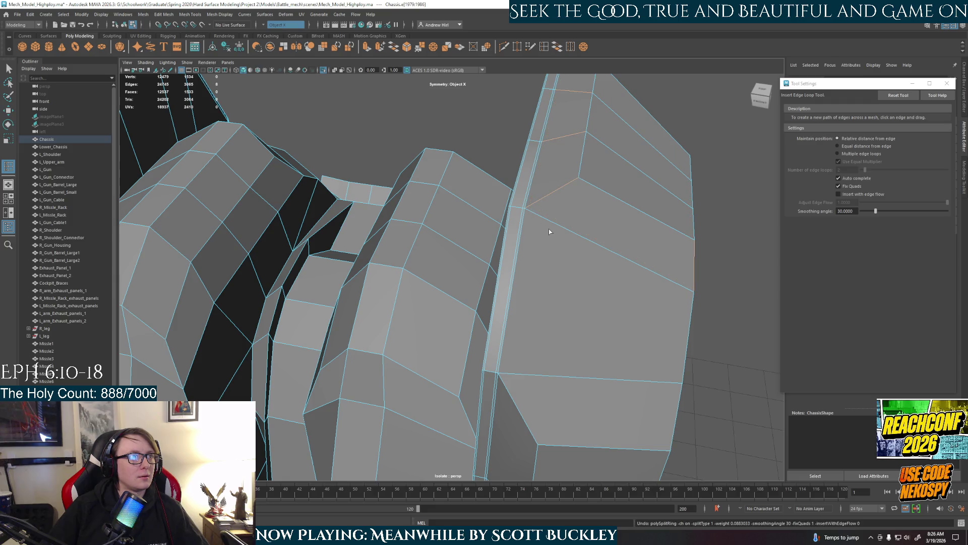
{"action": "key", "text": "ctrl+z"}
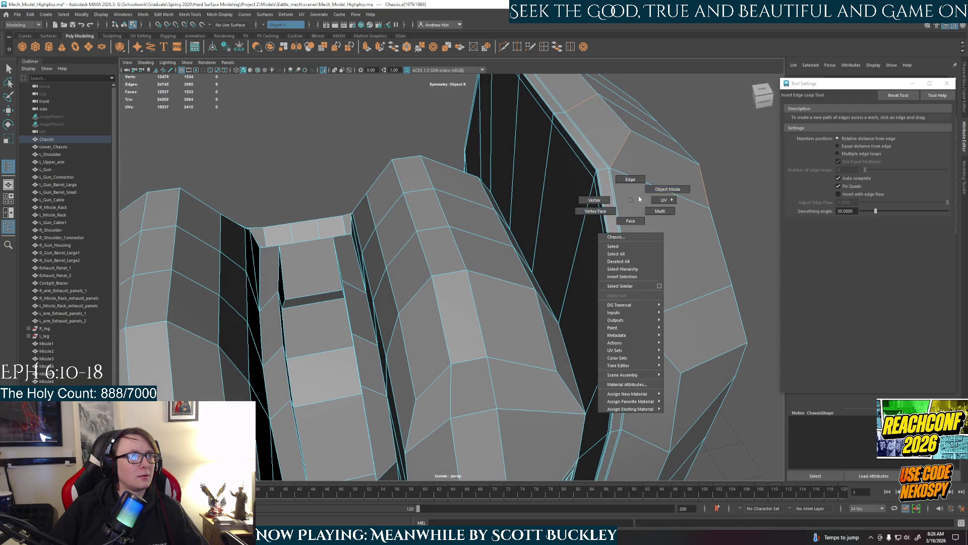
{"action": "scroll", "coordinate": [655, 196], "scroll_direction": "down", "scroll_amount": 5}
Step: Check the chassis corners in smooth preview from several angles and revert to low-poly
{"action": "key", "text": "3"}
{"action": "left_click", "coordinate": [662, 314]}
{"action": "mouse_move", "coordinate": [663, 314]}
{"action": "left_mouse_down", "text": "alt"}
{"action": "mouse_move", "coordinate": [622, 309]}
{"action": "mouse_move", "coordinate": [628, 306]}
{"action": "left_mouse_up", "text": "alt"}
{"action": "left_click", "coordinate": [489, 318]}
{"action": "key", "text": "1"}
{"action": "mouse_move", "coordinate": [489, 317]}
{"action": "left_mouse_down", "text": "alt"}
{"action": "mouse_move", "coordinate": [507, 336]}
{"action": "mouse_move", "coordinate": [477, 292]}
{"action": "mouse_move", "coordinate": [461, 288]}
{"action": "mouse_move", "coordinate": [490, 290]}
{"action": "mouse_move", "coordinate": [469, 342]}
{"action": "mouse_move", "coordinate": [482, 328]}
{"action": "mouse_move", "coordinate": [470, 314]}
{"action": "left_mouse_up", "text": "alt"}
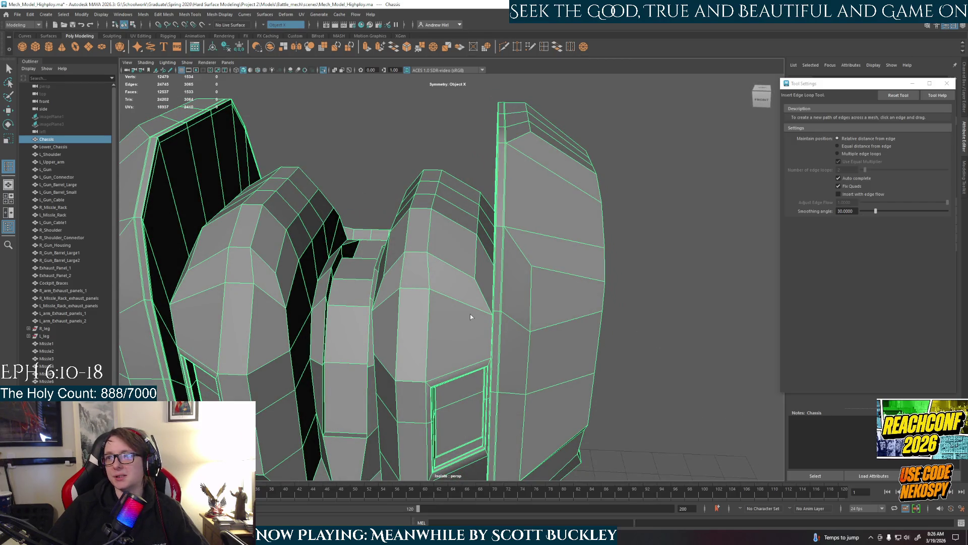
{"action": "mouse_move", "coordinate": [534, 203]}
{"action": "left_mouse_down", "text": "alt"}
{"action": "mouse_move", "coordinate": [498, 225]}
{"action": "mouse_move", "coordinate": [550, 218]}
{"action": "left_mouse_up", "text": "alt"}
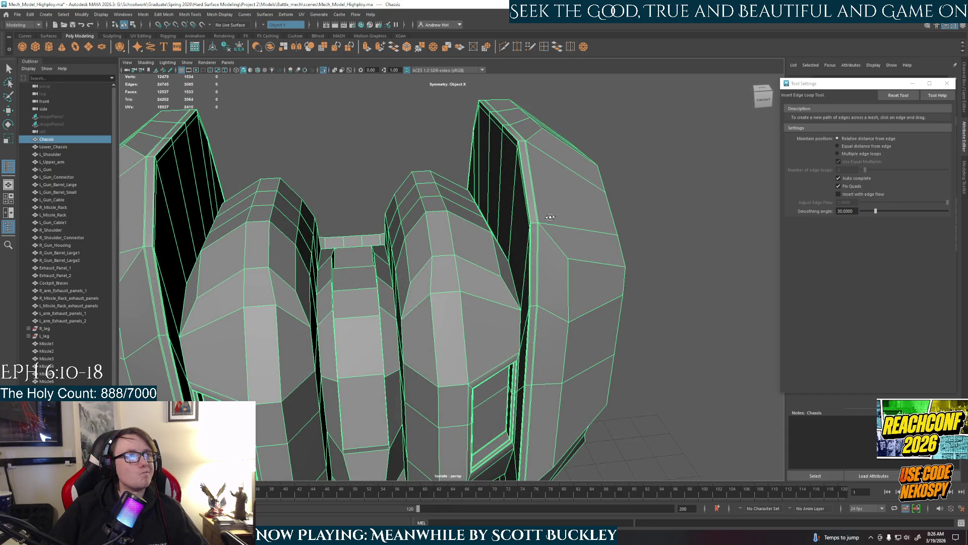
{"action": "left_click", "coordinate": [659, 243]}
{"action": "key", "text": "3"}
{"action": "mouse_move", "coordinate": [627, 283]}
{"action": "left_mouse_down", "text": "alt"}
{"action": "mouse_move", "coordinate": [532, 263]}
{"action": "mouse_move", "coordinate": [500, 273]}
{"action": "mouse_move", "coordinate": [471, 202]}
{"action": "mouse_move", "coordinate": [513, 260]}
{"action": "mouse_move", "coordinate": [540, 264]}
{"action": "mouse_move", "coordinate": [471, 225]}
{"action": "mouse_move", "coordinate": [530, 199]}
{"action": "mouse_move", "coordinate": [518, 280]}
{"action": "mouse_move", "coordinate": [452, 271]}
{"action": "left_mouse_up", "text": "alt"}
{"action": "left_click", "coordinate": [508, 300]}
{"action": "key", "text": "1"}
{"action": "scroll", "coordinate": [507, 300], "scroll_direction": "up", "scroll_amount": 2}
Step: Add a support loop across the tall outer side panel and preview it smoothed
{"action": "left_click", "coordinate": [551, 50]}
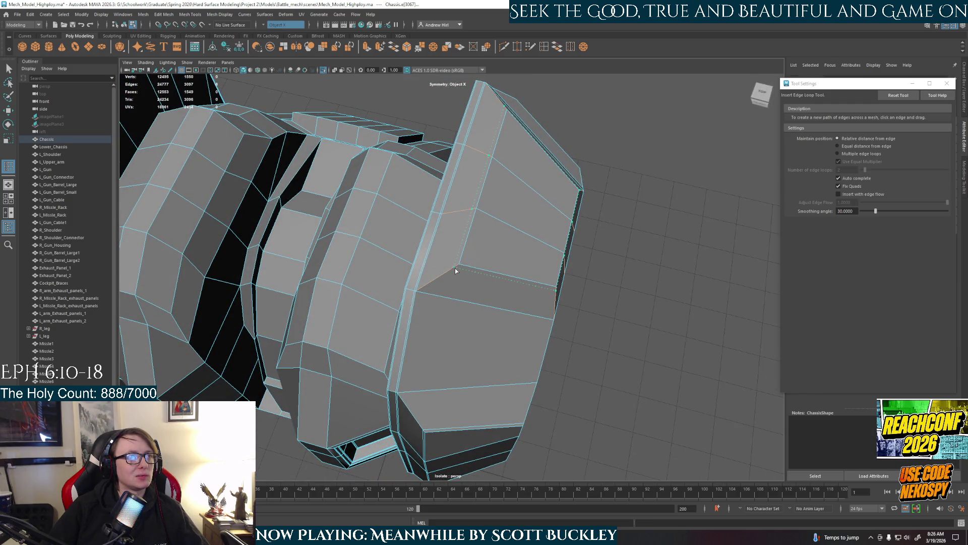
{"action": "left_click", "coordinate": [457, 270]}
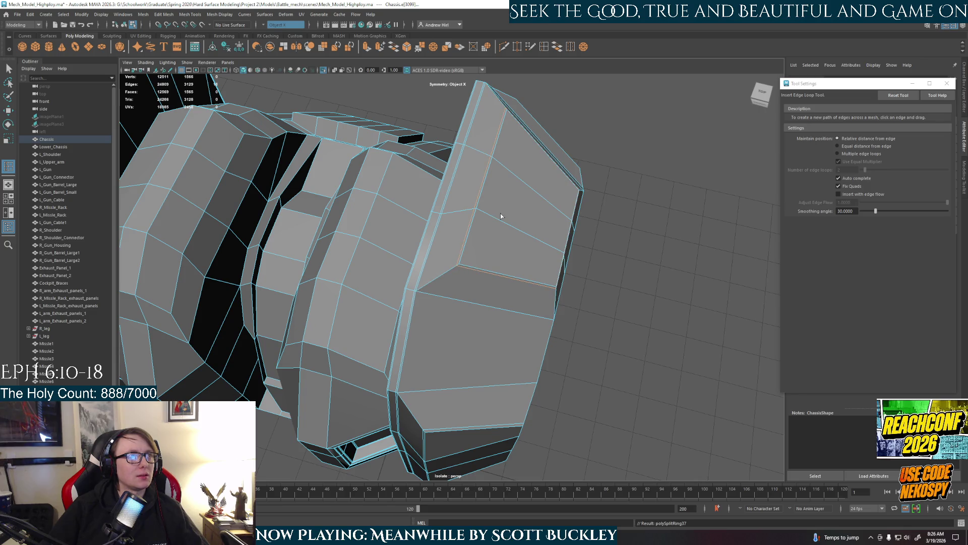
{"action": "left_click_drag", "start_coordinate": [500, 213], "coordinate": [502, 221], "text": "alt"}
{"action": "right_click", "coordinate": [502, 222]}
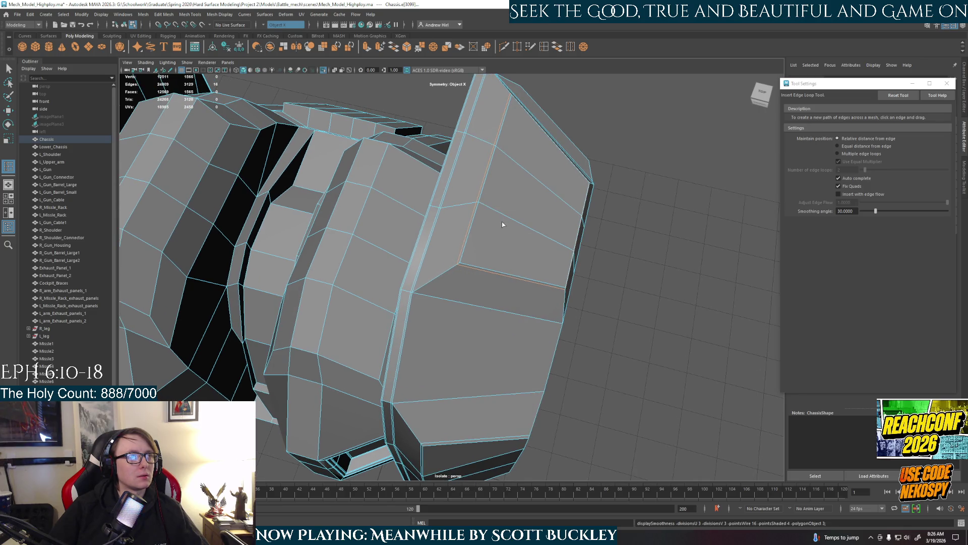
{"action": "key", "text": "3"}
Step: Review the smoothed chassis from the front and return it to the low-poly cage
{"action": "right_click_drag", "start_coordinate": [510, 245], "coordinate": [547, 228]}
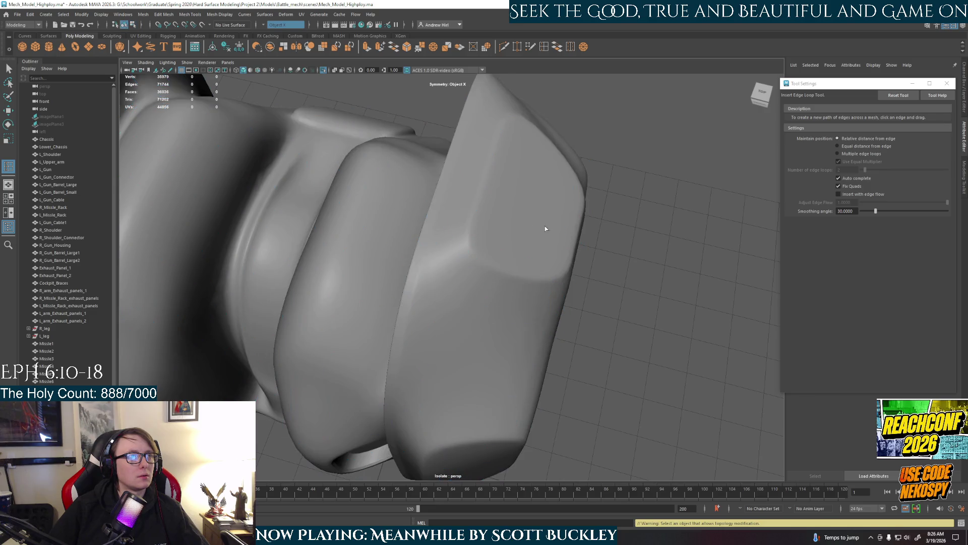
{"action": "mouse_move", "coordinate": [582, 264]}
{"action": "left_mouse_down", "text": "alt"}
{"action": "mouse_move", "coordinate": [507, 232]}
{"action": "mouse_move", "coordinate": [521, 217]}
{"action": "mouse_move", "coordinate": [556, 225]}
{"action": "mouse_move", "coordinate": [532, 264]}
{"action": "mouse_move", "coordinate": [455, 265]}
{"action": "mouse_move", "coordinate": [439, 250]}
{"action": "mouse_move", "coordinate": [462, 262]}
{"action": "left_mouse_up", "text": "alt"}
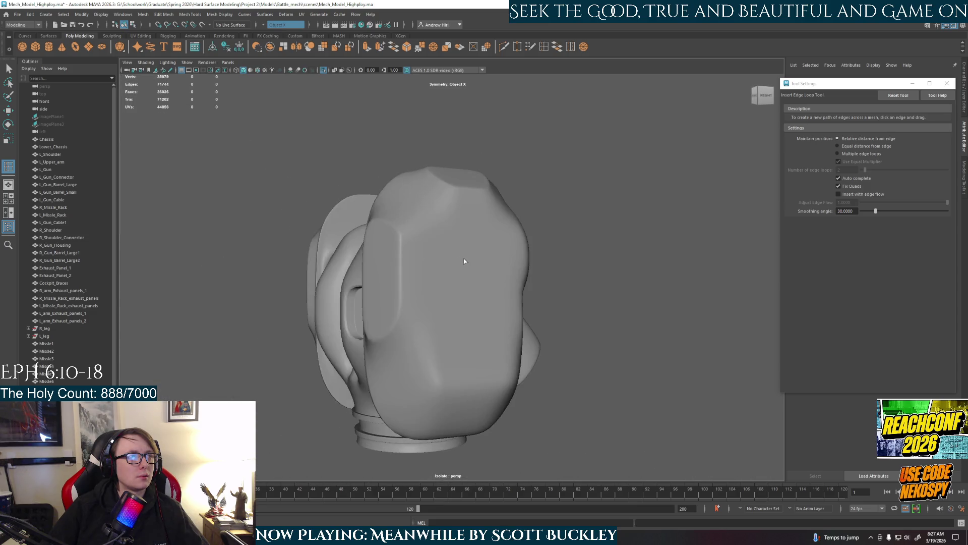
{"action": "left_click", "coordinate": [437, 298]}
{"action": "key", "text": "1"}
{"action": "right_click_drag", "start_coordinate": [436, 297], "coordinate": [440, 314], "text": "alt"}
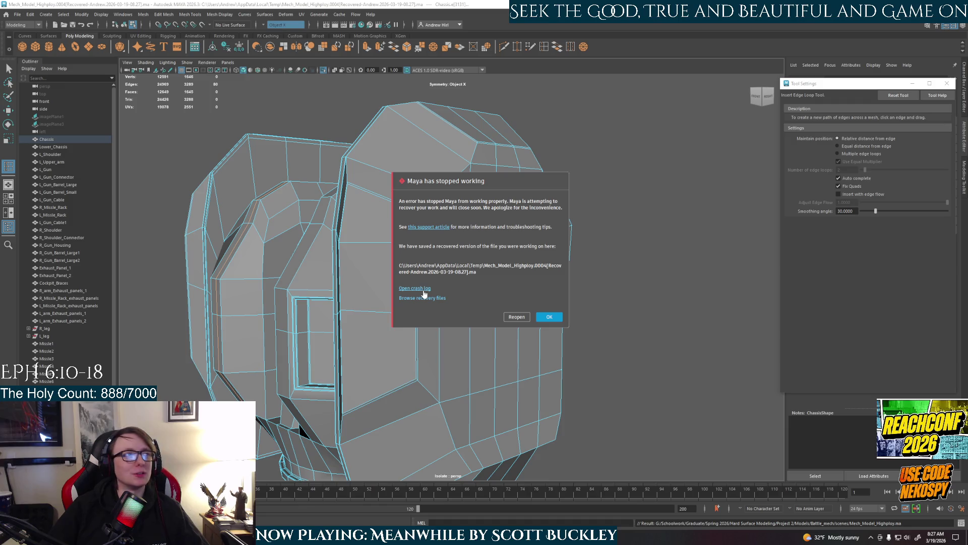
Step: Dismiss the crash notice and close the error report to reach the start screen
{"action": "left_click", "coordinate": [550, 318]}
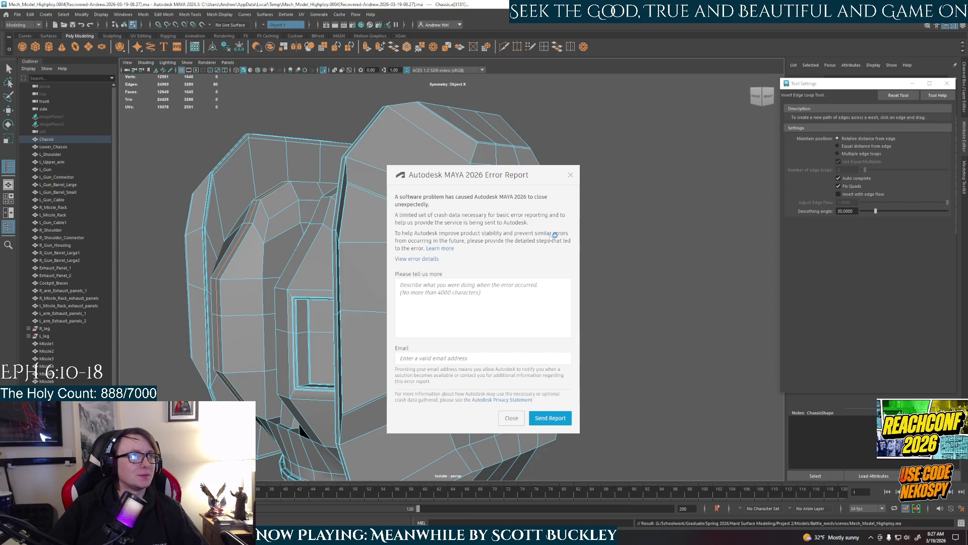
{"action": "left_click", "coordinate": [513, 418]}
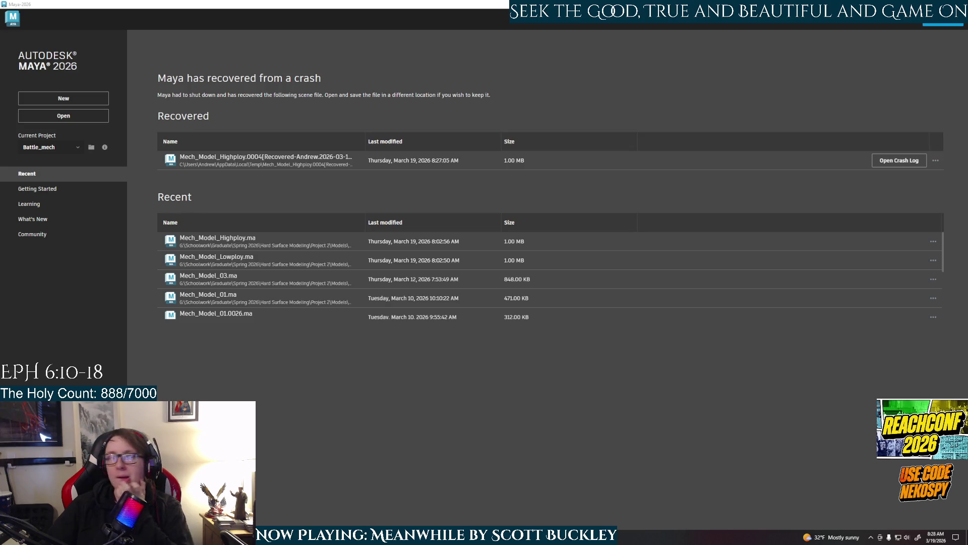
Step: Open the recovered mech scene and isolate the Chassis object in view
{"action": "left_click", "coordinate": [276, 157]}
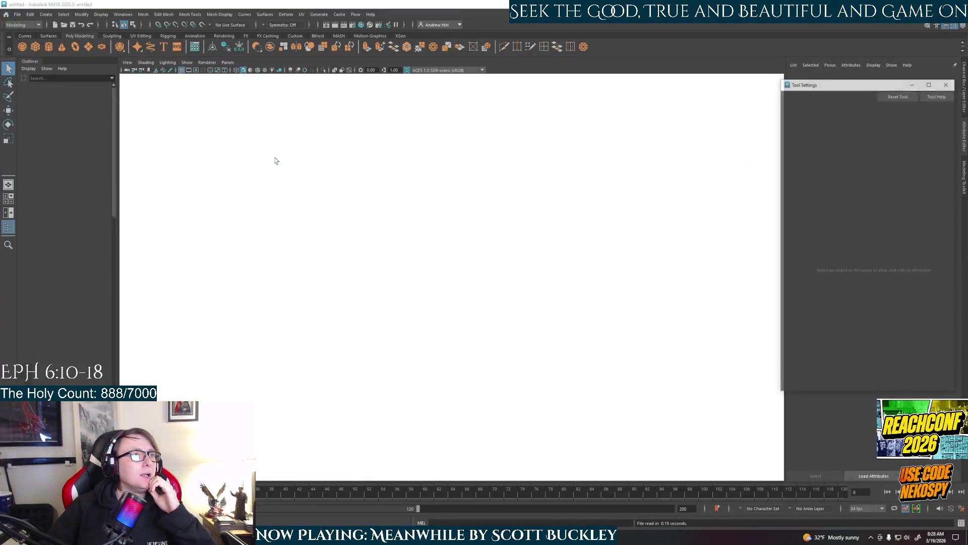
{"action": "scroll", "coordinate": [361, 254], "scroll_direction": "down", "scroll_amount": 5}
{"action": "left_click", "coordinate": [419, 246]}
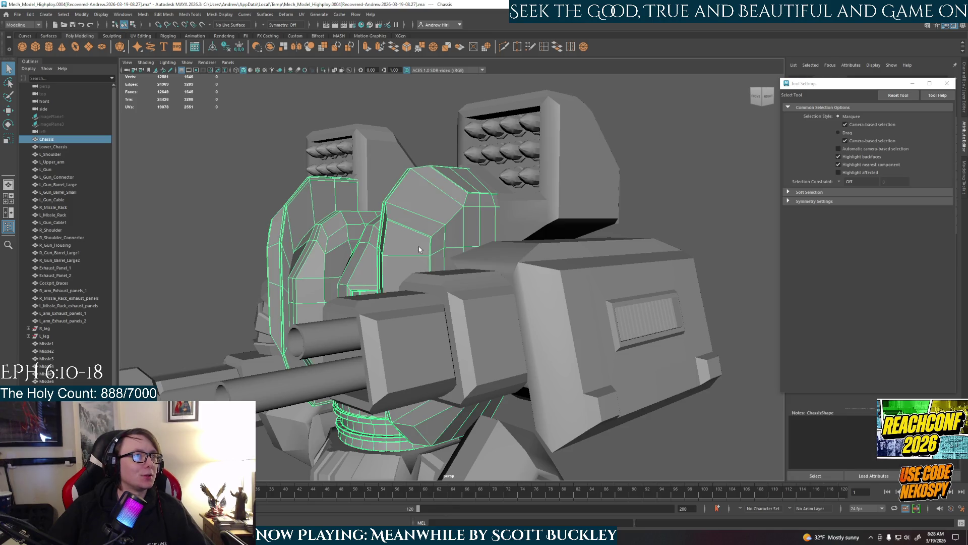
{"action": "key", "text": "f"}
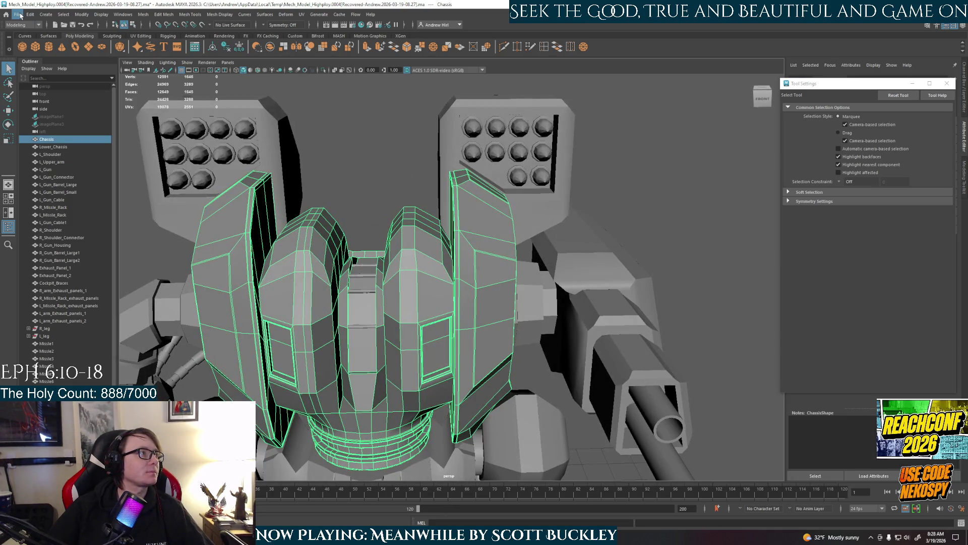
{"action": "key", "text": "ctrl+1"}
Step: Save the scene over the existing Mech_Model_Highploy.ma file, confirming the replace
{"action": "left_click", "coordinate": [16, 14]}
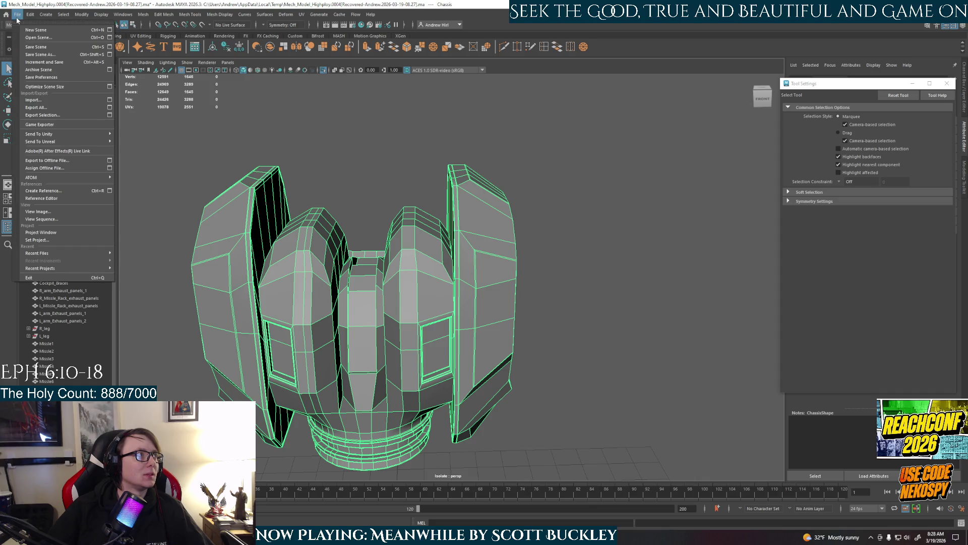
{"action": "left_click", "coordinate": [46, 57]}
{"action": "left_click", "coordinate": [176, 135]}
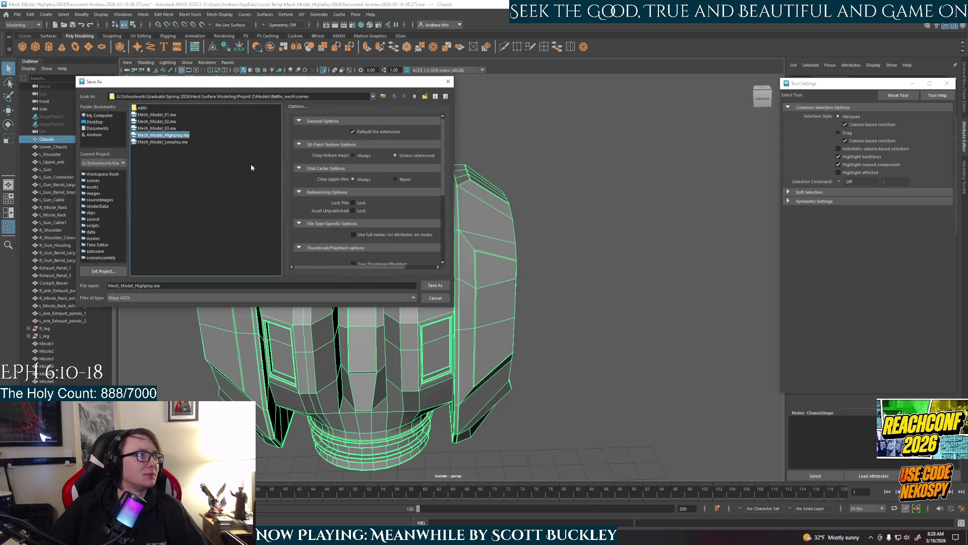
{"action": "left_click", "coordinate": [436, 287]}
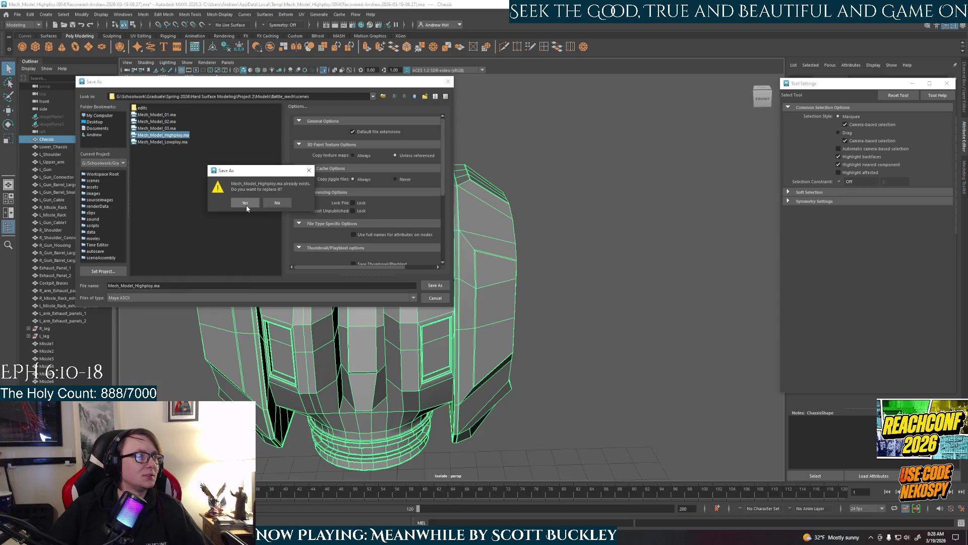
{"action": "left_click", "coordinate": [246, 204]}
{"action": "mouse_move", "coordinate": [357, 265]}
{"action": "left_mouse_down", "text": "alt"}
{"action": "mouse_move", "coordinate": [393, 281]}
{"action": "mouse_move", "coordinate": [427, 260]}
{"action": "left_mouse_up", "text": "alt"}
{"action": "scroll", "coordinate": [392, 281], "scroll_direction": "up", "scroll_amount": 3}
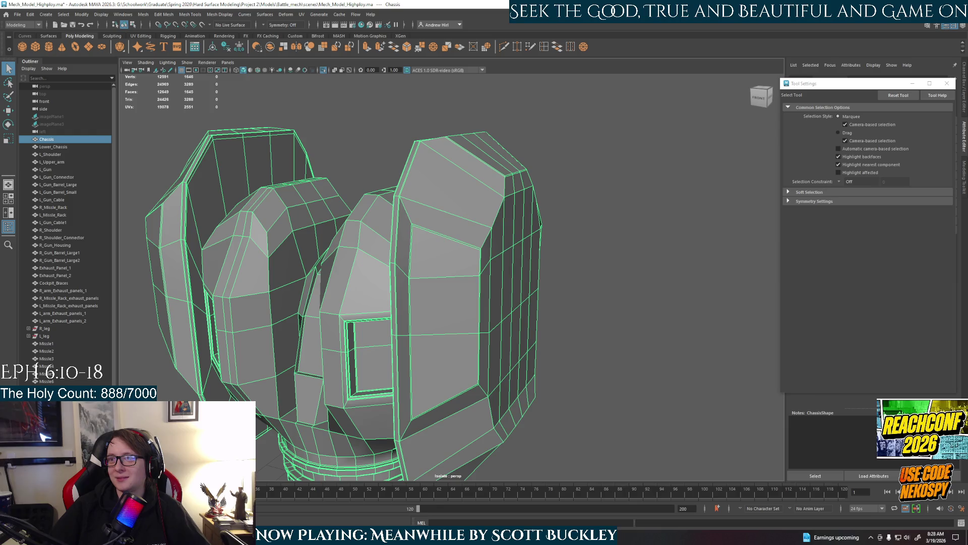
Step: Select the three side-panel faces and mirror the selection with Object X symmetry
{"action": "left_click_drag", "start_coordinate": [485, 366], "coordinate": [431, 341], "text": "alt"}
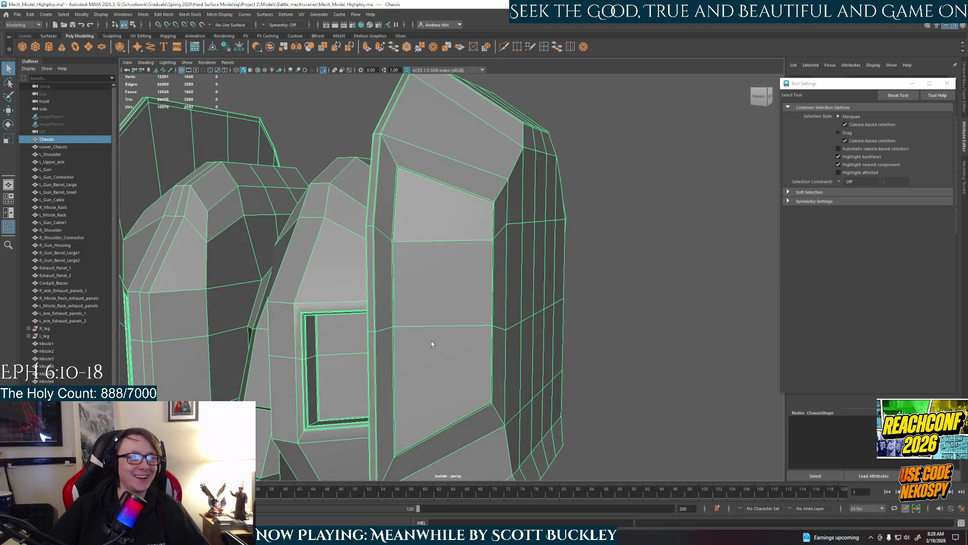
{"action": "key", "text": "F11"}
{"action": "left_click", "coordinate": [439, 234]}
{"action": "left_click", "coordinate": [443, 284], "text": "shift"}
{"action": "left_click", "coordinate": [446, 357], "text": "shift"}
{"action": "left_click_drag", "start_coordinate": [446, 356], "coordinate": [470, 324], "text": "alt"}
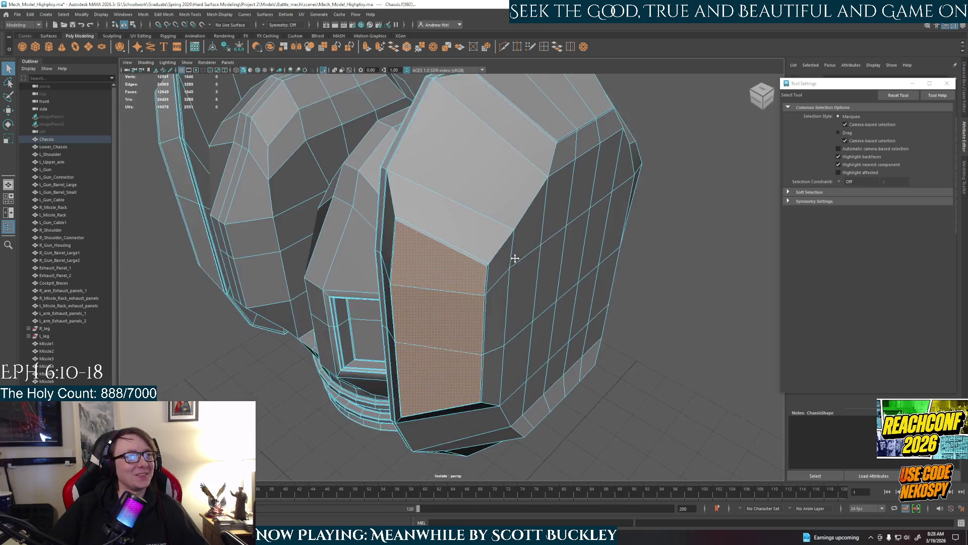
{"action": "scroll", "coordinate": [470, 325], "scroll_direction": "down", "scroll_amount": 3}
{"action": "scroll", "coordinate": [457, 323], "scroll_direction": "down", "scroll_amount": 3}
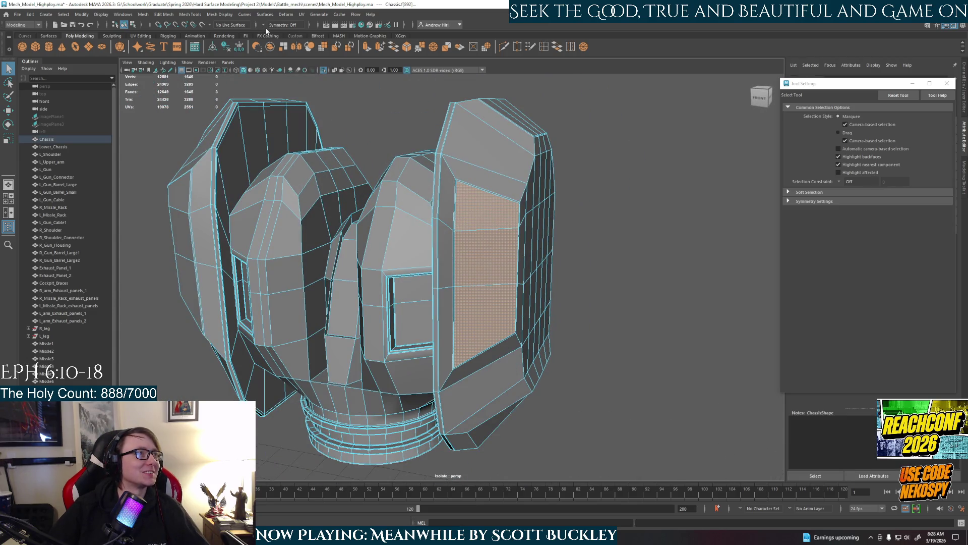
{"action": "left_click", "coordinate": [282, 25]}
{"action": "left_click", "coordinate": [288, 61]}
Step: Extrude the selected side-panel faces into inset panels on both sides
{"action": "mouse_move", "coordinate": [363, 226]}
{"action": "left_mouse_down", "text": "alt"}
{"action": "mouse_move", "coordinate": [411, 227]}
{"action": "mouse_move", "coordinate": [229, 189]}
{"action": "mouse_move", "coordinate": [353, 162]}
{"action": "mouse_move", "coordinate": [347, 173]}
{"action": "left_mouse_up", "text": "alt"}
{"action": "key", "text": "ctrl+e"}
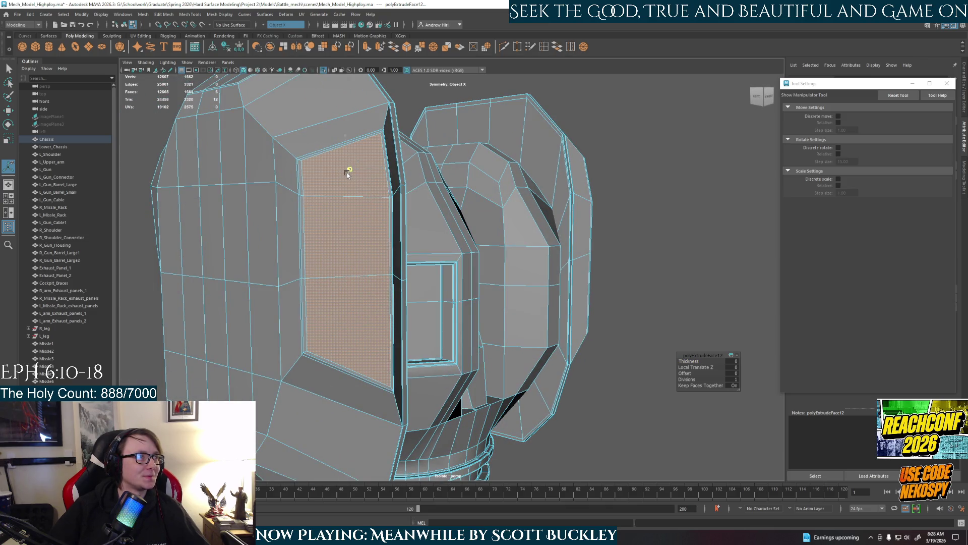
{"action": "left_click", "coordinate": [673, 260]}
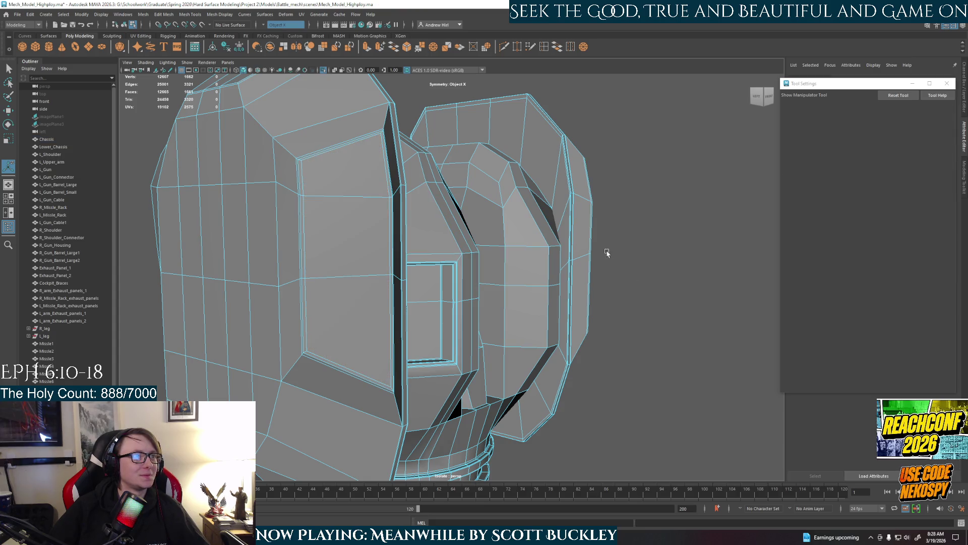
Step: Check the side insets in smooth preview and return the chassis to its low-poly cage
{"action": "right_click_drag", "start_coordinate": [586, 266], "coordinate": [634, 238]}
{"action": "key", "text": "3"}
{"action": "left_click", "coordinate": [663, 291]}
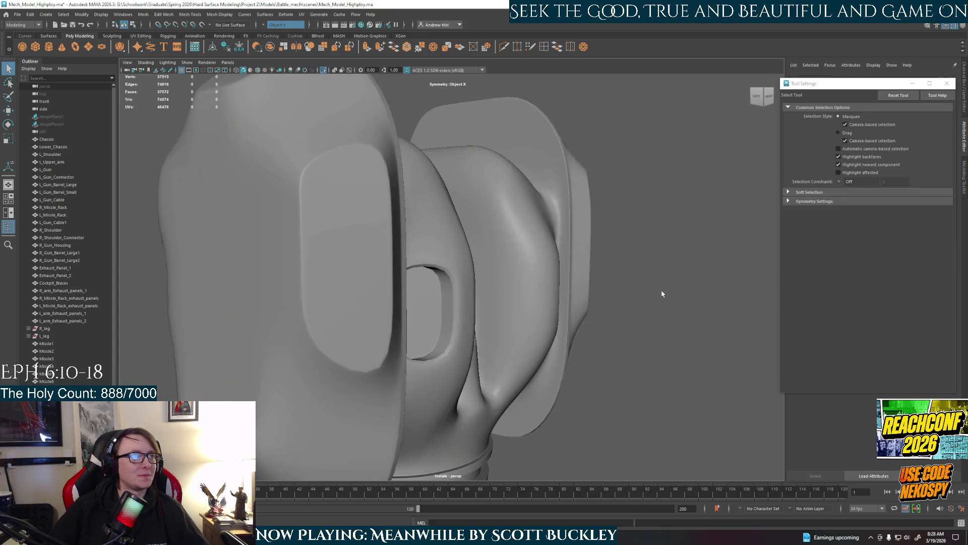
{"action": "left_click_drag", "start_coordinate": [663, 291], "coordinate": [627, 303], "text": "alt"}
{"action": "left_click", "coordinate": [627, 303]}
{"action": "key", "text": "1"}
Step: Turn to a frontal view and select an upper front panel face with symmetry on
{"action": "mouse_move", "coordinate": [319, 261]}
{"action": "left_mouse_down", "text": "alt"}
{"action": "mouse_move", "coordinate": [350, 290]}
{"action": "mouse_move", "coordinate": [396, 294]}
{"action": "left_mouse_up", "text": "alt"}
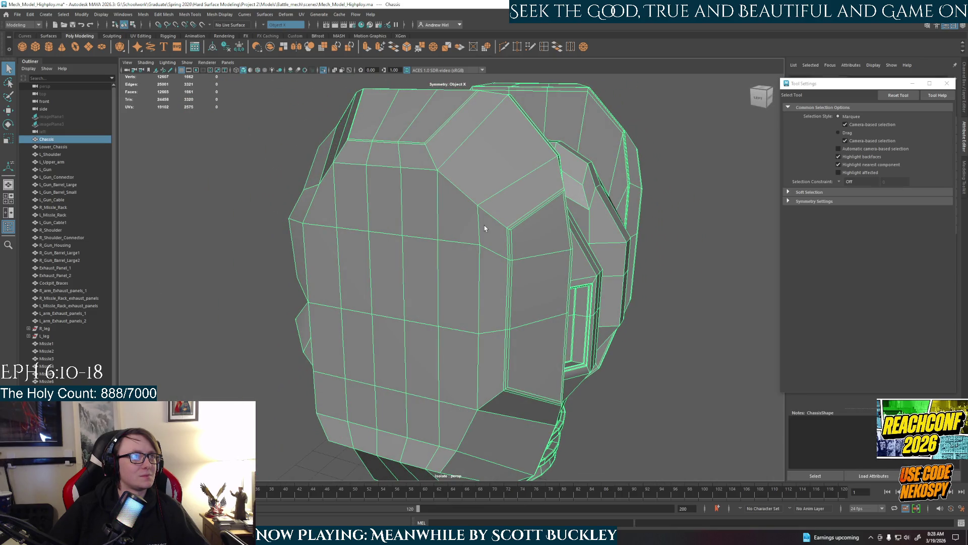
{"action": "mouse_move", "coordinate": [458, 201]}
{"action": "left_mouse_down", "text": "alt"}
{"action": "mouse_move", "coordinate": [476, 205]}
{"action": "mouse_move", "coordinate": [411, 198]}
{"action": "left_mouse_up", "text": "alt"}
{"action": "right_click_drag", "start_coordinate": [411, 198], "coordinate": [402, 209]}
{"action": "left_click", "coordinate": [446, 212]}
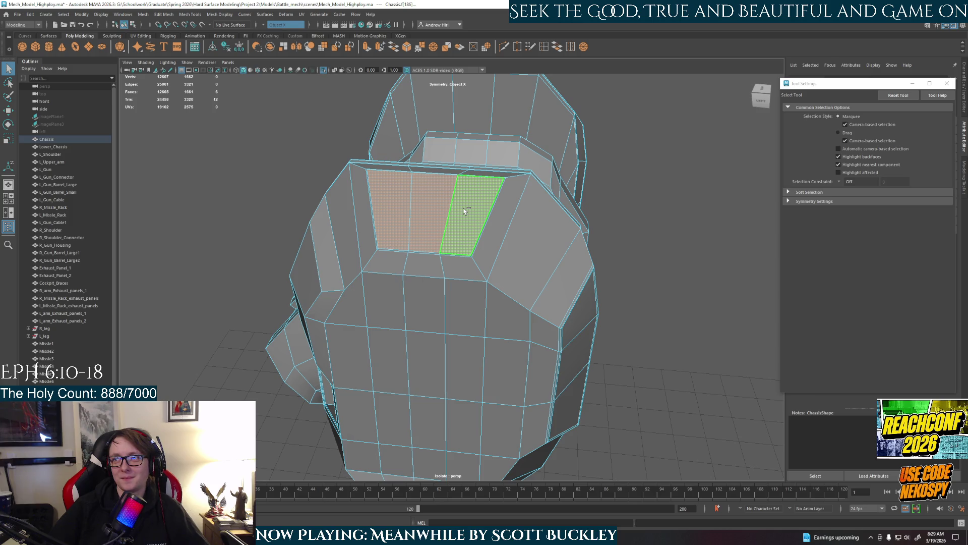
Step: Extrude the upper front panel faces into a bordered inset and compare in smooth preview
{"action": "key", "text": "ctrl+e"}
{"action": "left_click", "coordinate": [462, 219]}
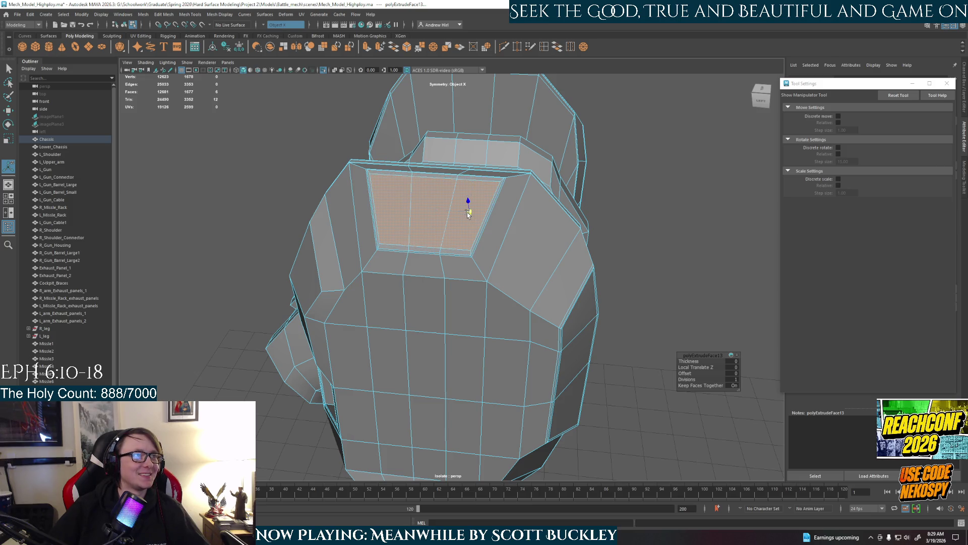
{"action": "left_click", "coordinate": [727, 240]}
{"action": "mouse_move", "coordinate": [727, 240]}
{"action": "left_mouse_down", "text": "alt"}
{"action": "mouse_move", "coordinate": [612, 320]}
{"action": "mouse_move", "coordinate": [515, 325]}
{"action": "mouse_move", "coordinate": [428, 280]}
{"action": "mouse_move", "coordinate": [674, 262]}
{"action": "left_mouse_up", "text": "alt"}
{"action": "key", "text": "3"}
{"action": "key", "text": "1"}
{"action": "key", "text": "3"}
Step: Return to object mode, reselect the Chassis and recheck it smoothed versus low-poly from the front
{"action": "right_click_drag", "start_coordinate": [587, 255], "coordinate": [608, 256]}
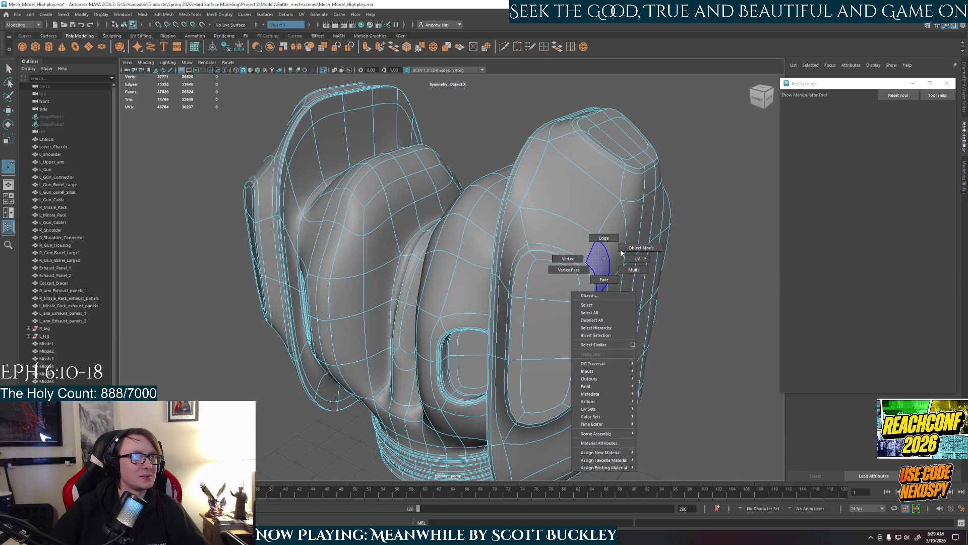
{"action": "left_click", "coordinate": [671, 339]}
{"action": "mouse_move", "coordinate": [671, 339]}
{"action": "left_mouse_down", "text": "alt"}
{"action": "mouse_move", "coordinate": [691, 329]}
{"action": "mouse_move", "coordinate": [698, 353]}
{"action": "mouse_move", "coordinate": [610, 353]}
{"action": "left_mouse_up", "text": "alt"}
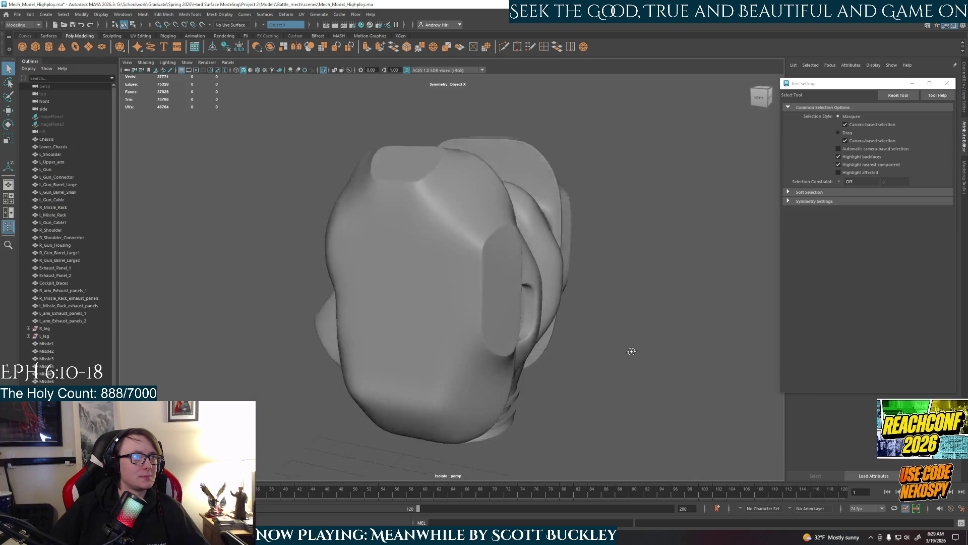
{"action": "key", "text": "1"}
{"action": "left_click", "coordinate": [369, 272]}
{"action": "scroll", "coordinate": [413, 279], "scroll_direction": "up", "scroll_amount": 3}
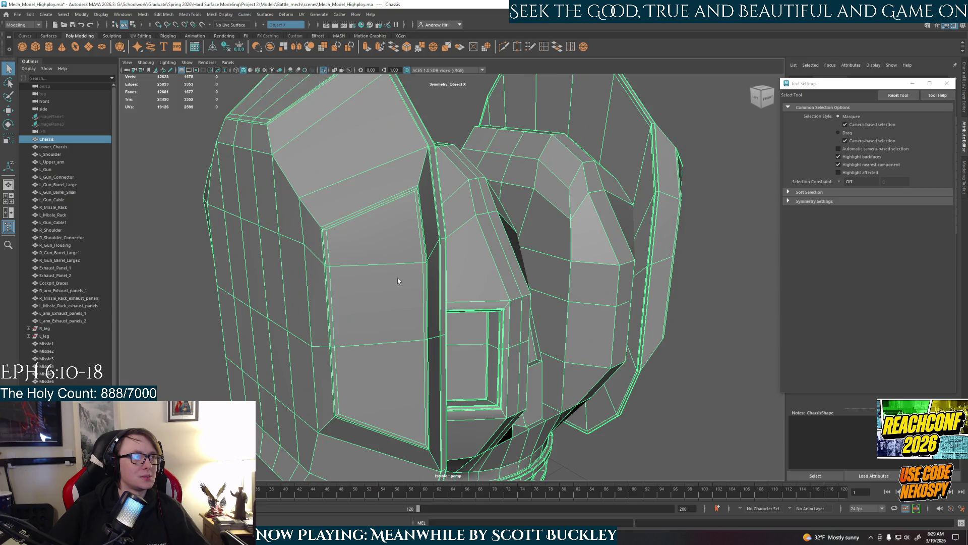
{"action": "middle_click_drag", "start_coordinate": [399, 278], "coordinate": [470, 273], "text": "alt"}
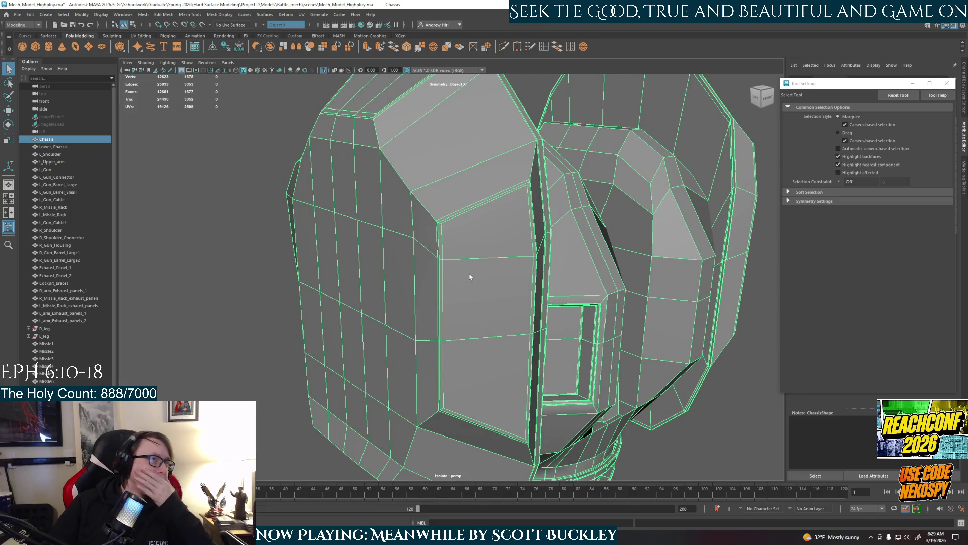
{"action": "key", "text": "3"}
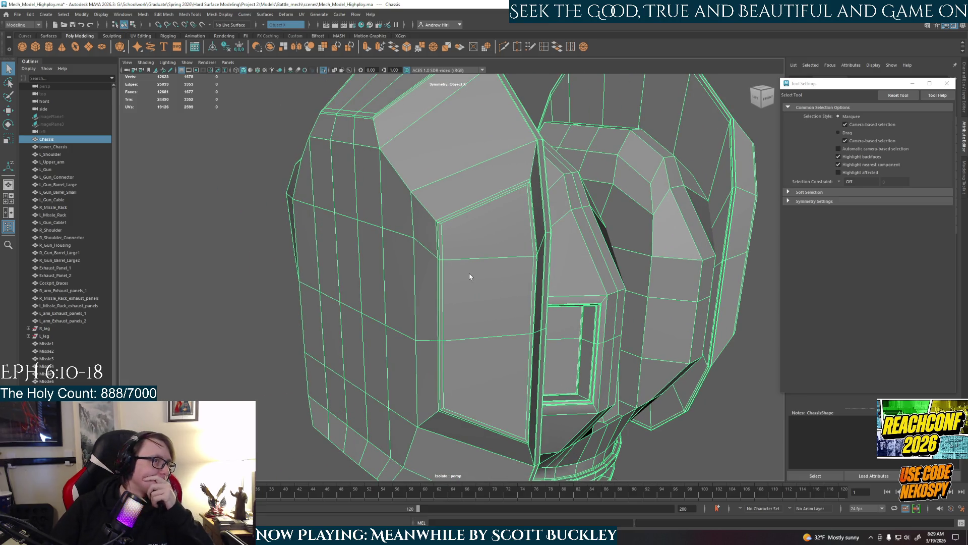
{"action": "key", "text": "1"}
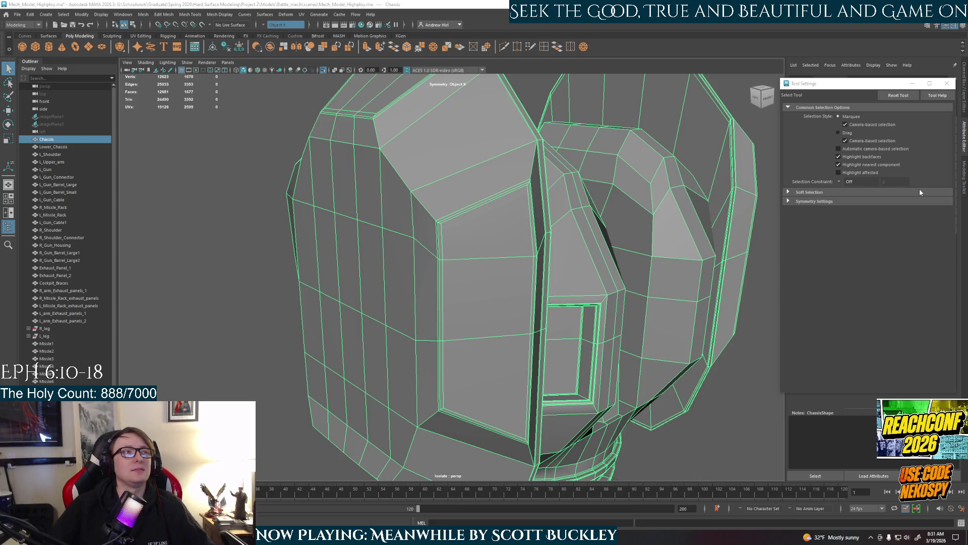
Step: Frame the chassis from the front and switch it to edge editing
{"action": "key", "text": "f"}
{"action": "left_click_drag", "start_coordinate": [497, 246], "coordinate": [566, 304], "text": "alt"}
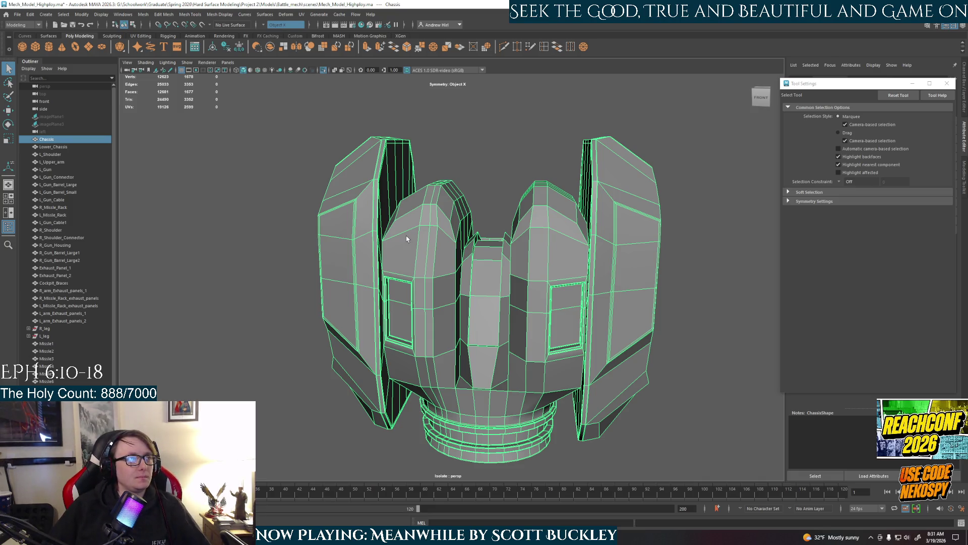
{"action": "right_click_drag", "start_coordinate": [406, 239], "coordinate": [408, 231]}
{"action": "mouse_move", "coordinate": [421, 237]}
{"action": "left_mouse_down", "text": "alt"}
{"action": "mouse_move", "coordinate": [439, 259]}
{"action": "mouse_move", "coordinate": [340, 258]}
{"action": "mouse_move", "coordinate": [484, 236]}
{"action": "left_mouse_up", "text": "alt"}
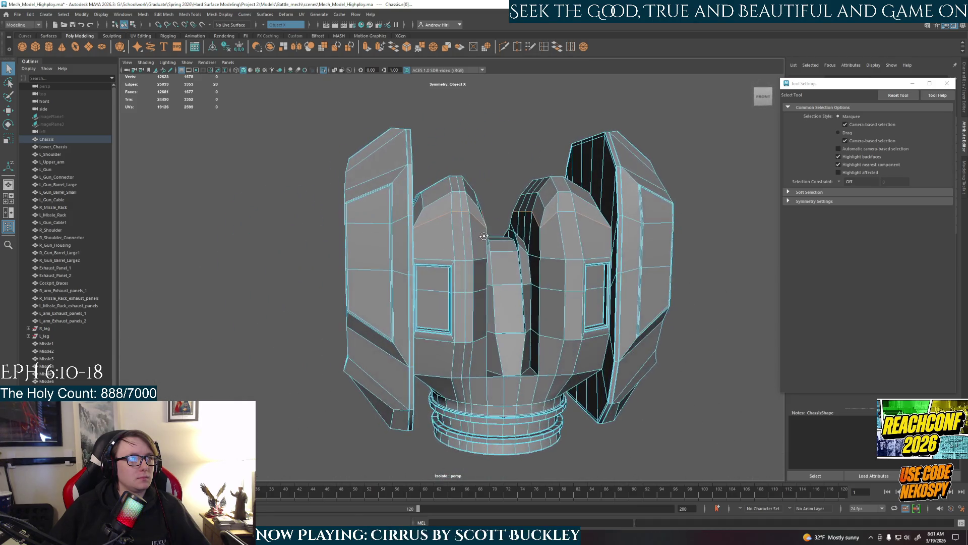
Step: Delete a vertical edge loop running over the dome pods
{"action": "left_click", "coordinate": [560, 214]}
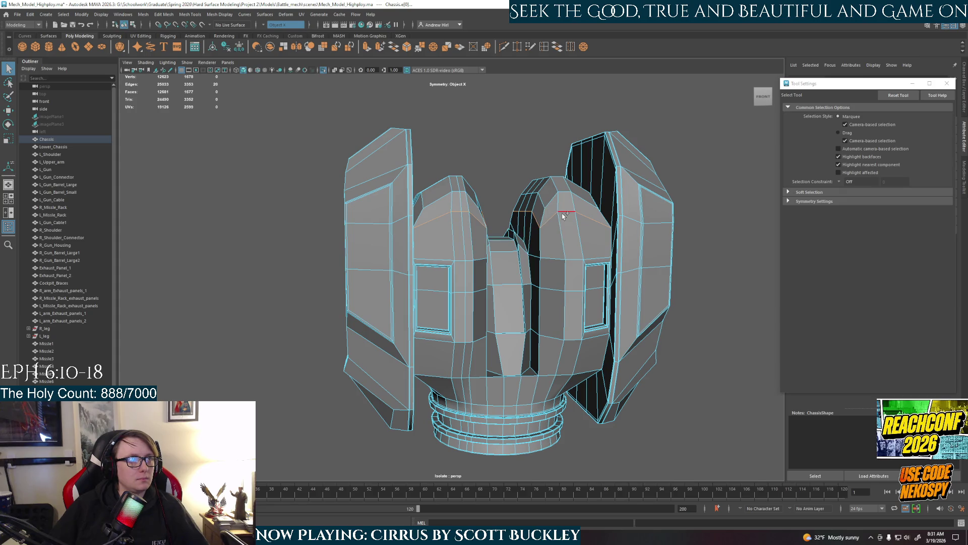
{"action": "right_click_drag", "start_coordinate": [470, 238], "coordinate": [460, 243]}
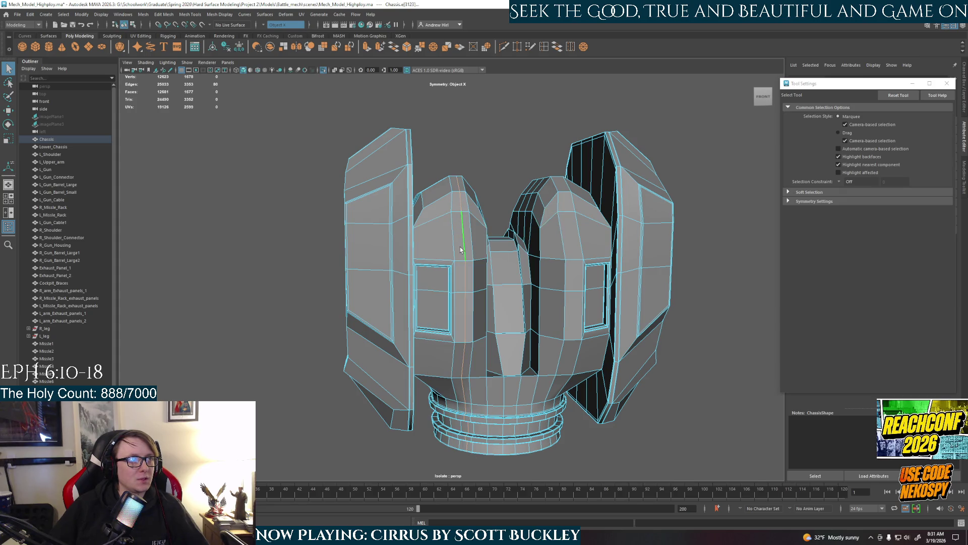
{"action": "key", "text": "Delete"}
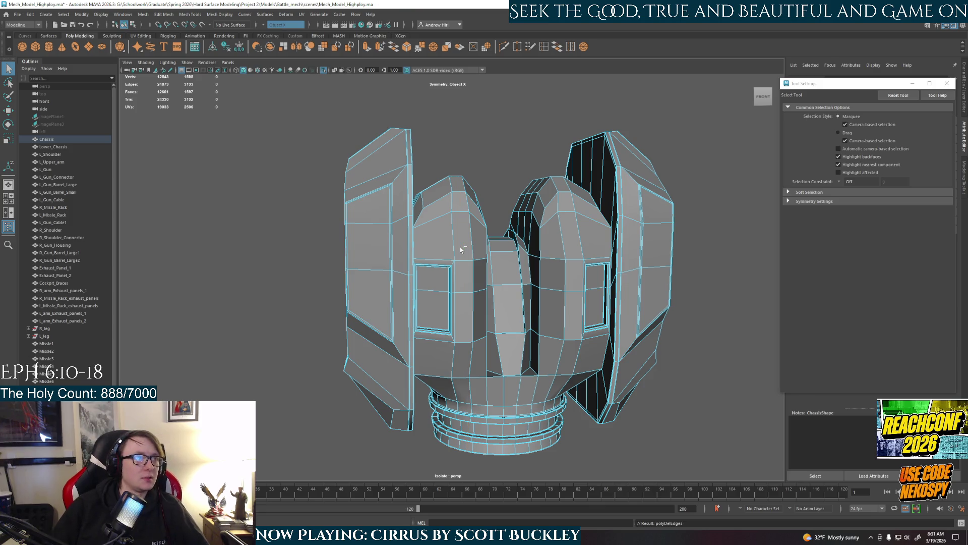
Step: Bevel the top edge loop on the dome pods
{"action": "left_click", "coordinate": [427, 223]}
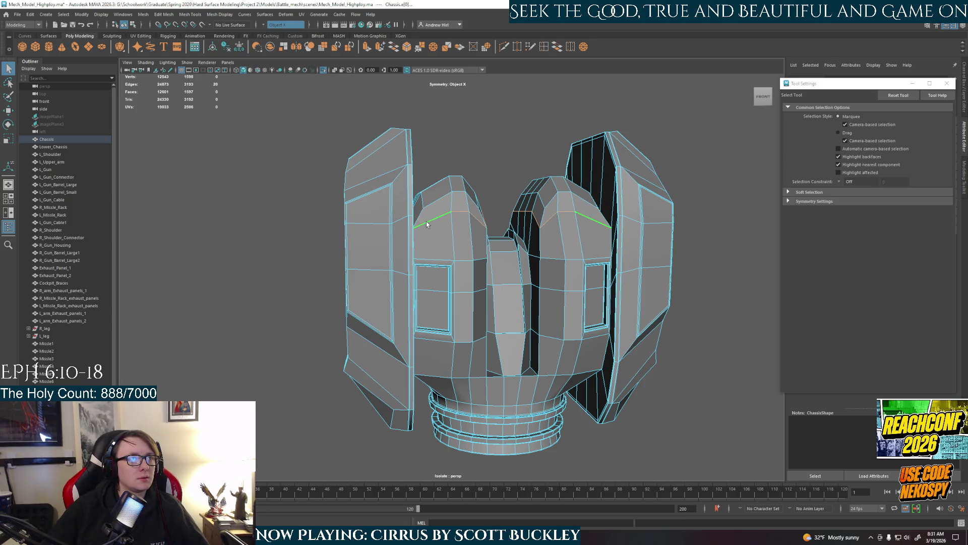
{"action": "left_click_drag", "start_coordinate": [469, 310], "coordinate": [485, 311], "text": "alt"}
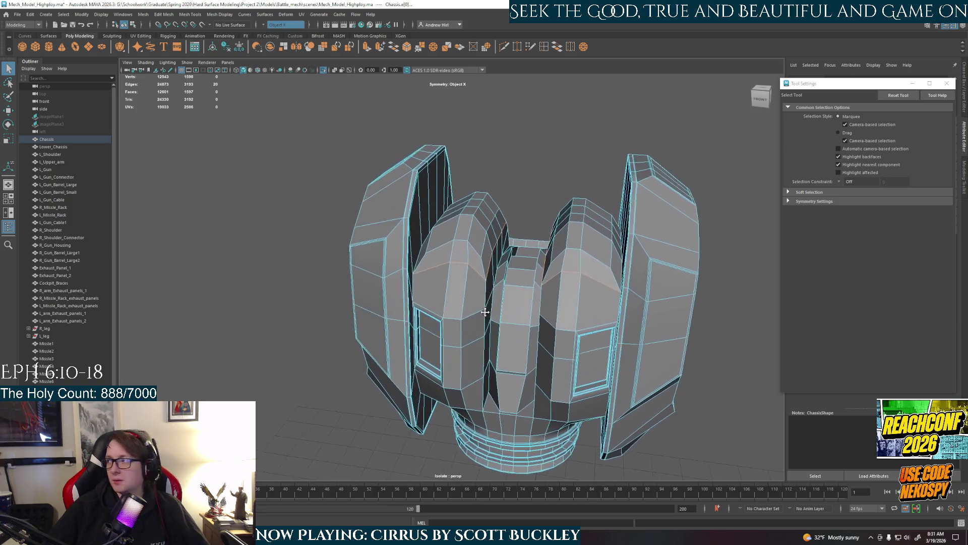
{"action": "middle_click_drag", "start_coordinate": [485, 311], "coordinate": [503, 319], "text": "alt"}
{"action": "scroll", "coordinate": [503, 320], "scroll_direction": "up", "scroll_amount": 2}
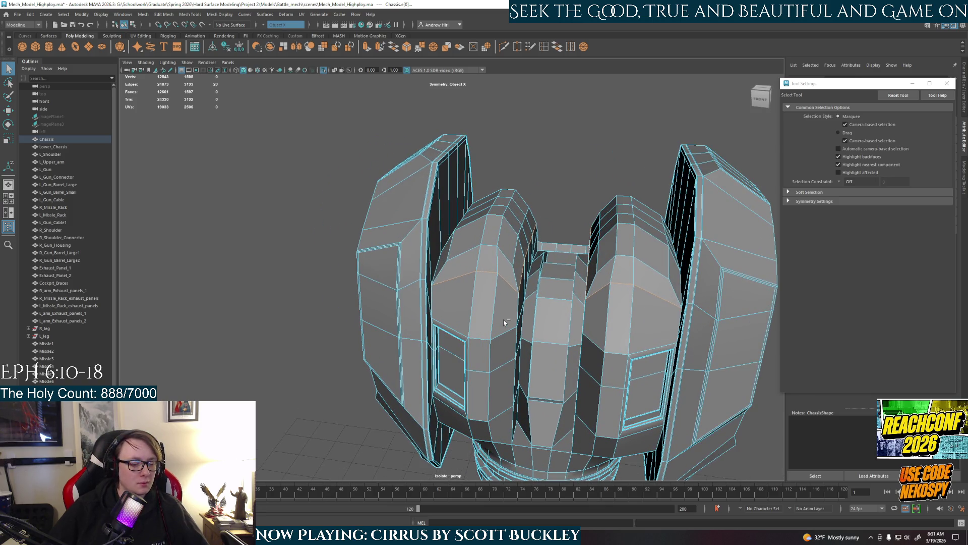
{"action": "key", "text": "ctrl+b"}
{"action": "left_click_drag", "start_coordinate": [519, 275], "coordinate": [506, 235], "text": "alt"}
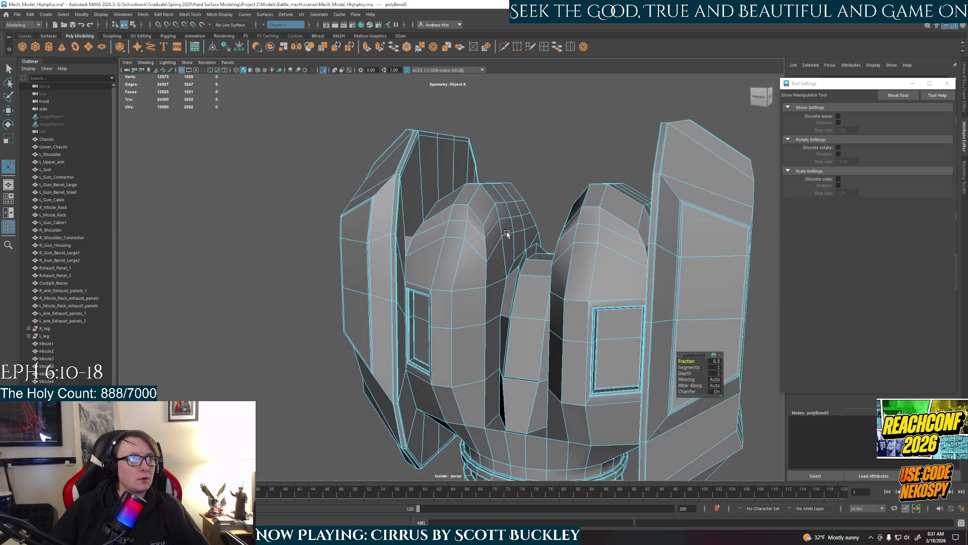
{"action": "key", "text": "q"}
{"action": "left_click", "coordinate": [556, 171]}
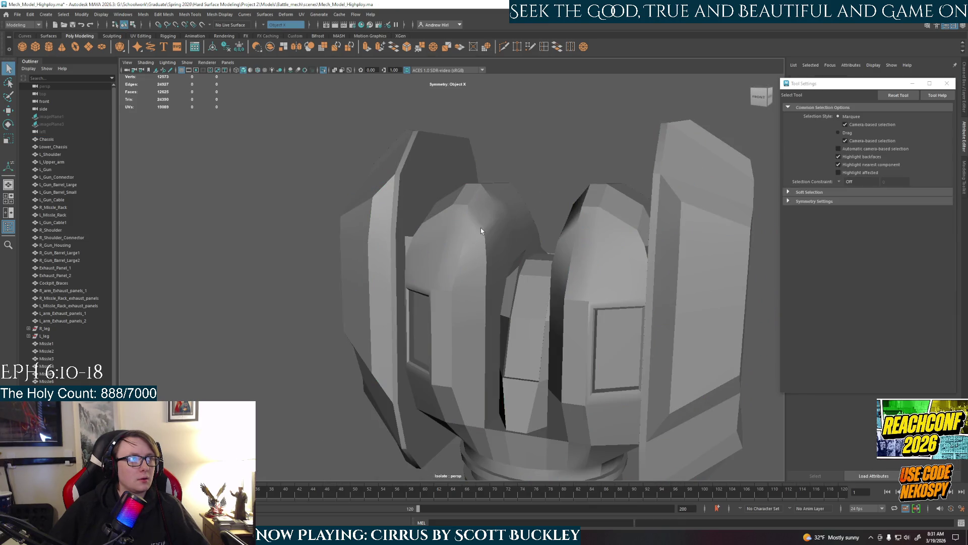
Step: Inspect the bevelled pods in cage-plus-smooth and smooth preview, then back to low-poly
{"action": "key", "text": "2"}
{"action": "left_click_drag", "start_coordinate": [480, 228], "coordinate": [496, 281], "text": "alt"}
{"action": "key", "text": "3"}
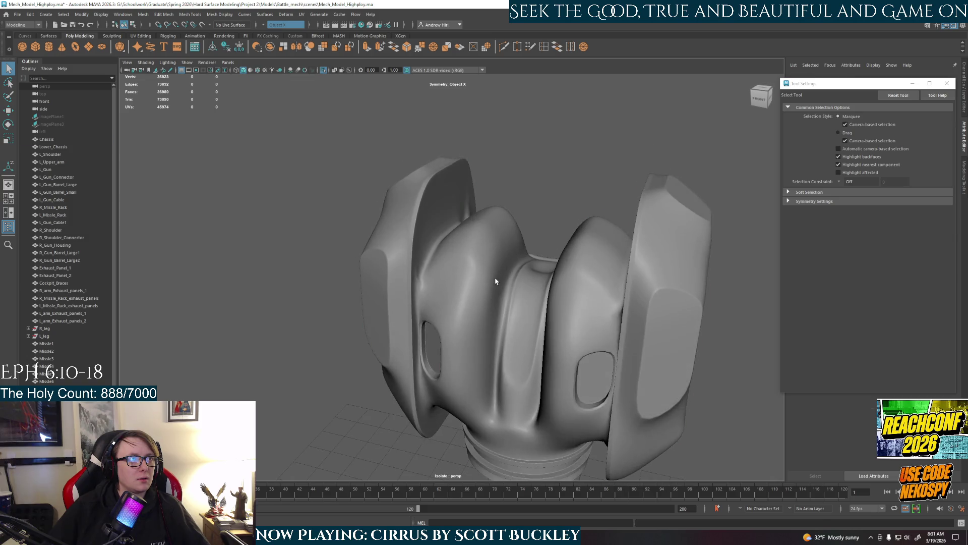
{"action": "key", "text": "1"}
{"action": "left_click", "coordinate": [496, 282]}
{"action": "left_click", "coordinate": [582, 199]}
{"action": "mouse_move", "coordinate": [550, 206]}
{"action": "left_mouse_down", "text": "alt"}
{"action": "mouse_move", "coordinate": [527, 243]}
{"action": "mouse_move", "coordinate": [474, 268]}
{"action": "left_mouse_up", "text": "alt"}
{"action": "left_click", "coordinate": [474, 268]}
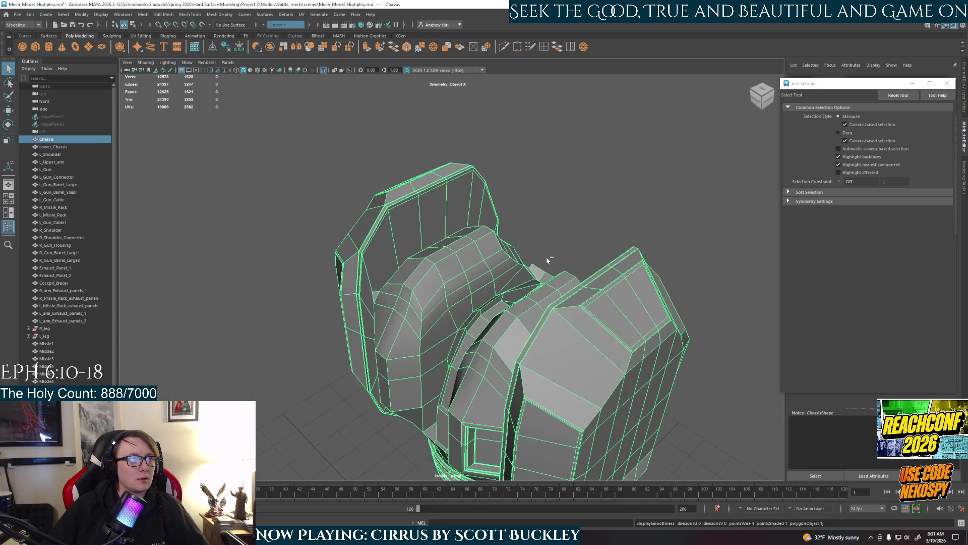
{"action": "left_click", "coordinate": [580, 232]}
Step: Undo back through the recent steps to remove the pod bevel
{"action": "key", "text": "ctrl+z"}
{"action": "left_click", "coordinate": [576, 231]}
{"action": "key", "text": "ctrl+z"}
{"action": "left_click", "coordinate": [576, 231]}
{"action": "key", "text": "ctrl+z"}
{"action": "key", "text": "ctrl+z"}
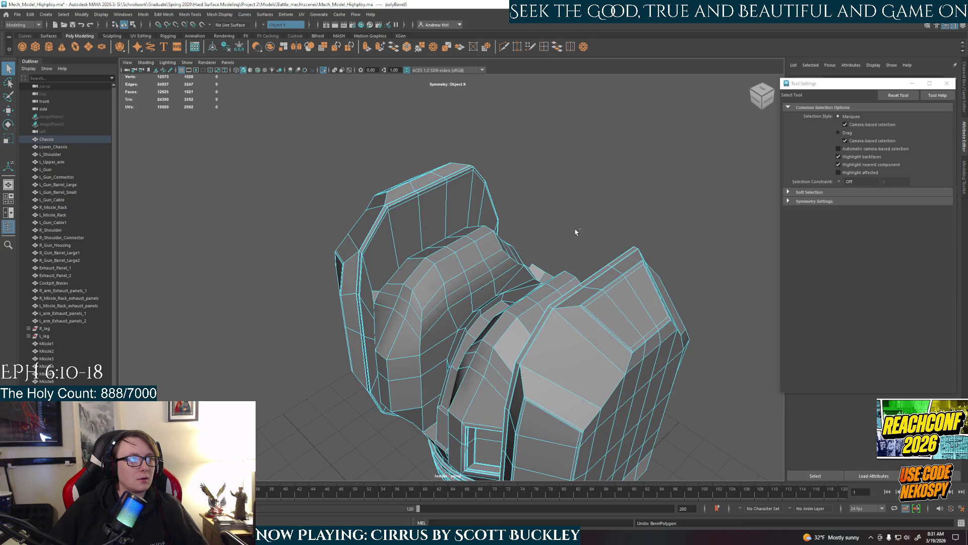
{"action": "key", "text": "ctrl+z"}
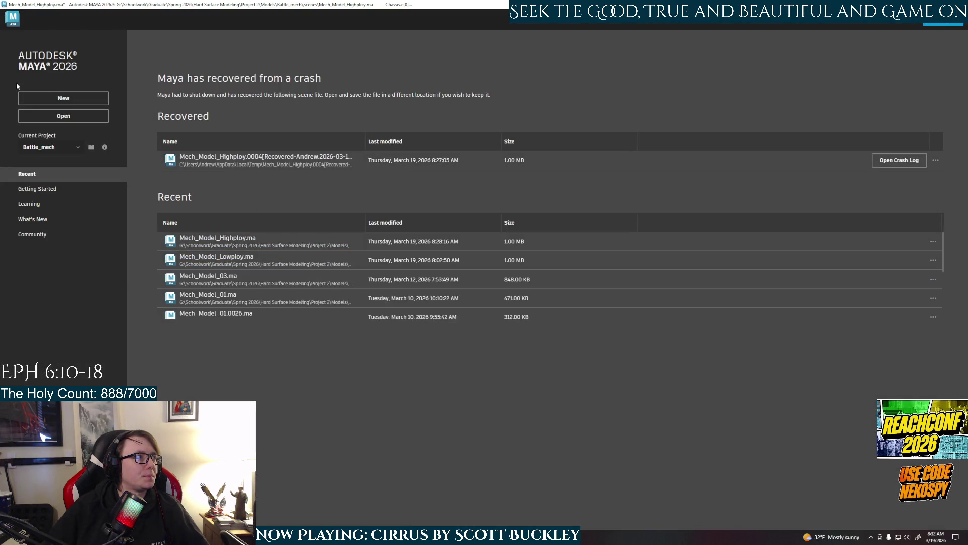
Step: Dismiss the crash-recovery start screen without saving and view the mech from the front
{"action": "left_click", "coordinate": [207, 258]}
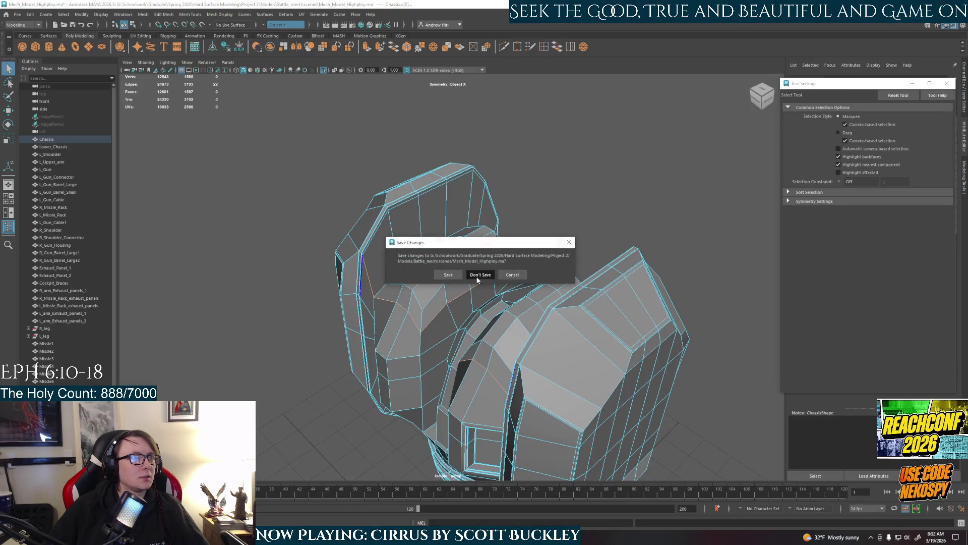
{"action": "left_click", "coordinate": [480, 278]}
{"action": "left_click", "coordinate": [762, 95]}
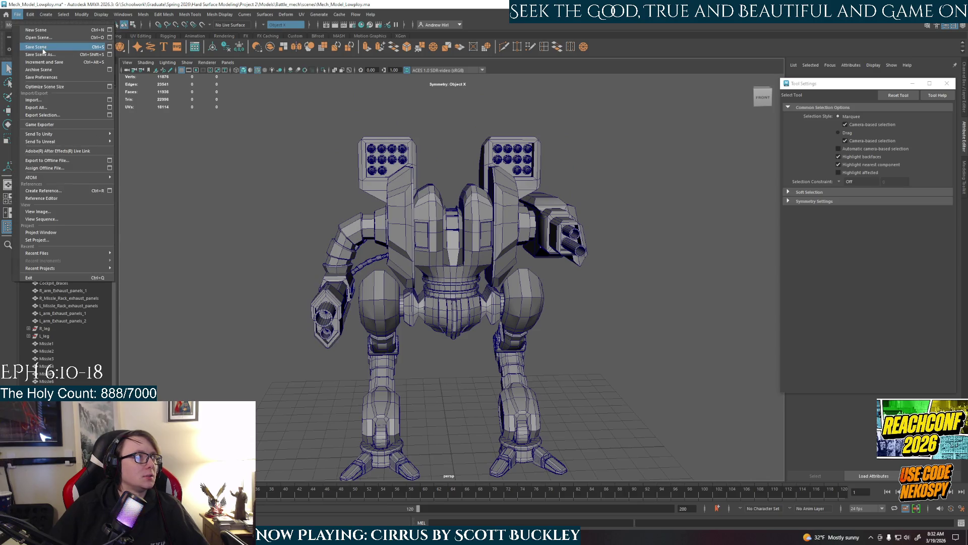
Step: Save the low-poly scene over Mech_Model_Highploy.ma, confirming the replace
{"action": "left_click", "coordinate": [45, 50]}
{"action": "left_click", "coordinate": [168, 136]}
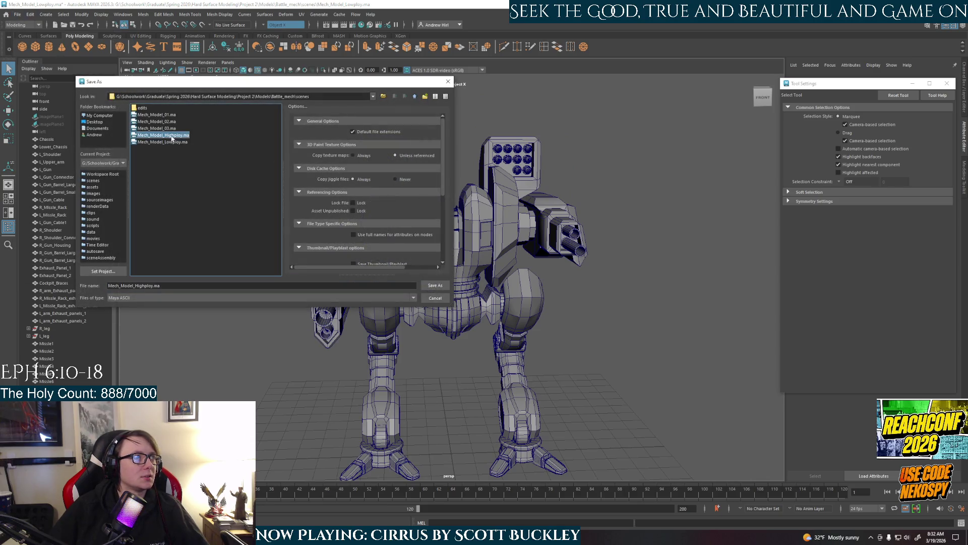
{"action": "left_click", "coordinate": [433, 284]}
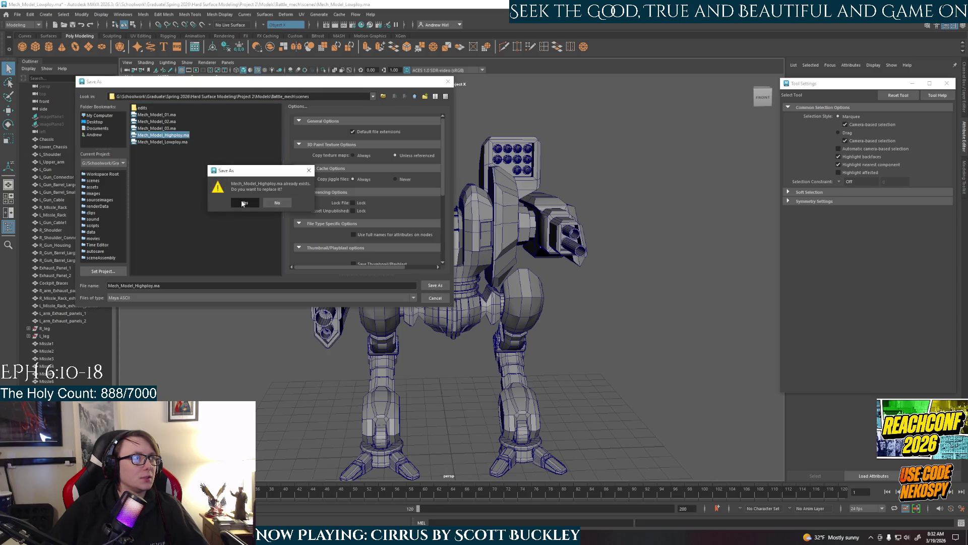
{"action": "left_click", "coordinate": [245, 203]}
{"action": "scroll", "coordinate": [451, 247], "scroll_direction": "up", "scroll_amount": 5}
{"action": "left_click_drag", "start_coordinate": [374, 266], "coordinate": [392, 268], "text": "alt"}
{"action": "scroll", "coordinate": [408, 290], "scroll_direction": "down", "scroll_amount": 2}
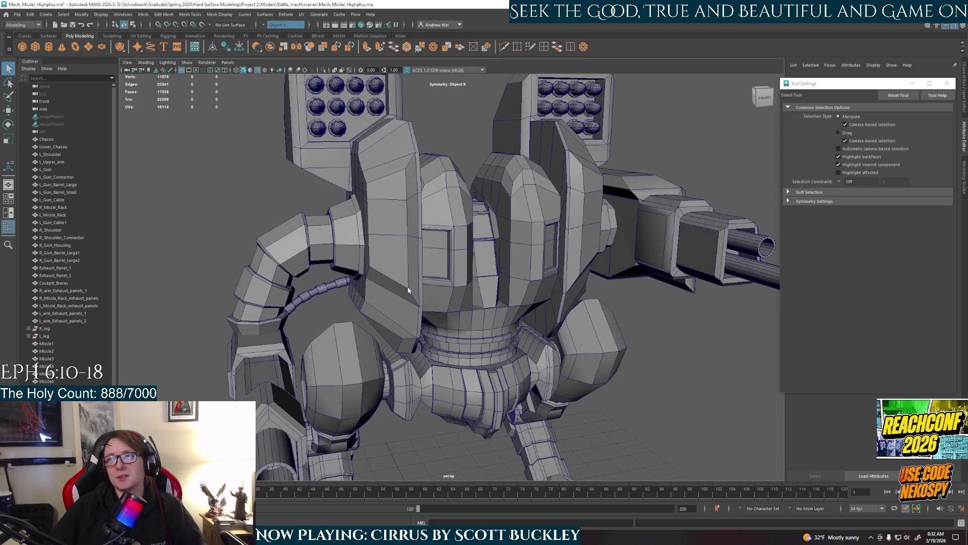
Step: Isolate and frame the Chassis, inspect its base from below, then show the full mech again
{"action": "left_click", "coordinate": [446, 206]}
{"action": "key", "text": "ctrl+1"}
{"action": "key", "text": "f"}
{"action": "mouse_move", "coordinate": [476, 303]}
{"action": "left_mouse_down", "text": "alt"}
{"action": "mouse_move", "coordinate": [488, 307]}
{"action": "mouse_move", "coordinate": [465, 312]}
{"action": "mouse_move", "coordinate": [467, 275]}
{"action": "left_mouse_up", "text": "alt"}
{"action": "scroll", "coordinate": [488, 308], "scroll_direction": "up", "scroll_amount": 2}
{"action": "scroll", "coordinate": [466, 312], "scroll_direction": "up", "scroll_amount": 2}
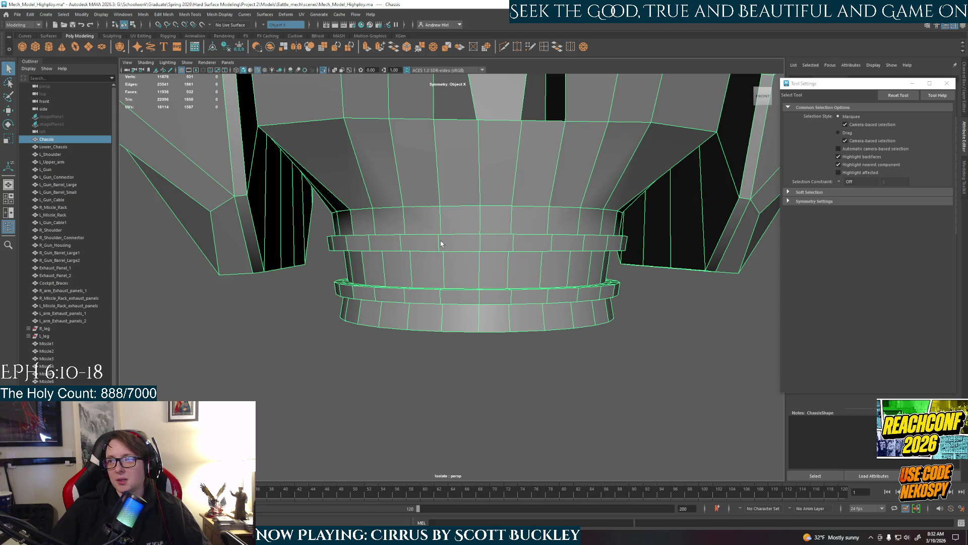
{"action": "scroll", "coordinate": [441, 244], "scroll_direction": "down", "scroll_amount": 3}
{"action": "scroll", "coordinate": [456, 231], "scroll_direction": "down", "scroll_amount": 3}
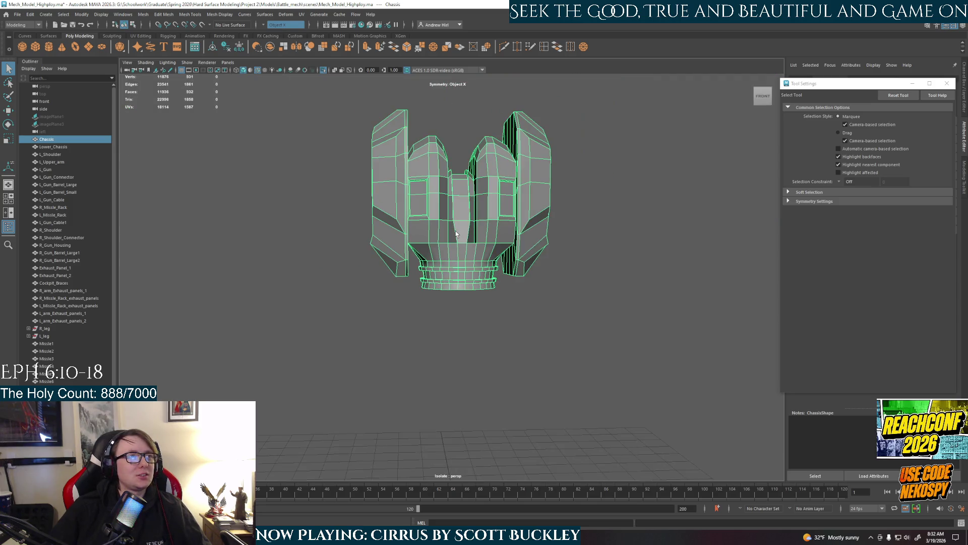
{"action": "key", "text": "ctrl+1"}
{"action": "scroll", "coordinate": [456, 231], "scroll_direction": "down", "scroll_amount": 1}
{"action": "mouse_move", "coordinate": [617, 277]}
{"action": "left_mouse_down", "text": "alt"}
{"action": "mouse_move", "coordinate": [648, 303]}
{"action": "mouse_move", "coordinate": [616, 303]}
{"action": "mouse_move", "coordinate": [651, 305]}
{"action": "left_mouse_up", "text": "alt"}
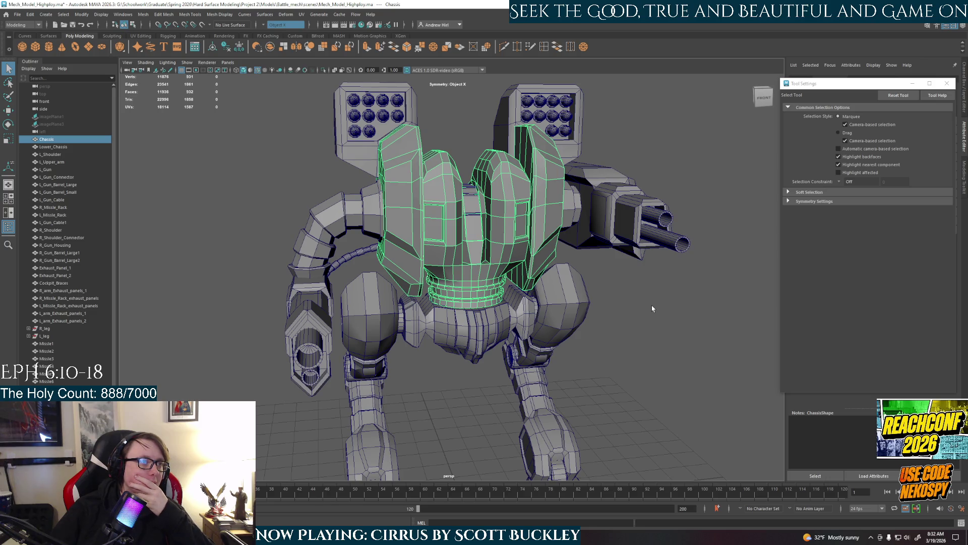
Step: Reselect the Chassis, isolate it on its own and orbit to view it from above
{"action": "left_click", "coordinate": [609, 277]}
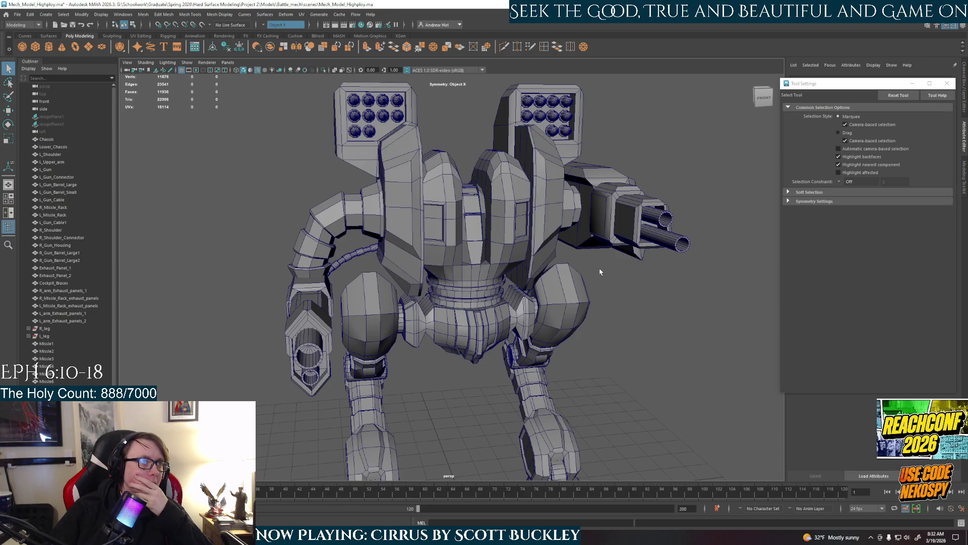
{"action": "left_click", "coordinate": [507, 237]}
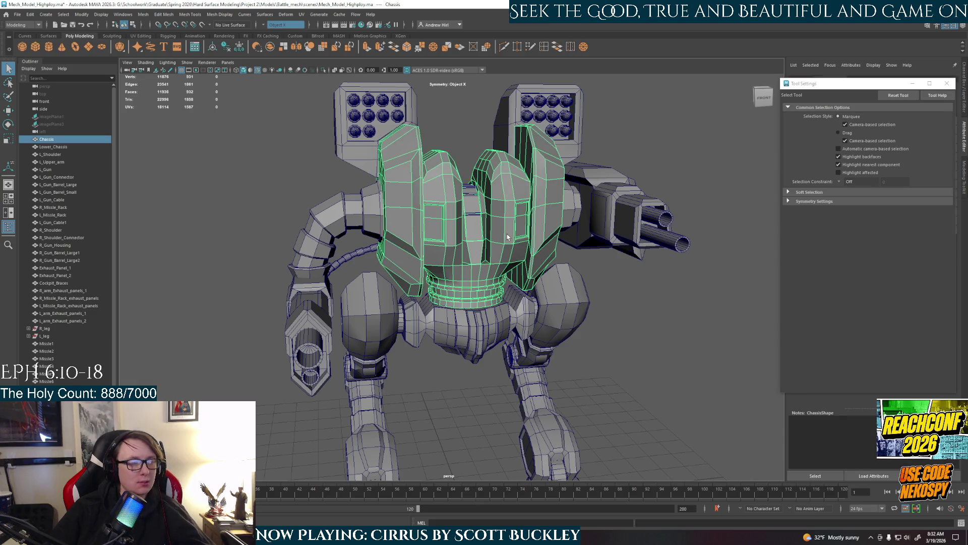
{"action": "left_click", "coordinate": [595, 269]}
{"action": "left_click", "coordinate": [503, 233]}
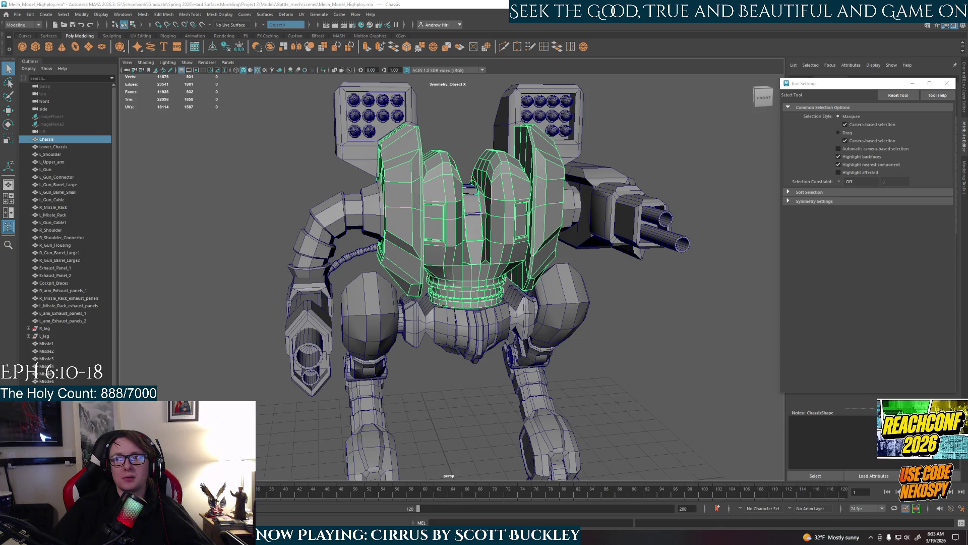
{"action": "left_click", "coordinate": [640, 325]}
{"action": "left_click", "coordinate": [533, 253]}
{"action": "key", "text": "ctrl+1"}
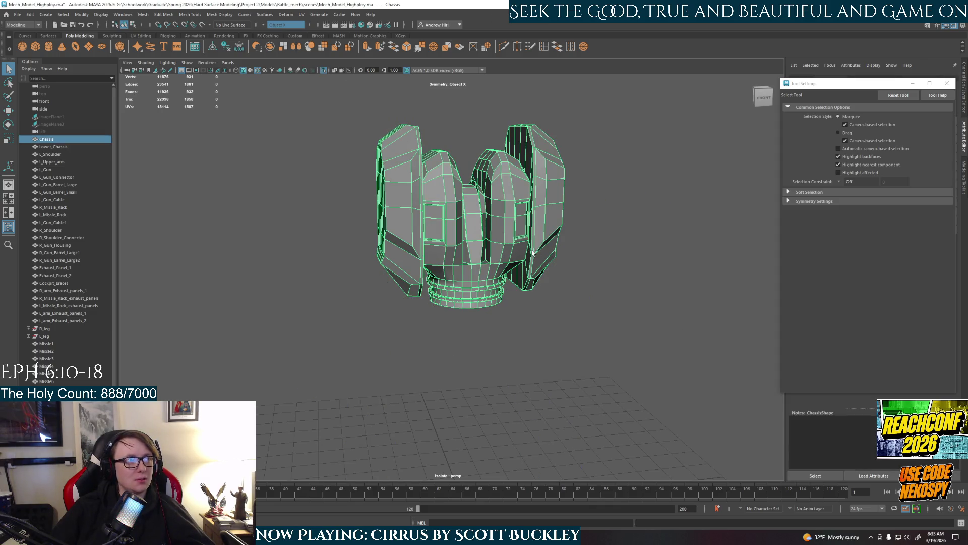
{"action": "left_click", "coordinate": [647, 290]}
{"action": "mouse_move", "coordinate": [646, 289]}
{"action": "left_mouse_down", "text": "alt"}
{"action": "mouse_move", "coordinate": [538, 328]}
{"action": "mouse_move", "coordinate": [677, 320]}
{"action": "left_mouse_up", "text": "alt"}
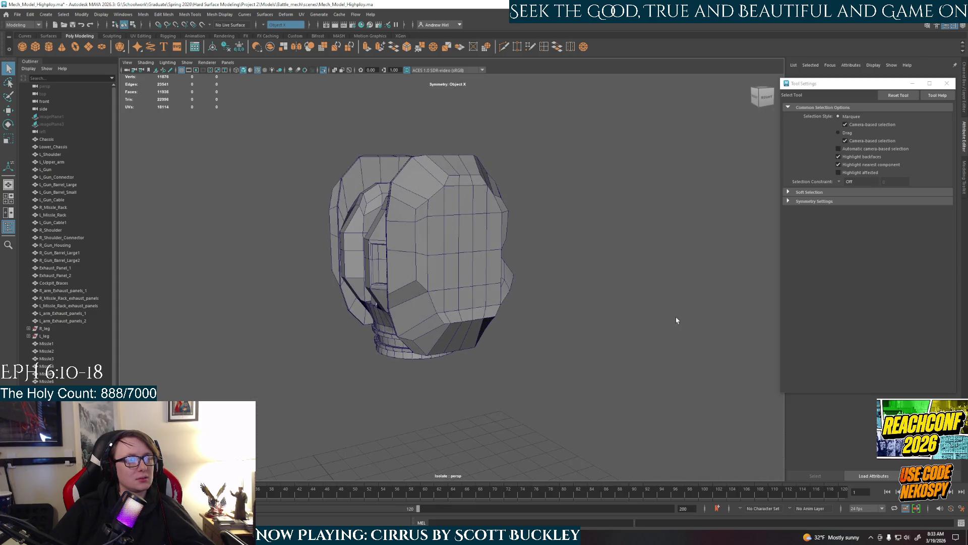
{"action": "left_click_drag", "start_coordinate": [490, 304], "coordinate": [466, 313], "text": "alt"}
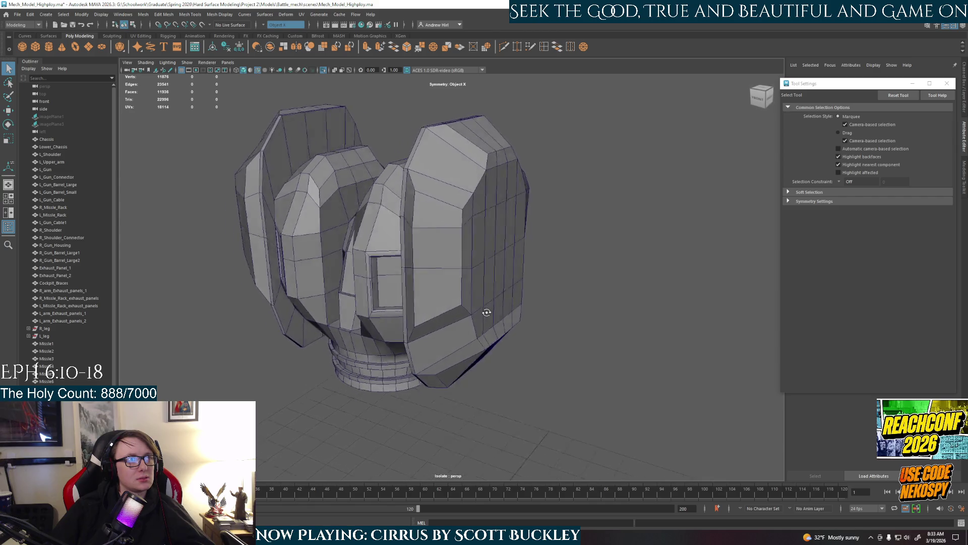
{"action": "left_click_drag", "start_coordinate": [466, 314], "coordinate": [471, 231], "text": "alt"}
Step: Switch the chassis to edge editing and pick a panel edge on the pods
{"action": "right_click", "coordinate": [459, 220]}
{"action": "left_click", "coordinate": [462, 199]}
{"action": "left_click", "coordinate": [448, 233]}
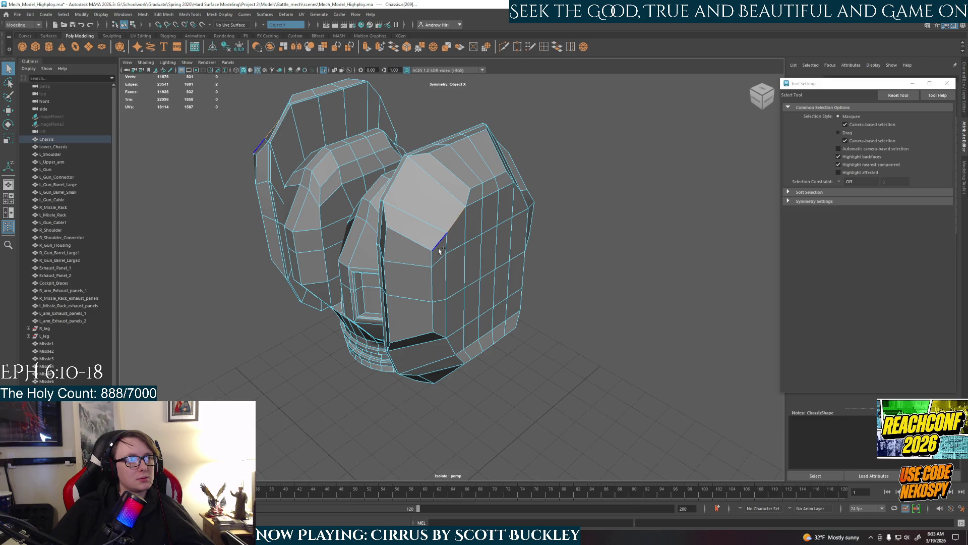
Step: Add further panel edges to the selection and bevel them
{"action": "left_click", "coordinate": [433, 261], "text": "shift"}
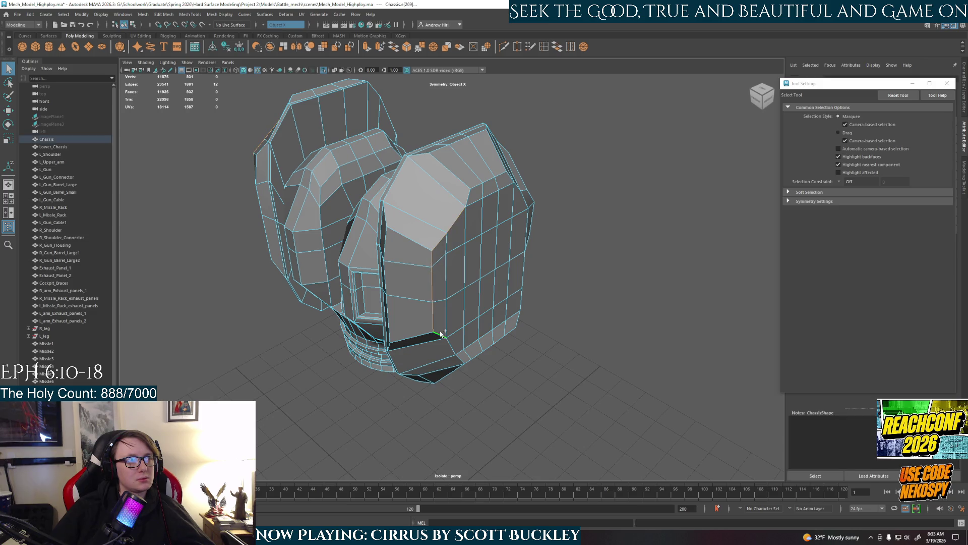
{"action": "left_click_drag", "start_coordinate": [461, 359], "coordinate": [413, 327], "text": "alt"}
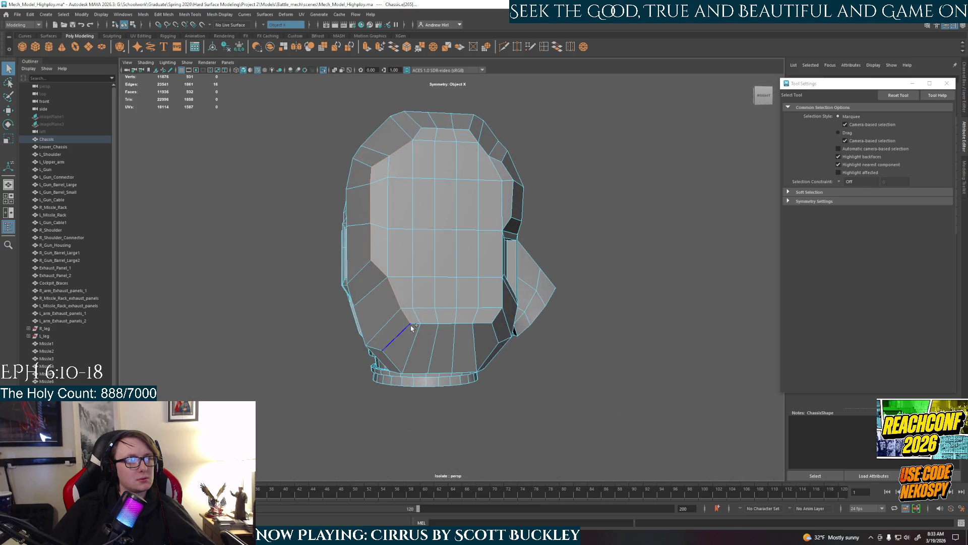
{"action": "left_click", "coordinate": [454, 325], "text": "shift"}
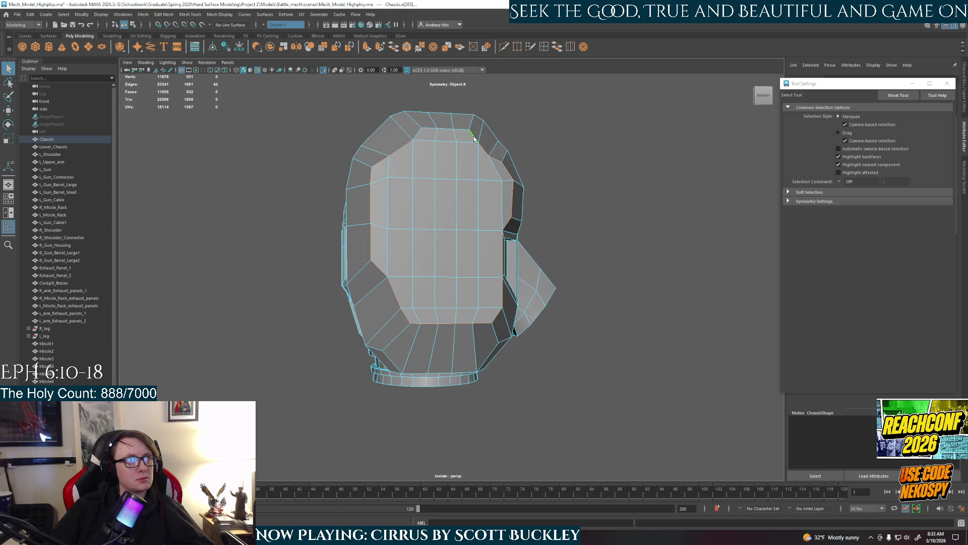
{"action": "mouse_move", "coordinate": [440, 132]}
{"action": "left_mouse_down", "text": "alt"}
{"action": "mouse_move", "coordinate": [547, 236]}
{"action": "mouse_move", "coordinate": [590, 216]}
{"action": "mouse_move", "coordinate": [469, 226]}
{"action": "left_mouse_up", "text": "alt"}
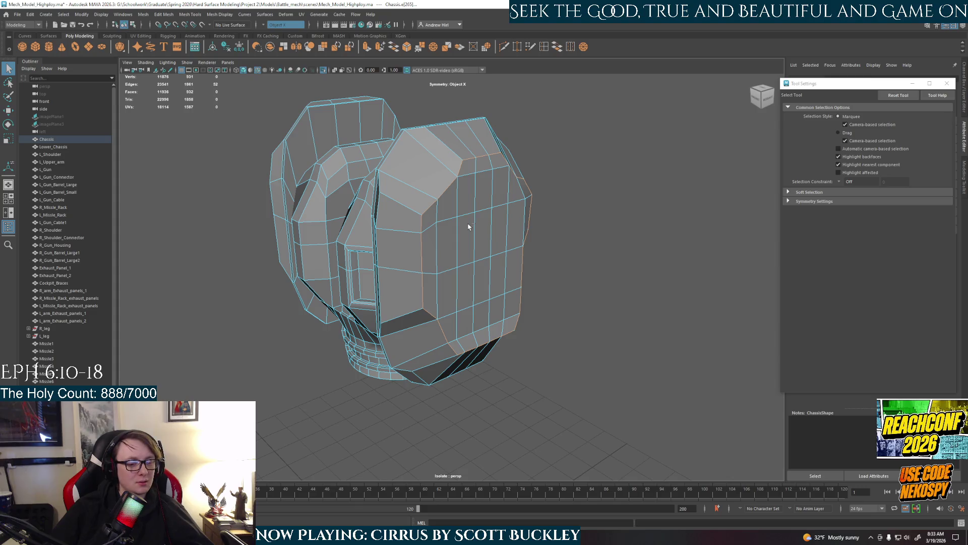
{"action": "key", "text": "ctrl+b"}
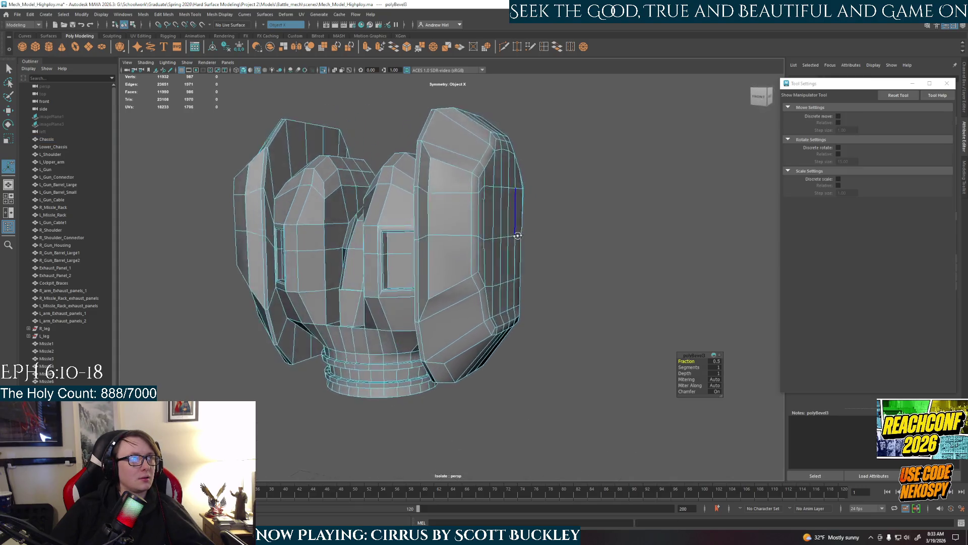
Step: Enter a smaller Fraction in the polyBevel editor for tight support loops and inspect both sides
{"action": "left_click_drag", "start_coordinate": [494, 248], "coordinate": [686, 346], "text": "alt"}
{"action": "left_click", "coordinate": [715, 361]}
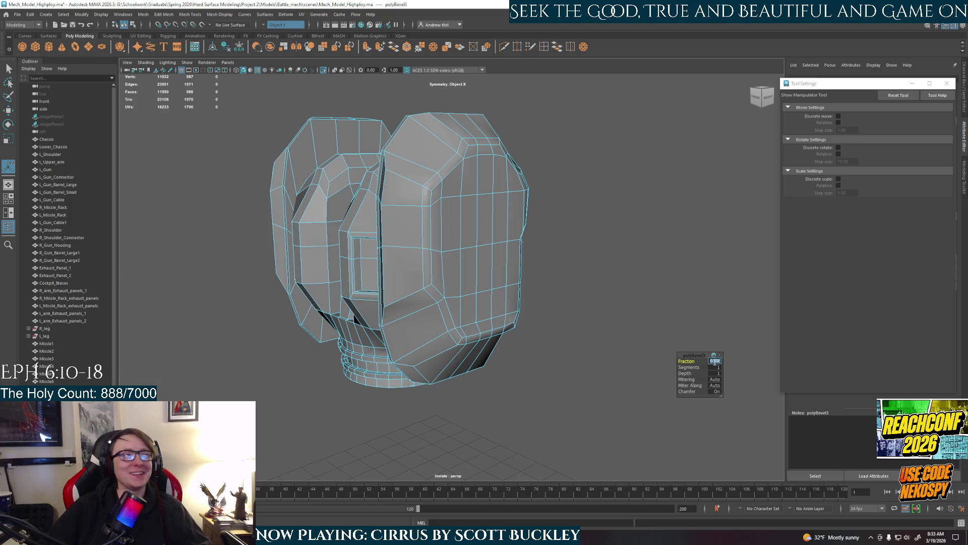
{"action": "key", "text": "Return"}
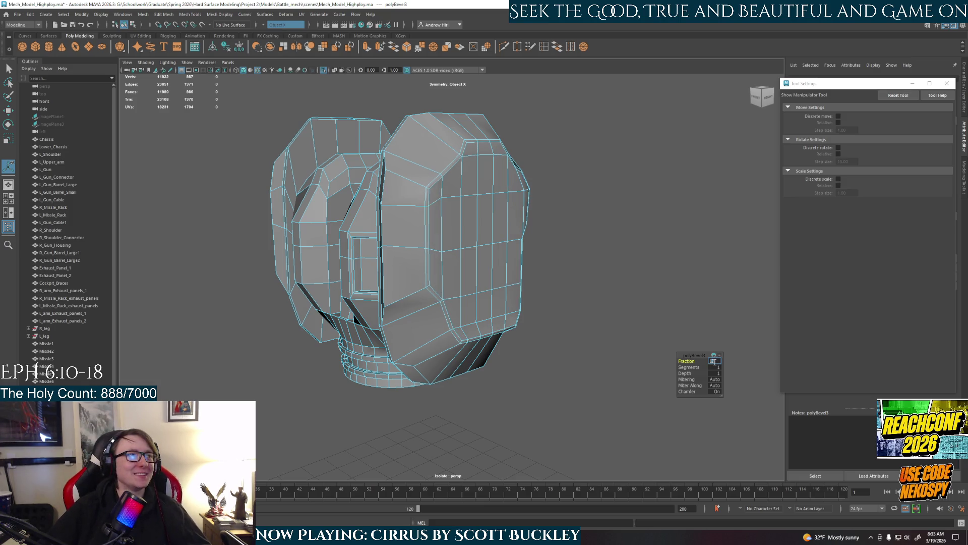
{"action": "mouse_move", "coordinate": [562, 277]}
{"action": "left_mouse_down", "text": "alt"}
{"action": "mouse_move", "coordinate": [472, 275]}
{"action": "mouse_move", "coordinate": [560, 306]}
{"action": "left_mouse_up", "text": "alt"}
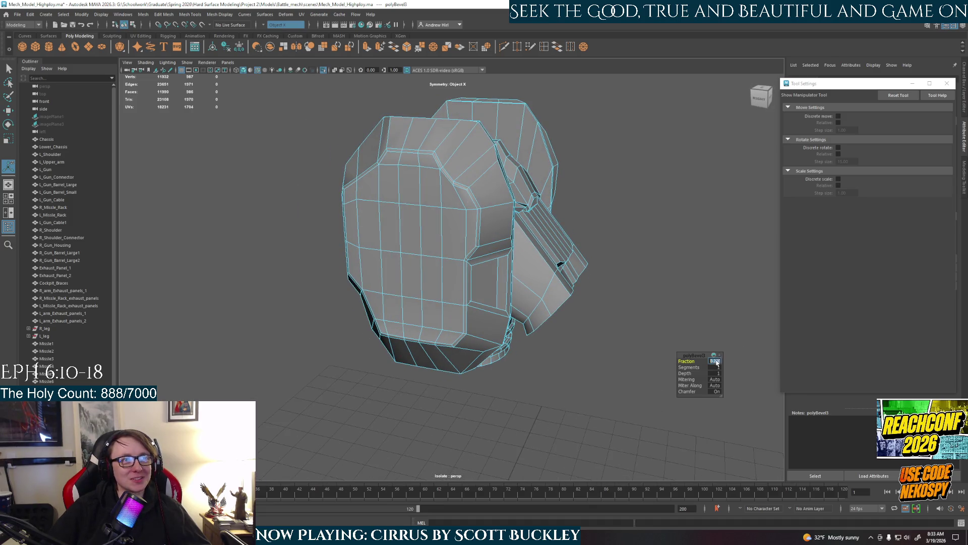
{"action": "key", "text": "Return"}
{"action": "mouse_move", "coordinate": [515, 324]}
{"action": "left_mouse_down", "text": "alt"}
{"action": "mouse_move", "coordinate": [455, 288]}
{"action": "mouse_move", "coordinate": [487, 290]}
{"action": "left_mouse_up", "text": "alt"}
{"action": "scroll", "coordinate": [484, 304], "scroll_direction": "up", "scroll_amount": 3}
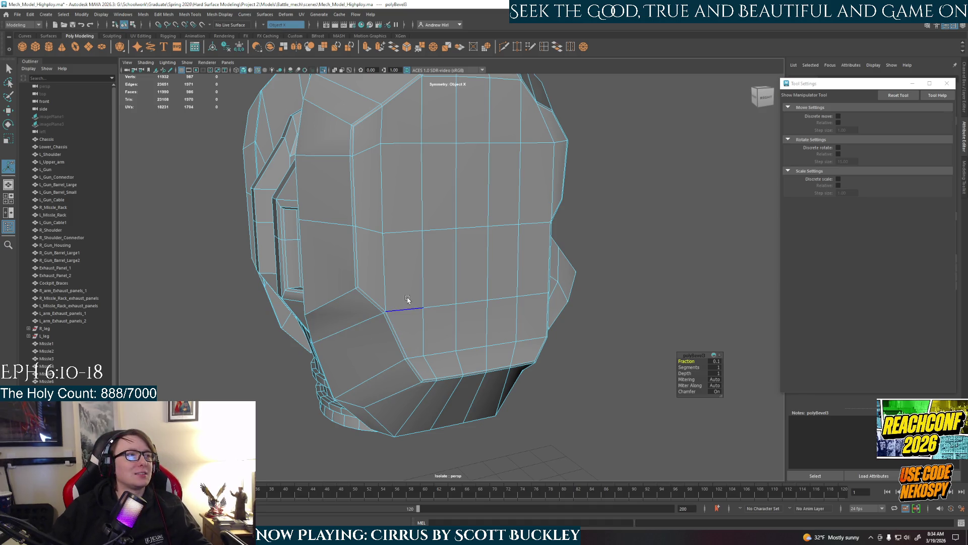
{"action": "left_click_drag", "start_coordinate": [407, 305], "coordinate": [428, 305], "text": "alt"}
{"action": "right_click", "coordinate": [437, 251]}
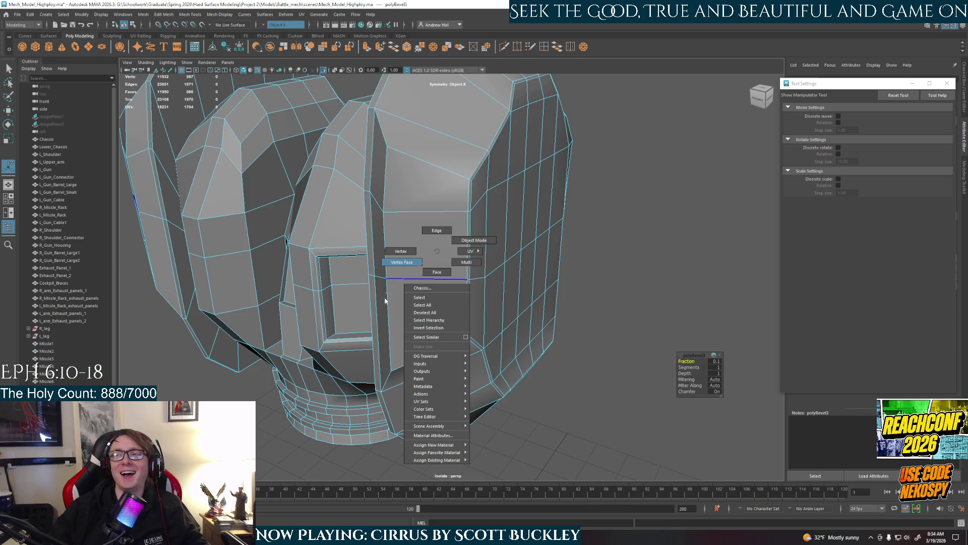
Step: Deselect the bevelled edges, return to object mode and exit isolate to show the whole mech
{"action": "right_click_drag", "start_coordinate": [385, 298], "coordinate": [674, 266]}
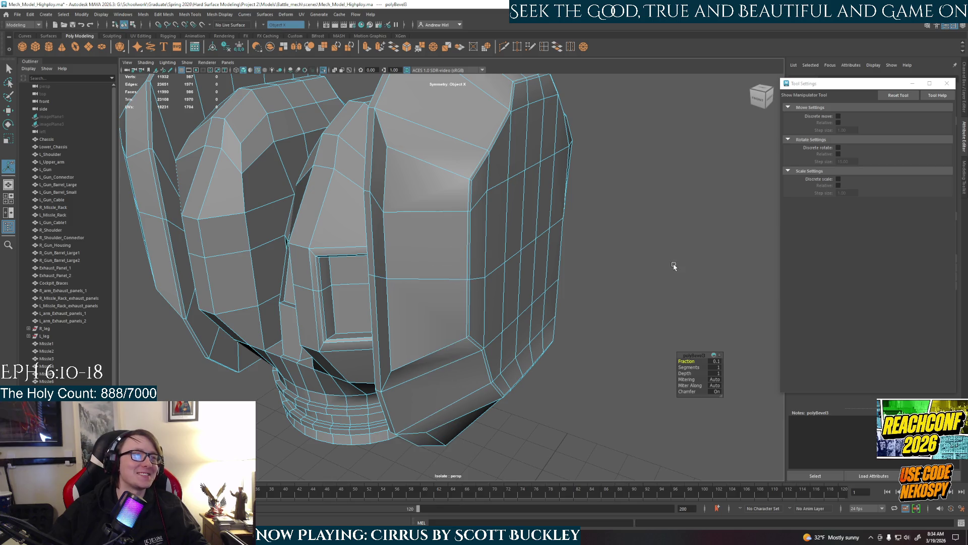
{"action": "left_click", "coordinate": [674, 266]}
{"action": "key", "text": "q"}
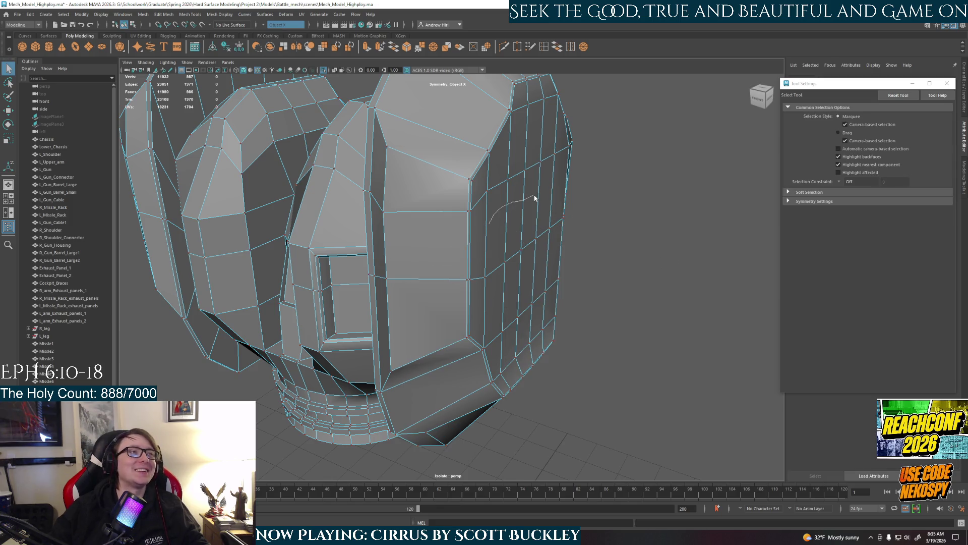
{"action": "right_click_drag", "start_coordinate": [534, 197], "coordinate": [535, 171]}
{"action": "mouse_move", "coordinate": [616, 255]}
{"action": "left_mouse_down", "text": "alt"}
{"action": "mouse_move", "coordinate": [590, 277]}
{"action": "mouse_move", "coordinate": [478, 230]}
{"action": "left_mouse_up", "text": "alt"}
{"action": "right_click_drag", "start_coordinate": [478, 226], "coordinate": [594, 221]}
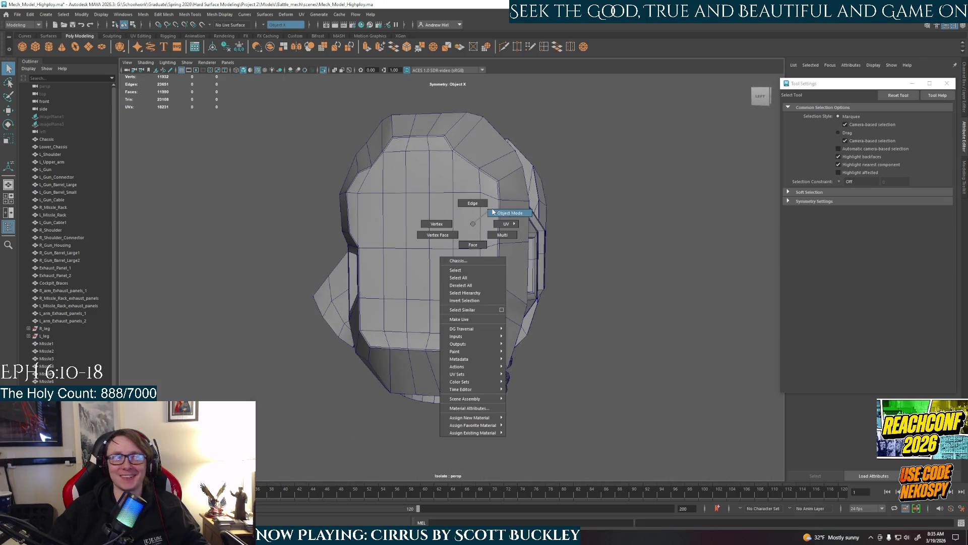
{"action": "key", "text": "ctrl+1"}
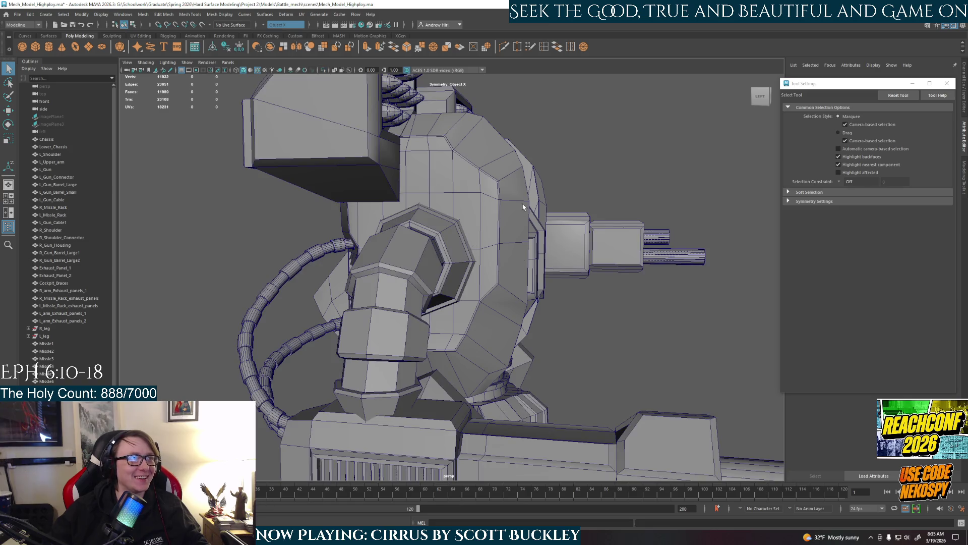
Step: Frame the mech, select the Chassis and isolate it alone in the viewport (Ctrl+1)
{"action": "left_click", "coordinate": [473, 253]}
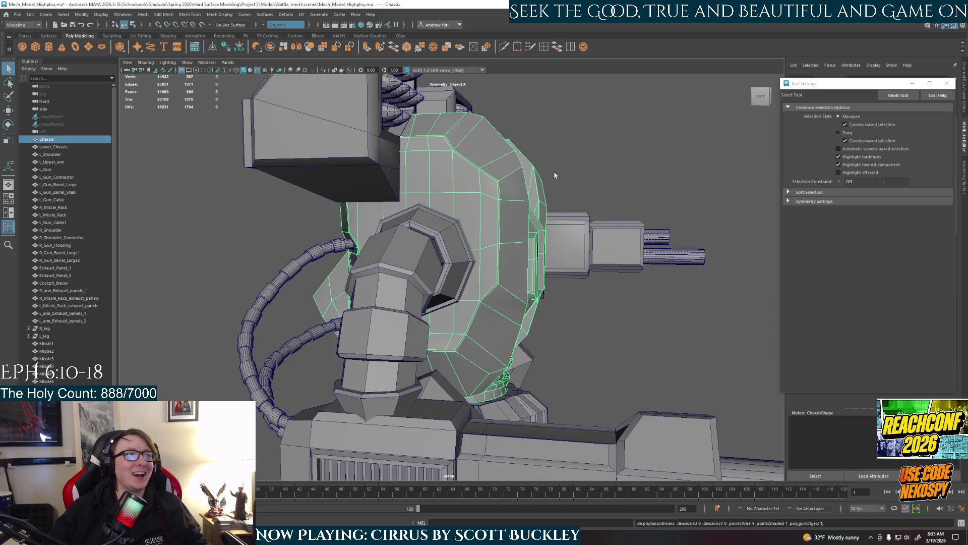
{"action": "left_click", "coordinate": [628, 217]}
{"action": "key", "text": "f"}
{"action": "left_click_drag", "start_coordinate": [628, 217], "coordinate": [361, 246], "text": "alt"}
{"action": "left_click", "coordinate": [360, 247]}
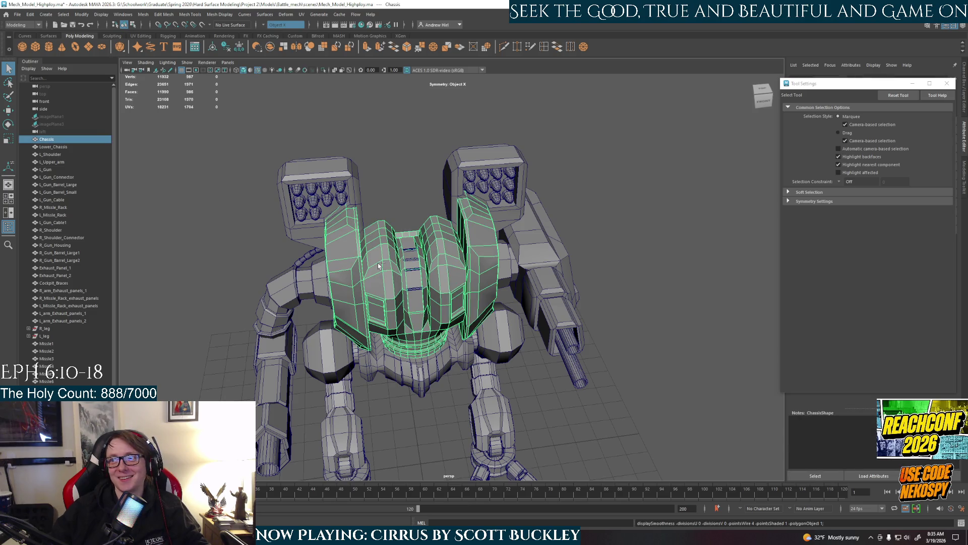
{"action": "key", "text": "ctrl+1"}
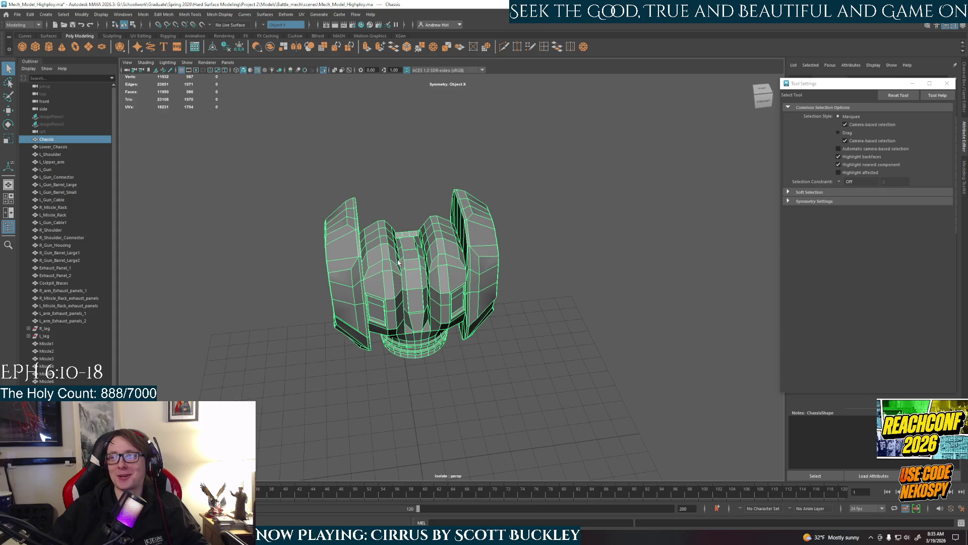
{"action": "scroll", "coordinate": [341, 318], "scroll_direction": "up", "scroll_amount": 3}
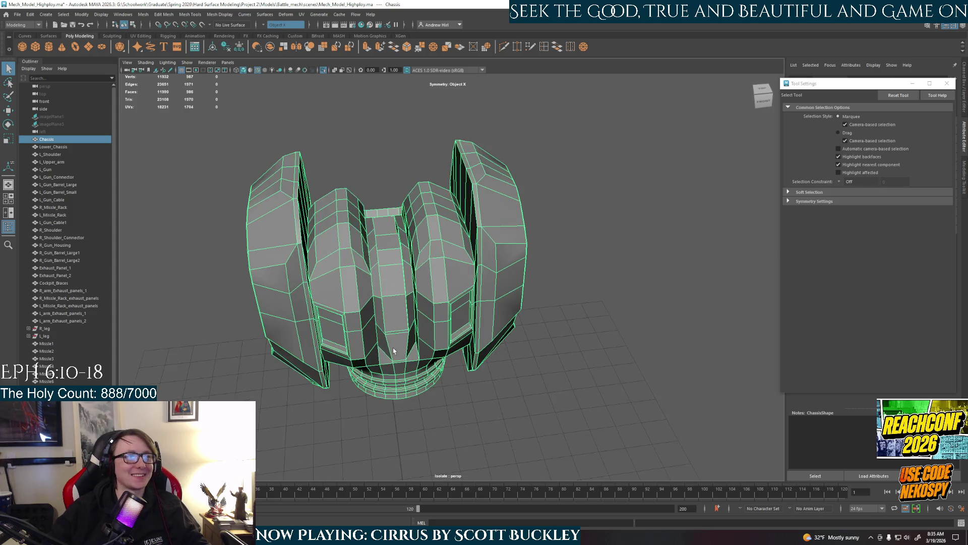
Step: Inspect the isolated chassis from the side and above, then switch it to smooth preview (3)
{"action": "left_click_drag", "start_coordinate": [341, 318], "coordinate": [441, 325], "text": "alt"}
{"action": "scroll", "coordinate": [441, 325], "scroll_direction": "up", "scroll_amount": 2}
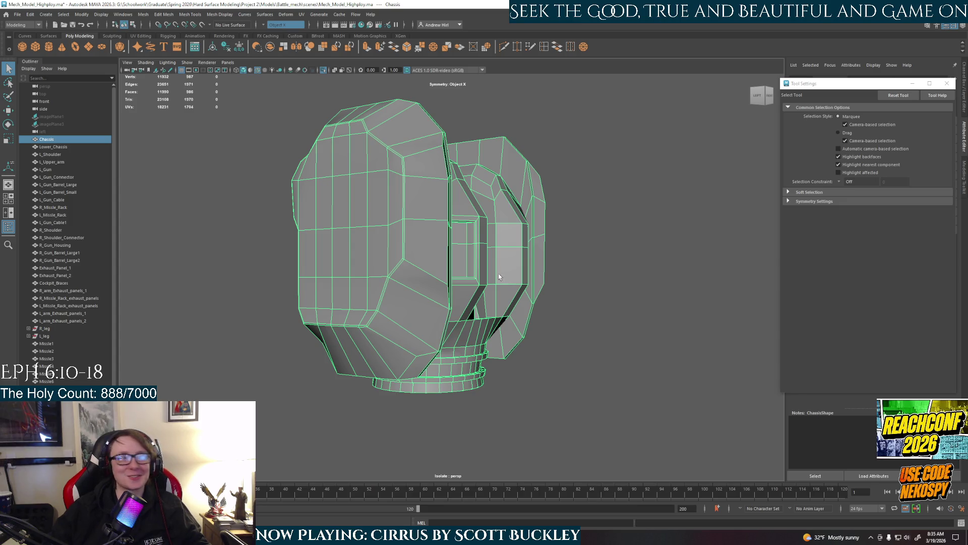
{"action": "left_click_drag", "start_coordinate": [501, 273], "coordinate": [501, 293], "text": "alt"}
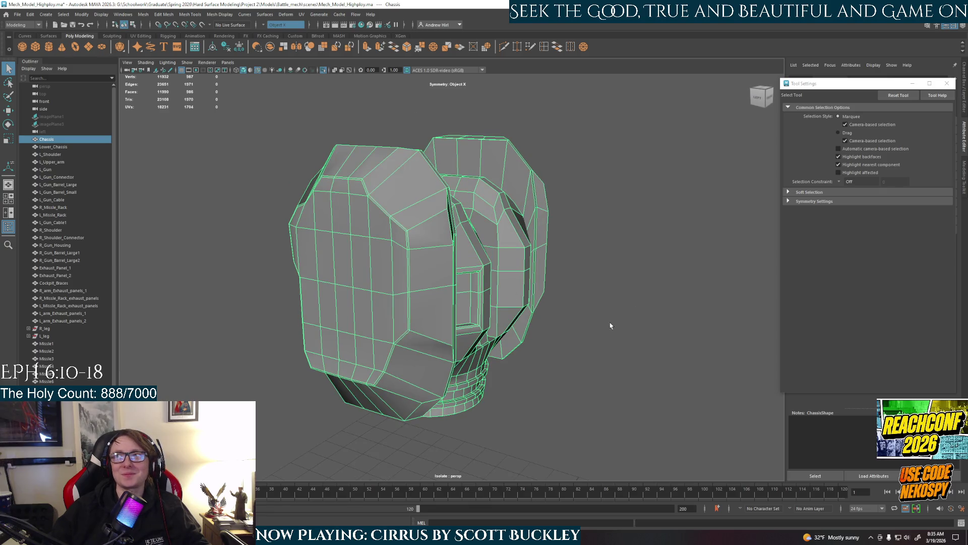
{"action": "left_click", "coordinate": [577, 338]}
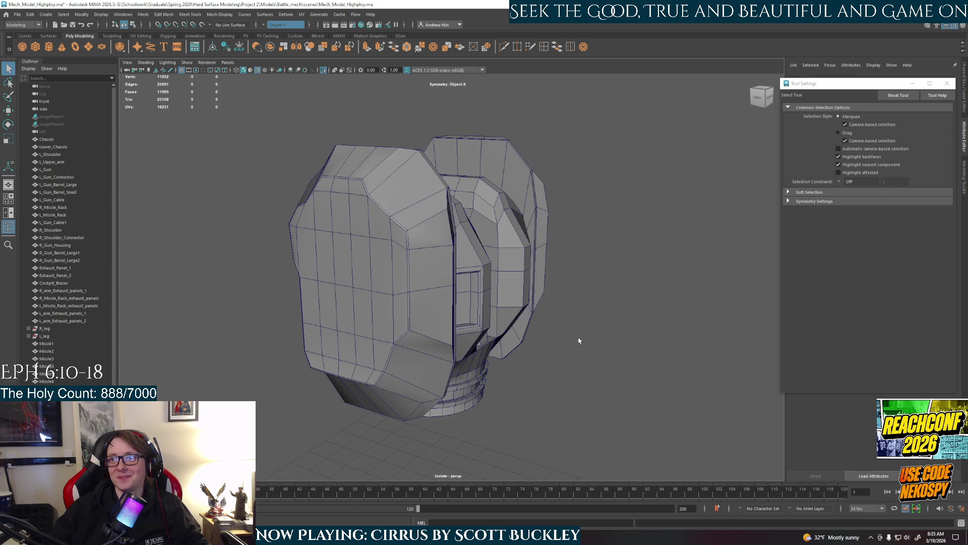
{"action": "left_click", "coordinate": [488, 323]}
{"action": "key", "text": "3"}
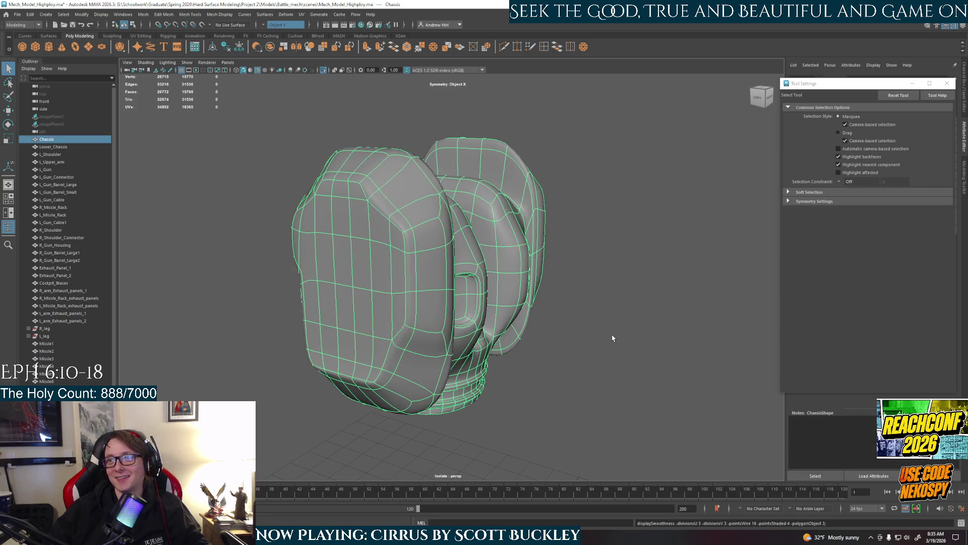
Step: Return the chassis to low-poly display (1), turn off wireframe-on-shaded and tumble out with the Chassis mesh selected
{"action": "key", "text": "1"}
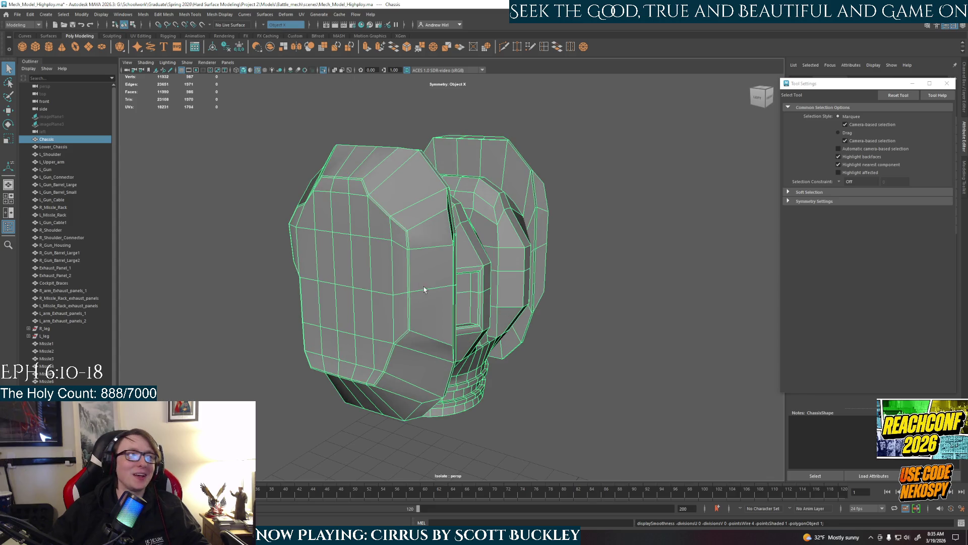
{"action": "left_click", "coordinate": [640, 336]}
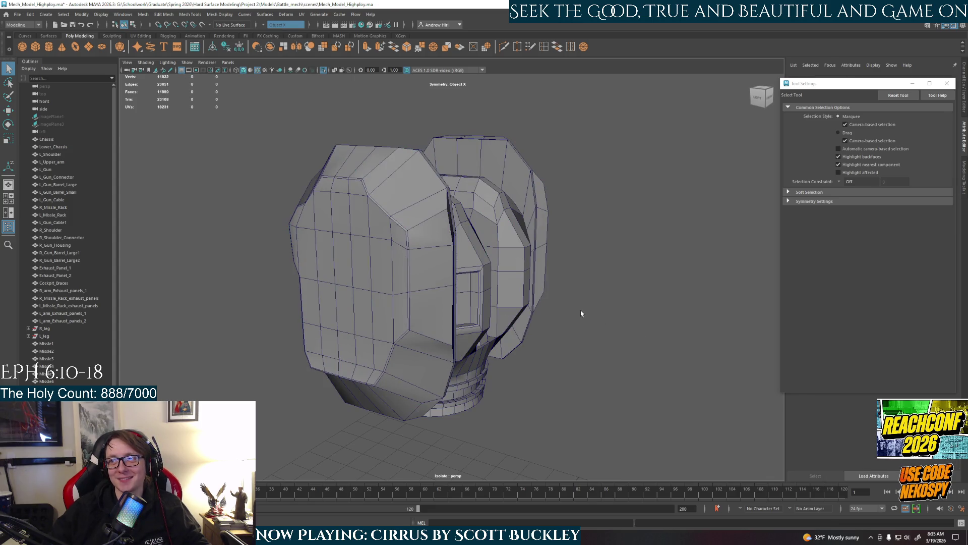
{"action": "right_click_drag", "start_coordinate": [453, 295], "coordinate": [644, 318]}
{"action": "scroll", "coordinate": [447, 254], "scroll_direction": "down", "scroll_amount": 3}
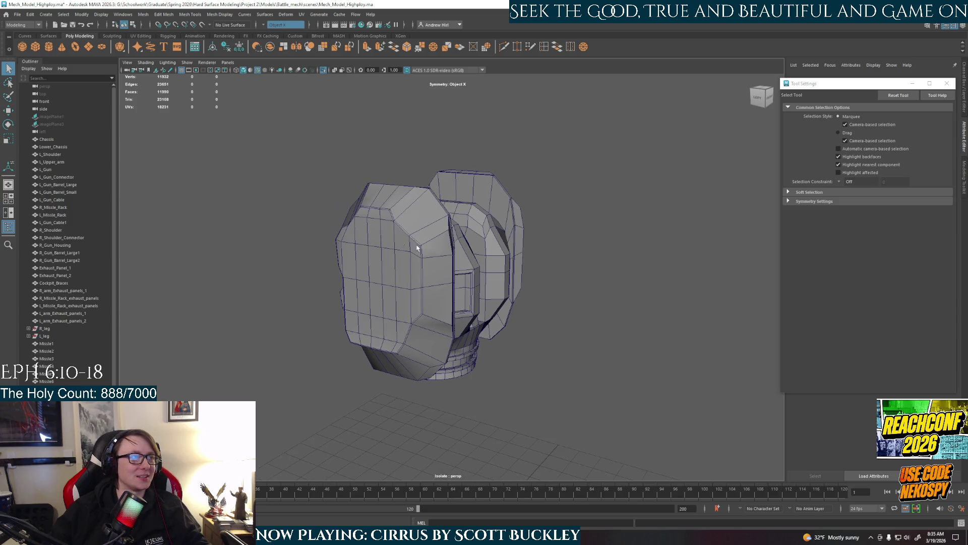
{"action": "left_click", "coordinate": [259, 71]}
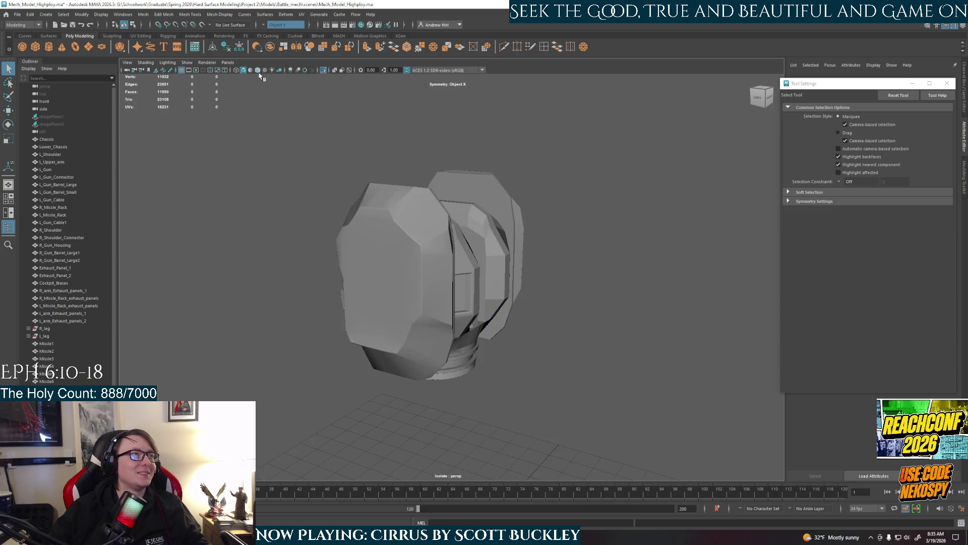
{"action": "left_click_drag", "start_coordinate": [588, 344], "coordinate": [567, 339], "text": "alt"}
{"action": "scroll", "coordinate": [411, 309], "scroll_direction": "up", "scroll_amount": 5}
{"action": "left_click_drag", "start_coordinate": [411, 310], "coordinate": [498, 340], "text": "alt"}
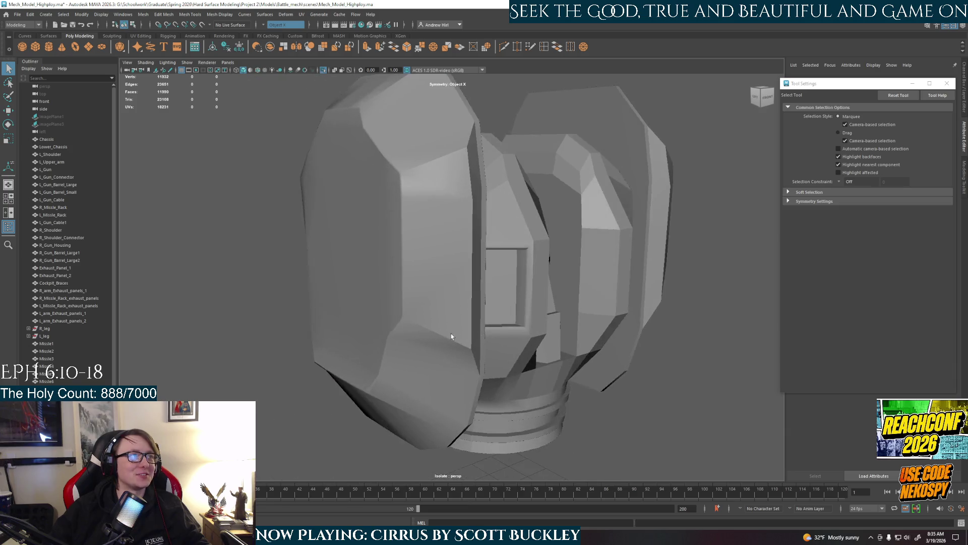
{"action": "left_click", "coordinate": [543, 290]}
{"action": "left_click_drag", "start_coordinate": [543, 290], "coordinate": [533, 300], "text": "alt"}
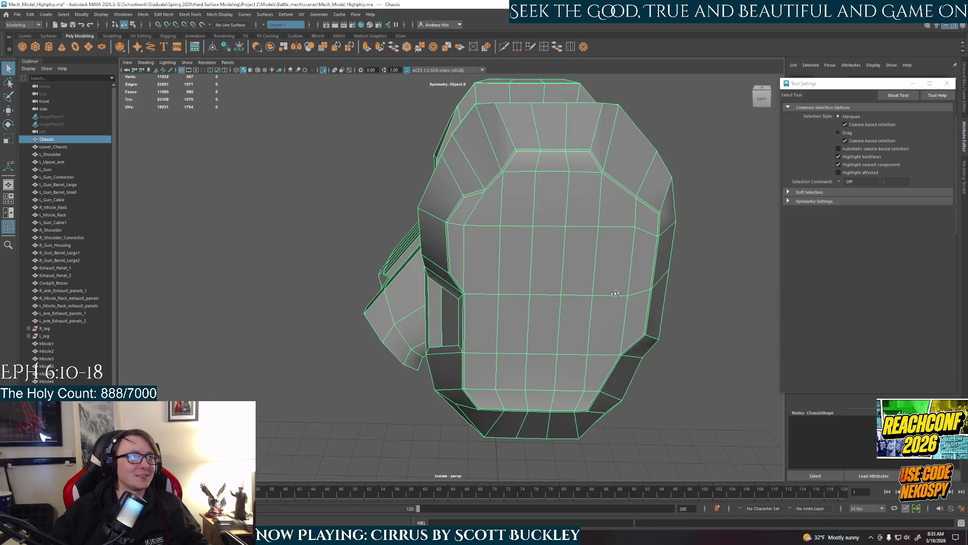
{"action": "scroll", "coordinate": [534, 301], "scroll_direction": "down", "scroll_amount": 3}
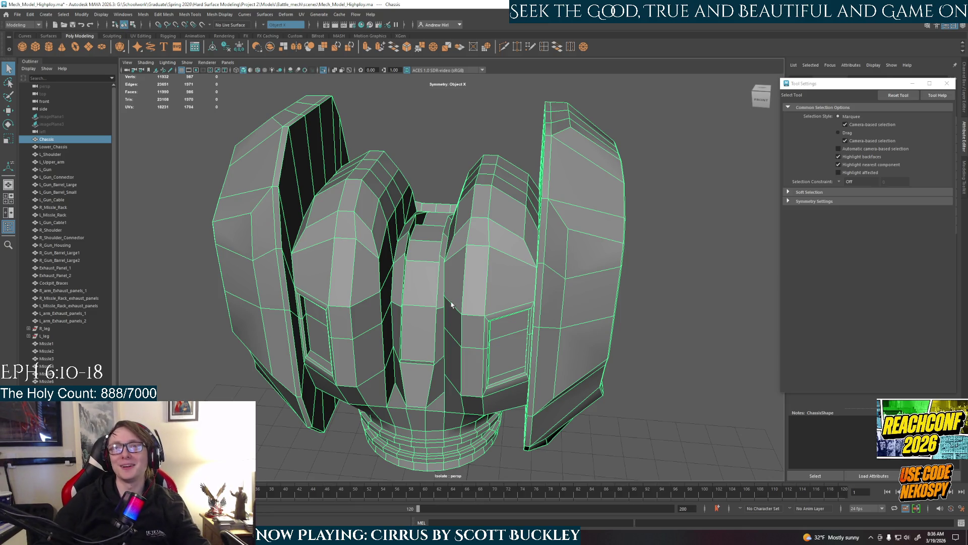
{"action": "mouse_move", "coordinate": [515, 320]}
{"action": "left_mouse_down", "text": "alt"}
{"action": "mouse_move", "coordinate": [458, 310]}
{"action": "mouse_move", "coordinate": [569, 274]}
{"action": "left_mouse_up", "text": "alt"}
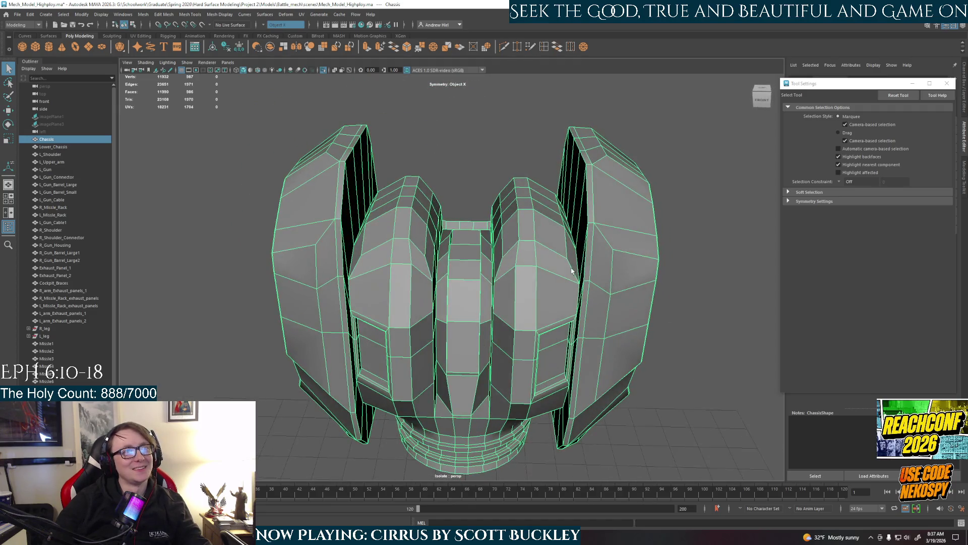
{"action": "left_click_drag", "start_coordinate": [647, 266], "coordinate": [525, 250], "text": "alt"}
{"action": "right_click_drag", "start_coordinate": [525, 251], "coordinate": [531, 237]}
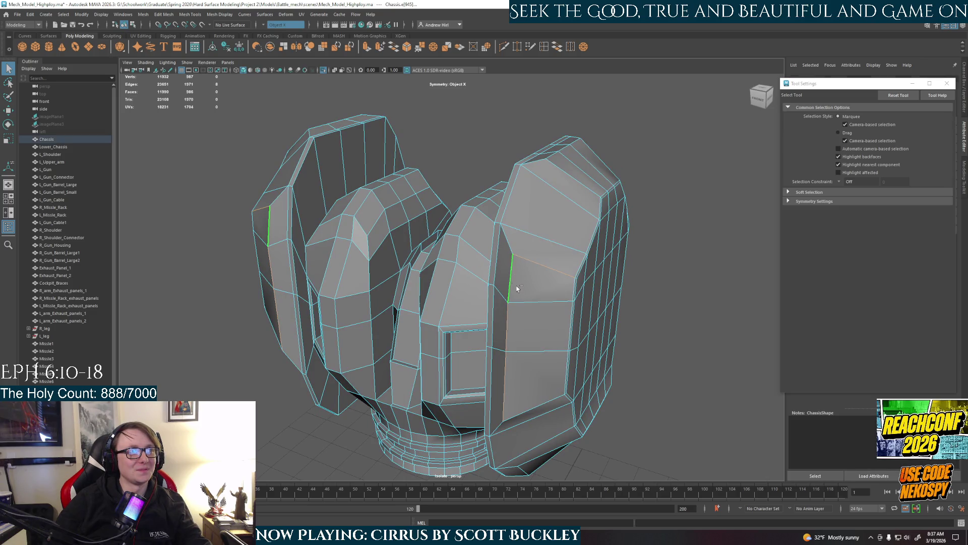
{"action": "left_click_drag", "start_coordinate": [558, 331], "coordinate": [525, 327], "text": "alt"}
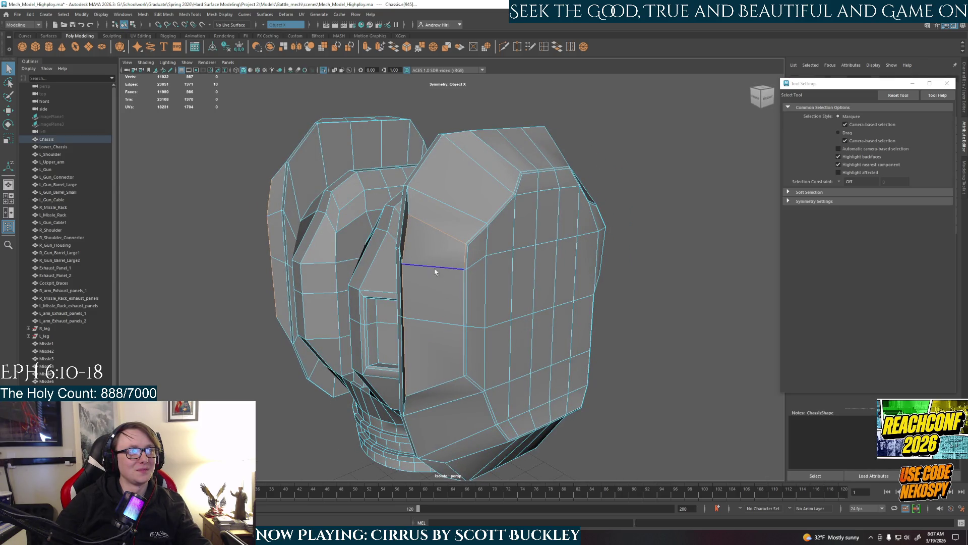
{"action": "left_click", "coordinate": [462, 266]}
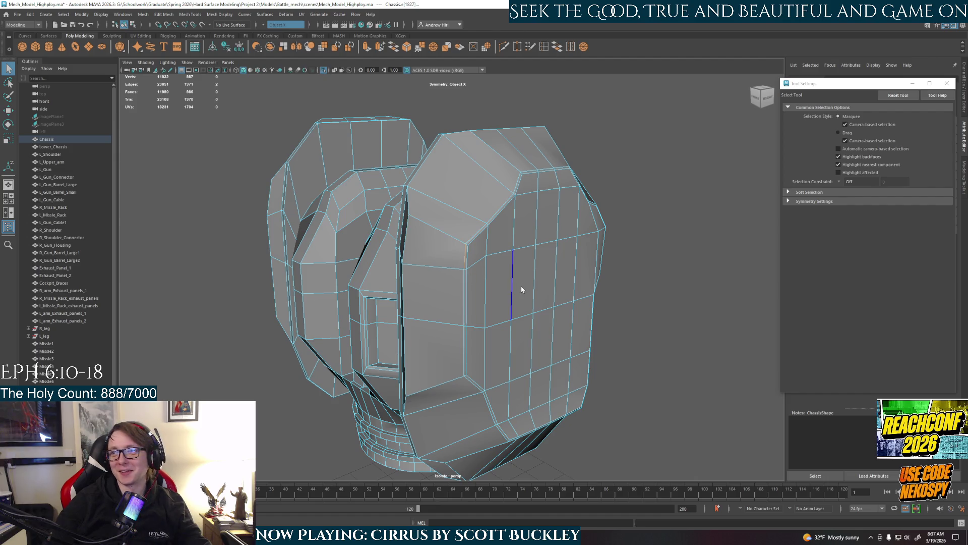
{"action": "left_click", "coordinate": [509, 349]}
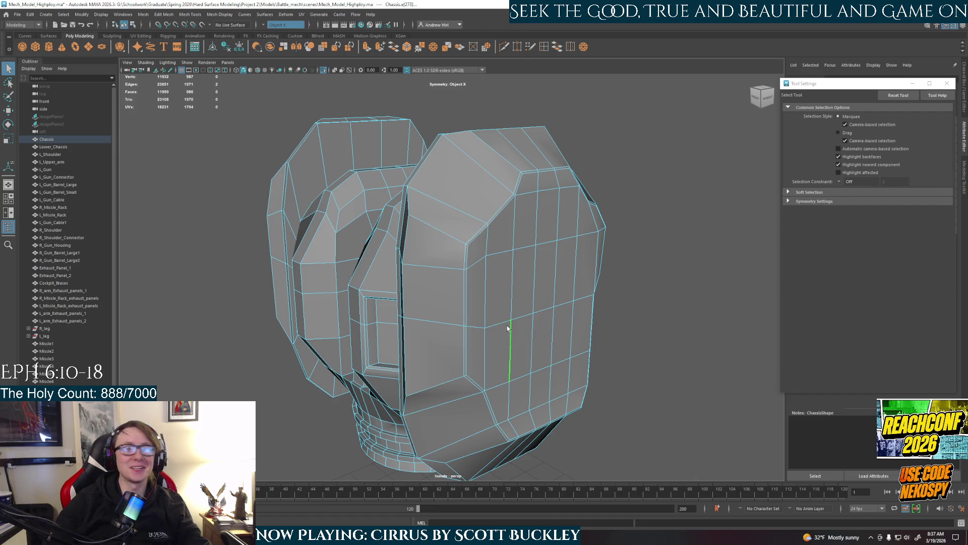
{"action": "left_click_drag", "start_coordinate": [505, 304], "coordinate": [520, 244], "text": "alt"}
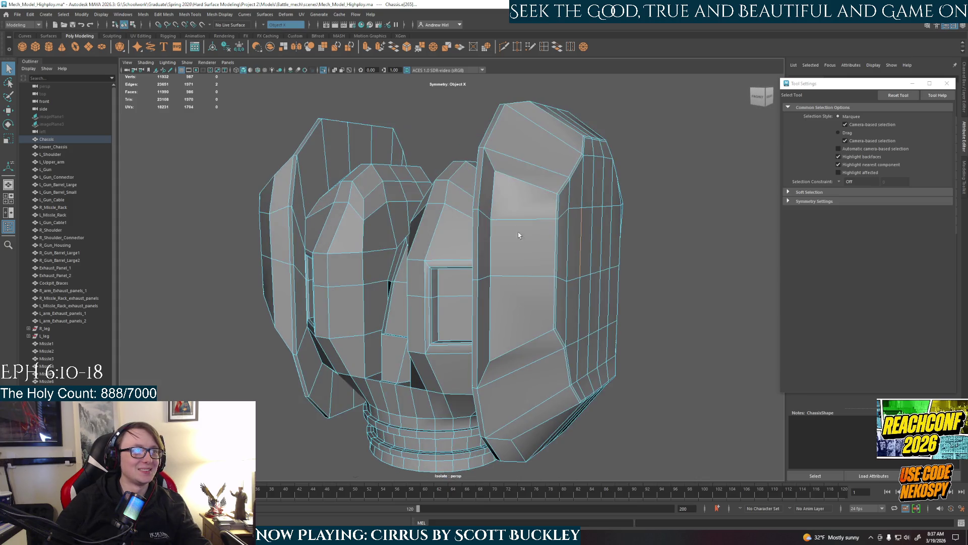
{"action": "left_click", "coordinate": [464, 274]}
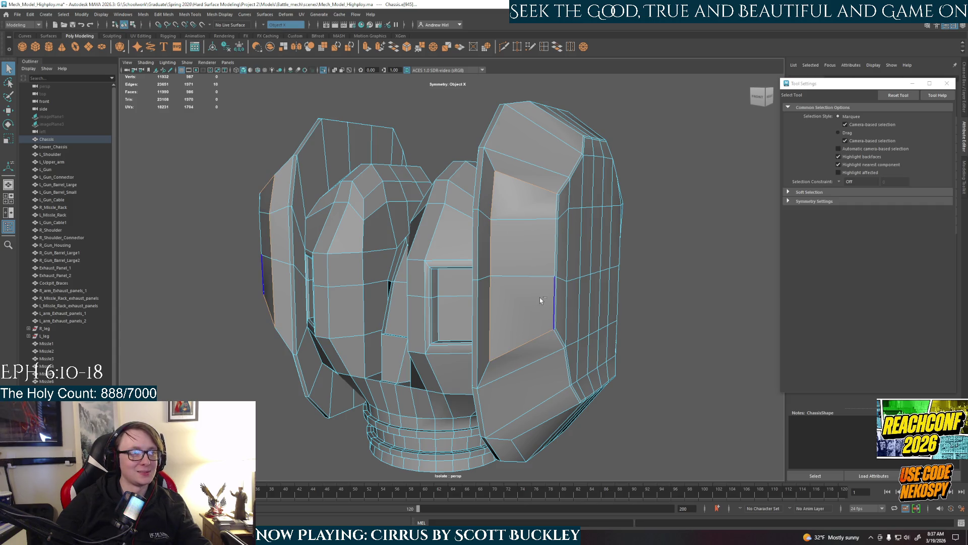
{"action": "key", "text": "ctrl+b"}
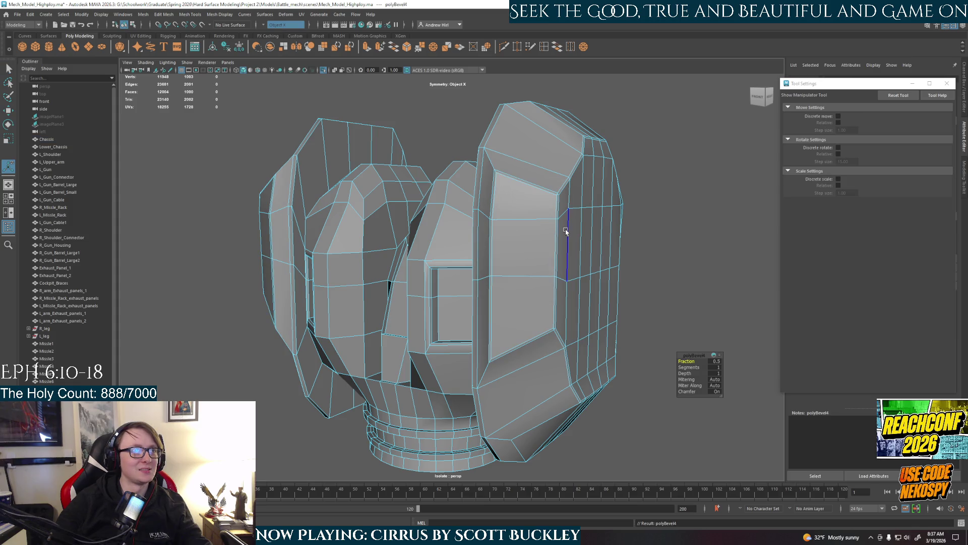
{"action": "scroll", "coordinate": [569, 225], "scroll_direction": "up", "scroll_amount": 2}
{"action": "scroll", "coordinate": [569, 190], "scroll_direction": "up", "scroll_amount": 3}
{"action": "left_click_drag", "start_coordinate": [574, 202], "coordinate": [552, 256], "text": "alt"}
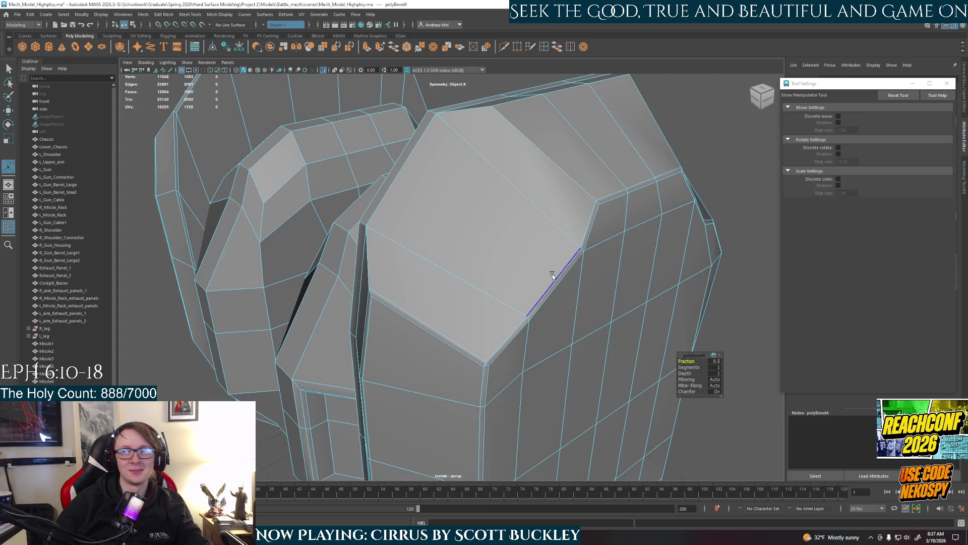
{"action": "key", "text": "ctrl+z"}
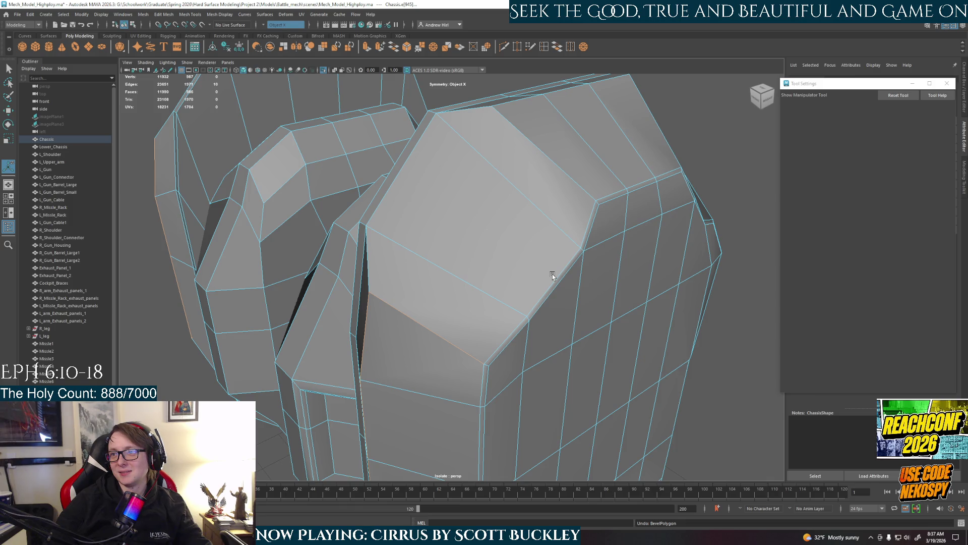
{"action": "scroll", "coordinate": [552, 275], "scroll_direction": "down", "scroll_amount": 3}
{"action": "left_click_drag", "start_coordinate": [522, 273], "coordinate": [481, 242], "text": "alt"}
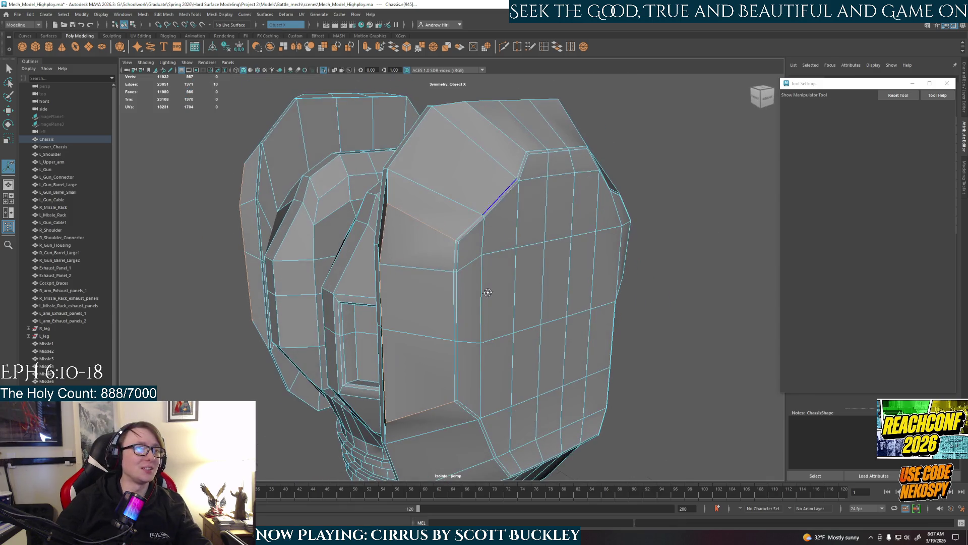
{"action": "key", "text": "q"}
{"action": "scroll", "coordinate": [522, 268], "scroll_direction": "down", "scroll_amount": 3}
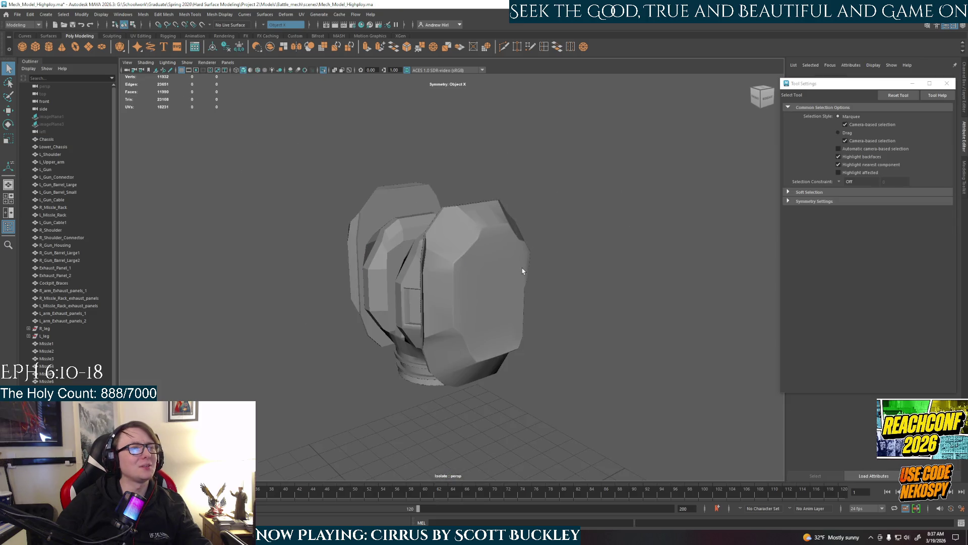
Step: Undo back through the edge picks and the last bevelPolygon, reselecting the Chassis mesh and closing in on it
{"action": "left_click", "coordinate": [494, 293]}
{"action": "left_click_drag", "start_coordinate": [494, 294], "coordinate": [454, 274], "text": "alt"}
{"action": "key", "text": "ctrl+z"}
{"action": "key", "text": "ctrl+z"}
{"action": "key", "text": "ctrl+z"}
{"action": "key", "text": "ctrl+z"}
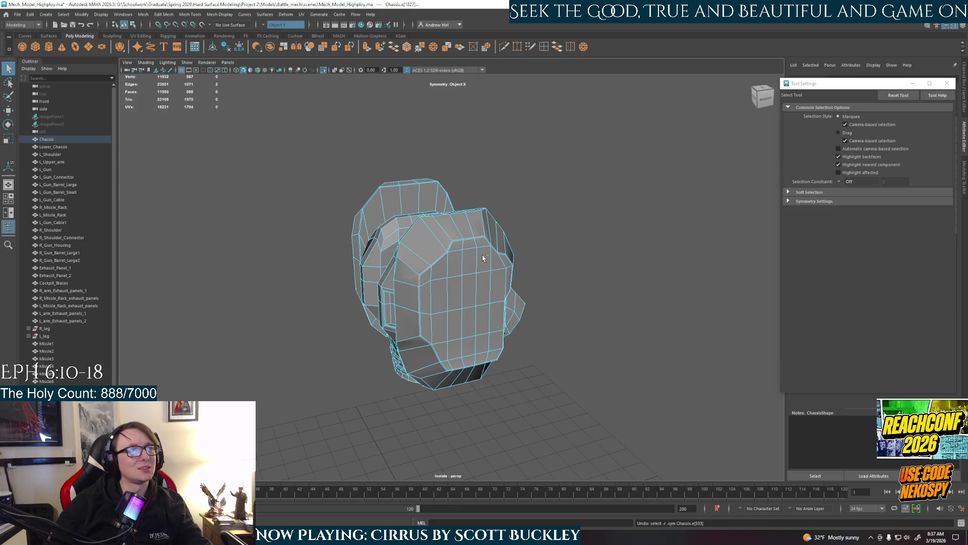
{"action": "key", "text": "ctrl+z"}
{"action": "key", "text": "ctrl+z"}
{"action": "key", "text": "ctrl+z"}
{"action": "key", "text": "ctrl+z"}
{"action": "key", "text": "ctrl+z"}
{"action": "key", "text": "ctrl+z"}
{"action": "key", "text": "ctrl+z"}
{"action": "key", "text": "ctrl+z"}
{"action": "key", "text": "ctrl+z"}
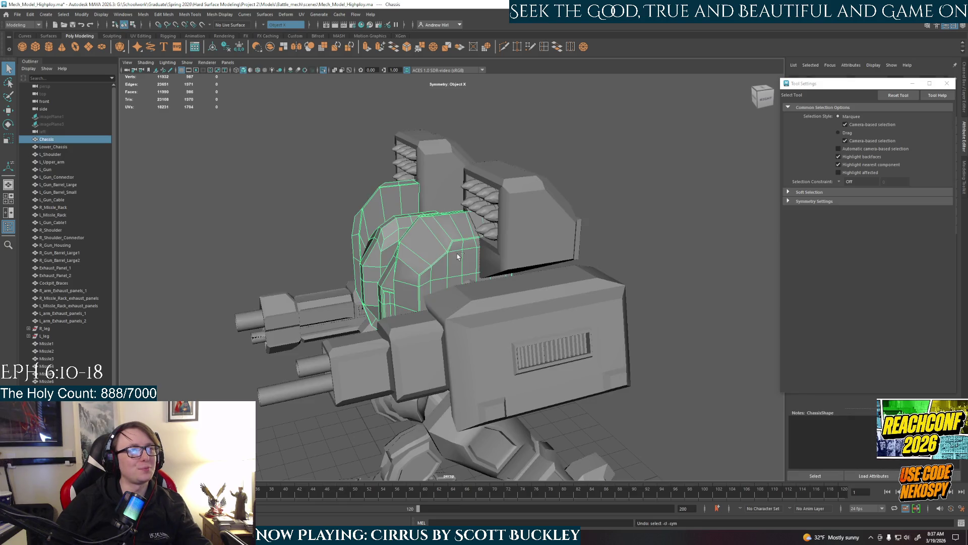
{"action": "key", "text": "ctrl+z"}
{"action": "key", "text": "ctrl+z"}
{"action": "left_click", "coordinate": [458, 256]}
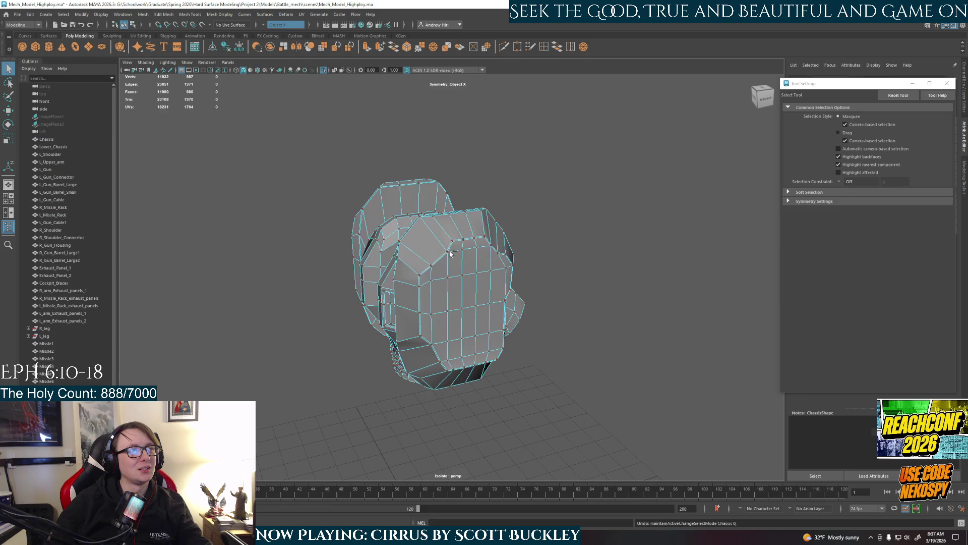
{"action": "key", "text": "ctrl+z"}
{"action": "left_click_drag", "start_coordinate": [444, 265], "coordinate": [458, 273], "text": "alt"}
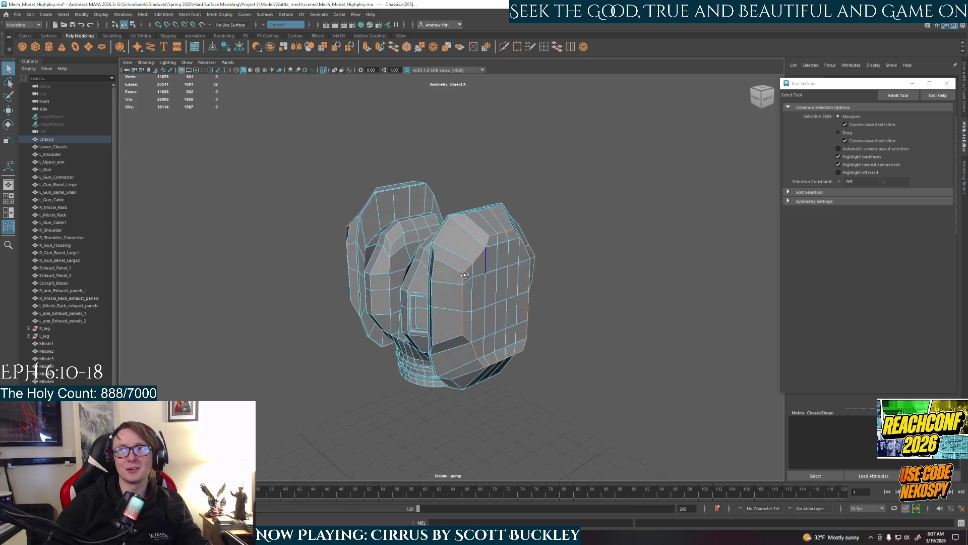
{"action": "scroll", "coordinate": [461, 275], "scroll_direction": "up", "scroll_amount": 3}
{"action": "scroll", "coordinate": [433, 276], "scroll_direction": "up", "scroll_amount": 2}
Step: Shift-select panel border edges on the chassis and check the selection from above, front and below
{"action": "left_click", "coordinate": [463, 240], "text": "shift"}
{"action": "left_click", "coordinate": [426, 309], "text": "shift"}
{"action": "left_click", "coordinate": [427, 376], "text": "shift"}
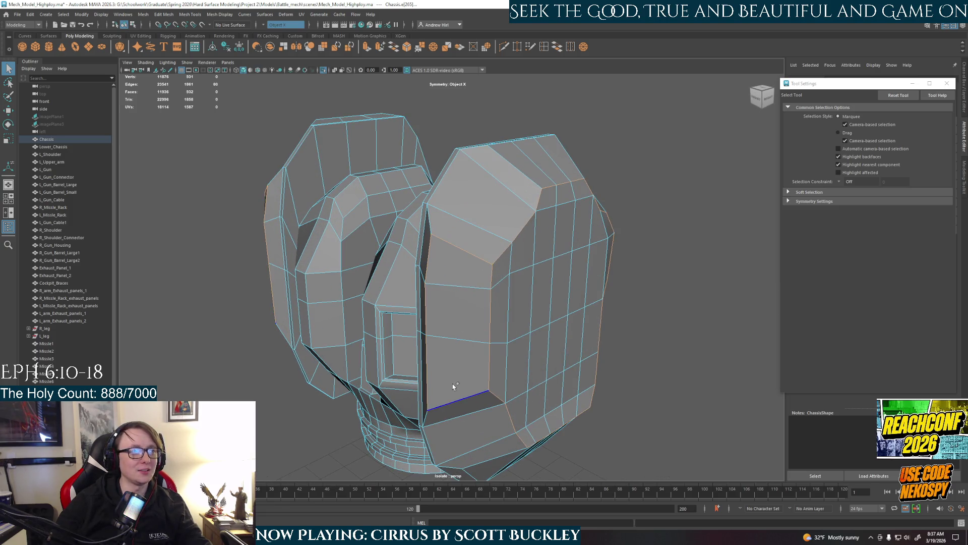
{"action": "left_click_drag", "start_coordinate": [509, 281], "coordinate": [428, 248], "text": "alt"}
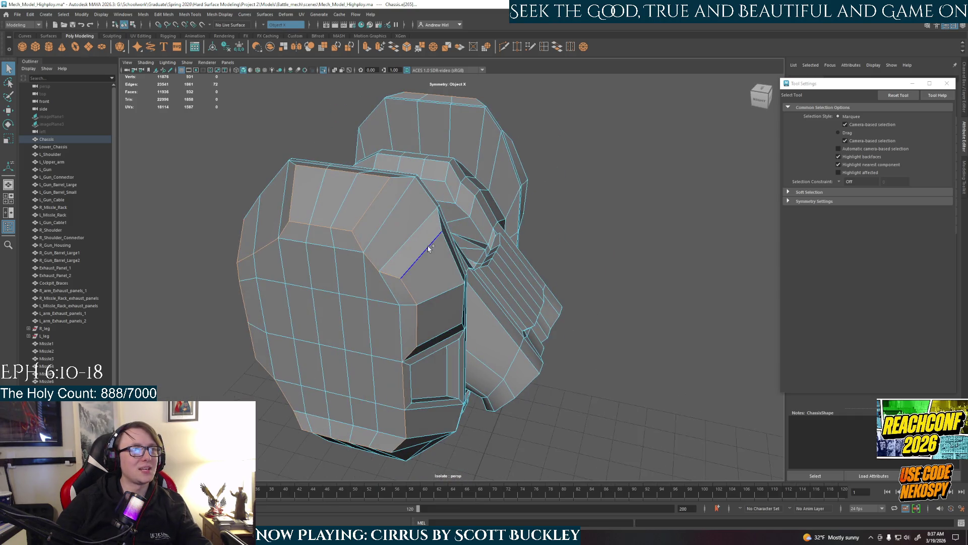
{"action": "left_click_drag", "start_coordinate": [448, 321], "coordinate": [431, 303], "text": "alt"}
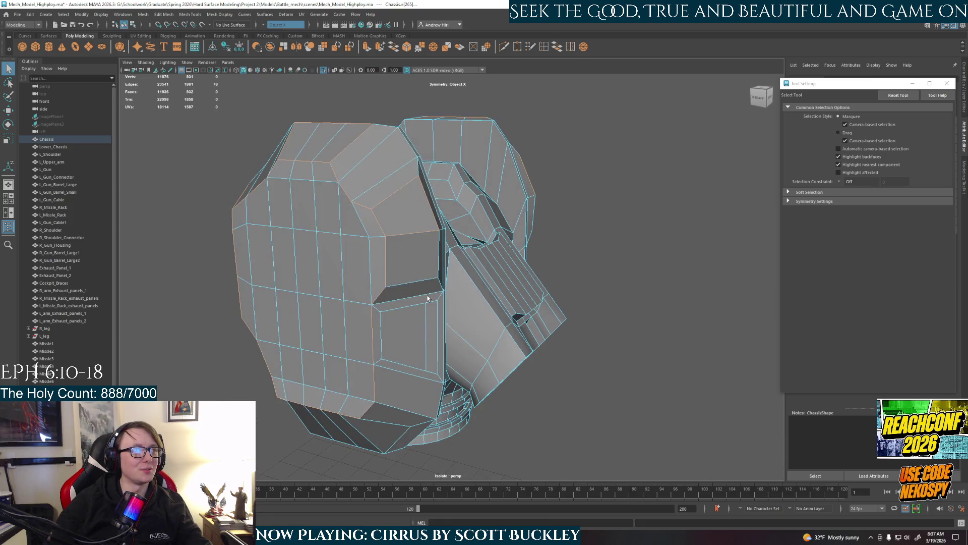
{"action": "mouse_move", "coordinate": [415, 263]}
{"action": "left_mouse_down", "text": "alt"}
{"action": "mouse_move", "coordinate": [432, 282]}
{"action": "mouse_move", "coordinate": [432, 334]}
{"action": "left_mouse_up", "text": "alt"}
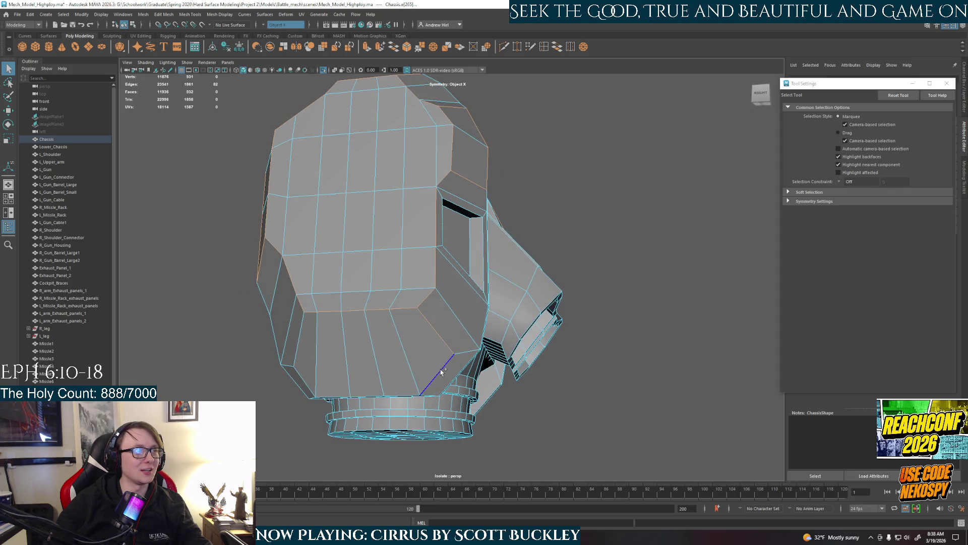
{"action": "left_click_drag", "start_coordinate": [386, 387], "coordinate": [469, 290], "text": "alt"}
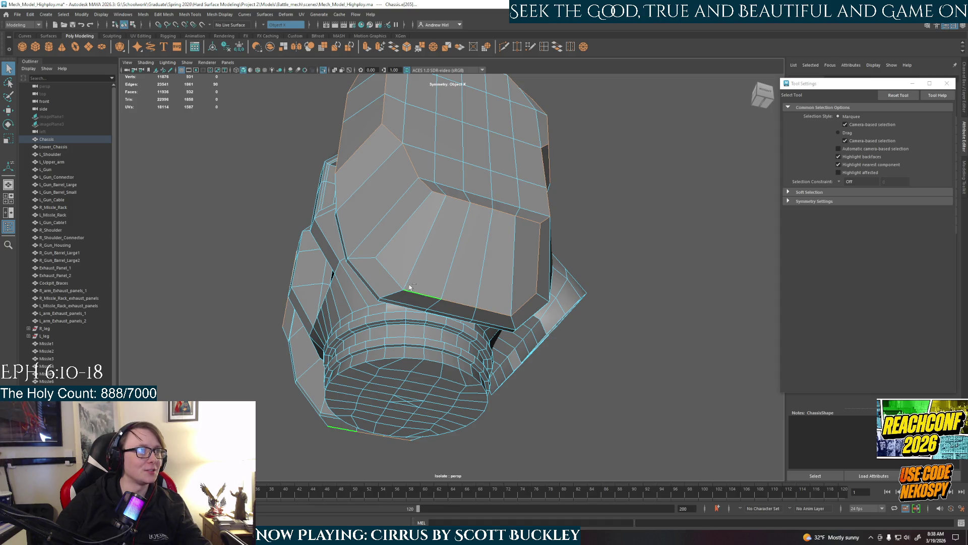
{"action": "mouse_move", "coordinate": [434, 267]}
{"action": "left_mouse_down", "text": "alt"}
{"action": "mouse_move", "coordinate": [521, 327]}
{"action": "mouse_move", "coordinate": [530, 307]}
{"action": "left_mouse_up", "text": "alt"}
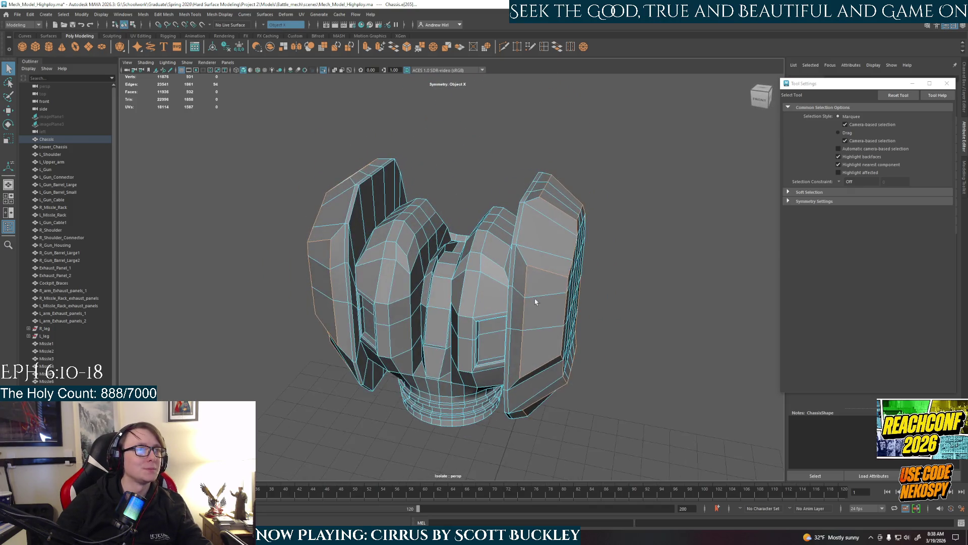
{"action": "scroll", "coordinate": [530, 307], "scroll_direction": "up", "scroll_amount": 3}
{"action": "scroll", "coordinate": [433, 297], "scroll_direction": "up", "scroll_amount": 3}
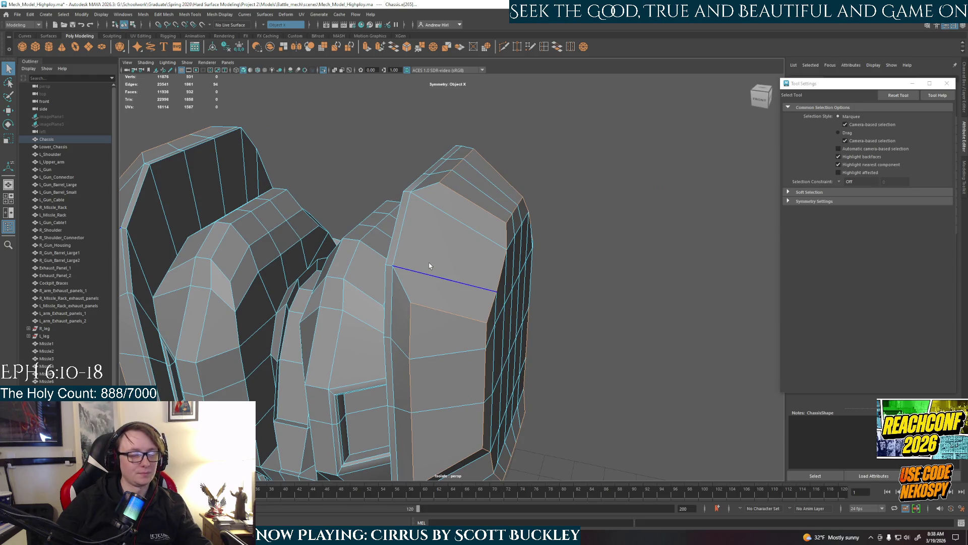
{"action": "key", "text": "b"}
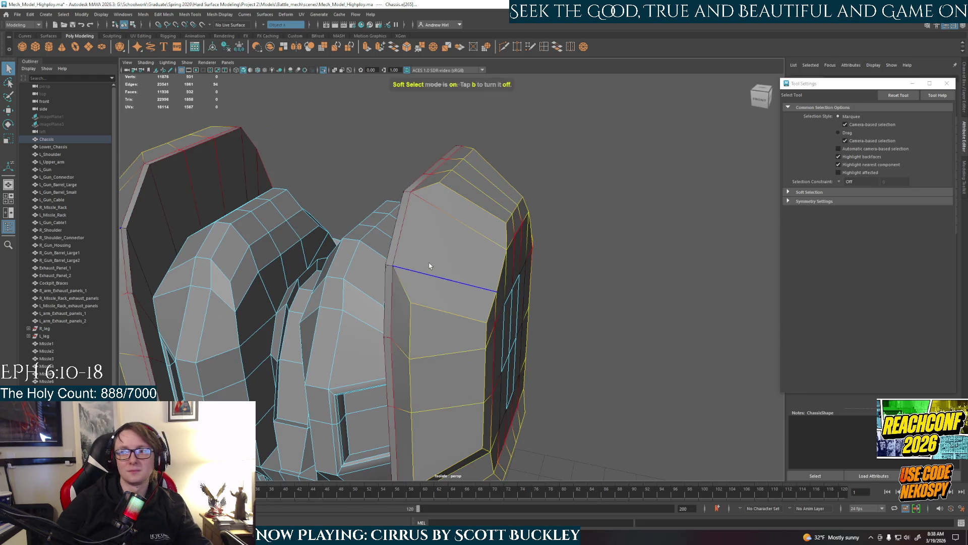
{"action": "key", "text": "b"}
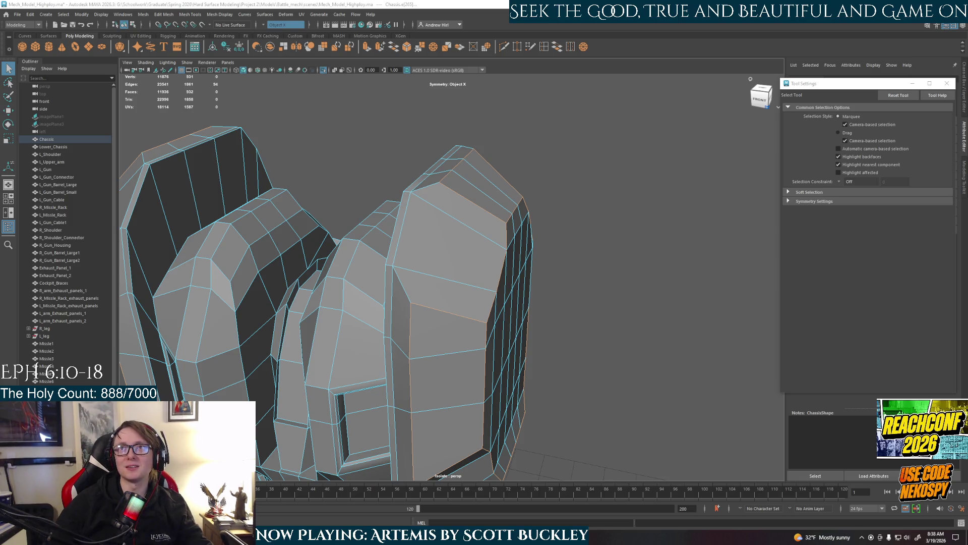
{"action": "key", "text": "alt+Tab"}
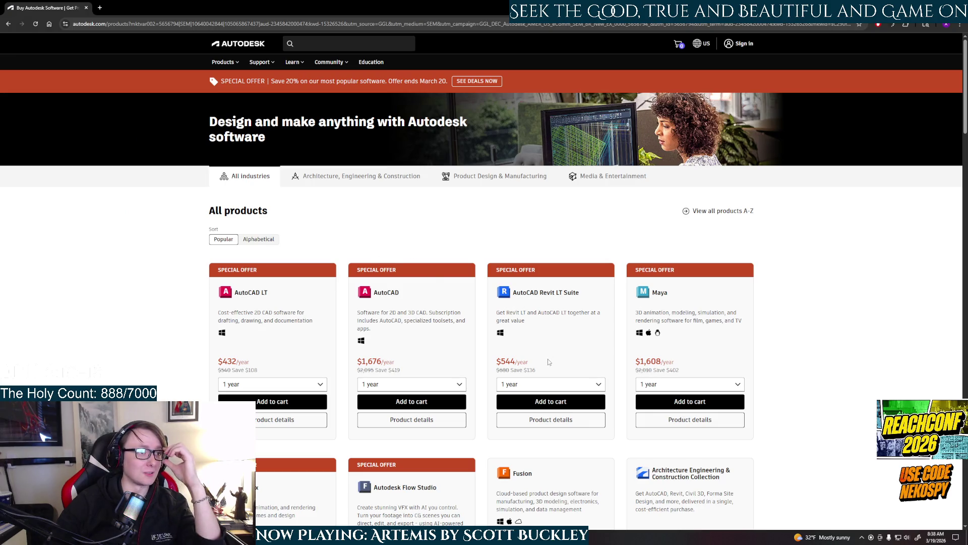
{"action": "scroll", "coordinate": [548, 362], "scroll_direction": "down", "scroll_amount": 1}
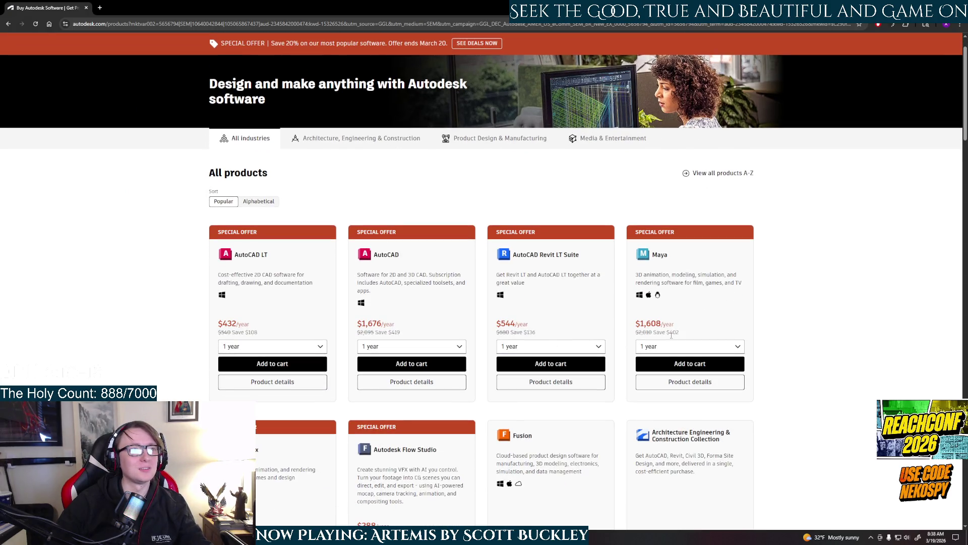
Step: Set the Maya term dropdown to 1 year, showing the $1,608 yearly price
{"action": "left_click", "coordinate": [672, 348]}
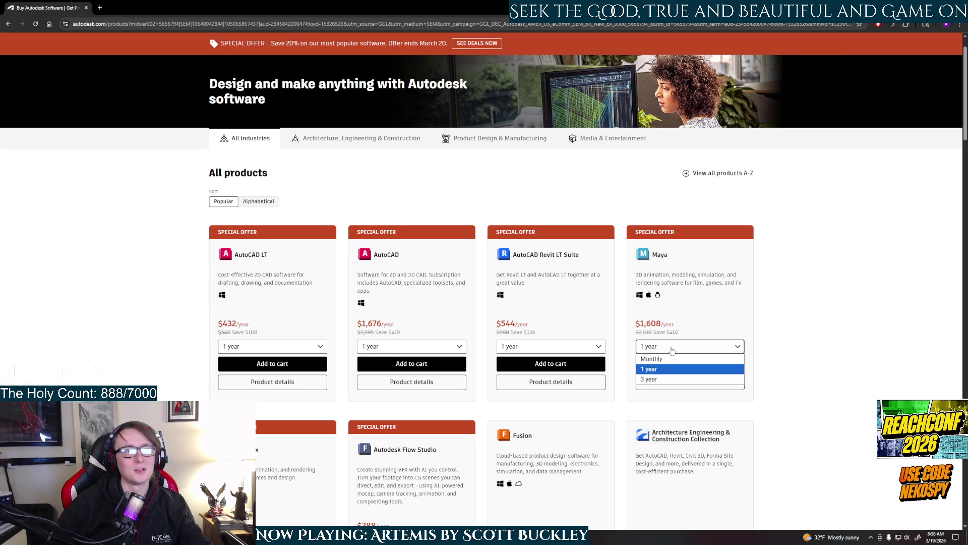
{"action": "left_click", "coordinate": [662, 366]}
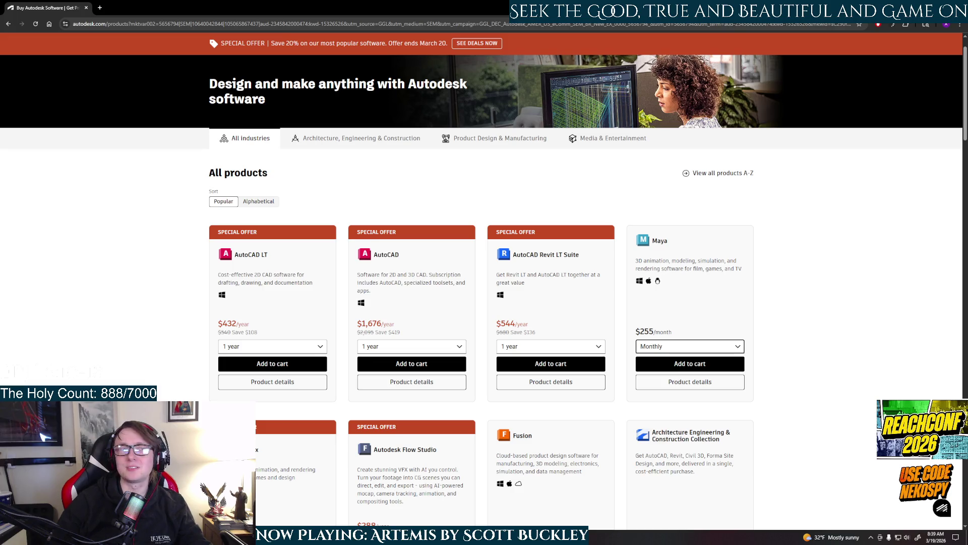
{"action": "left_click", "coordinate": [666, 346]}
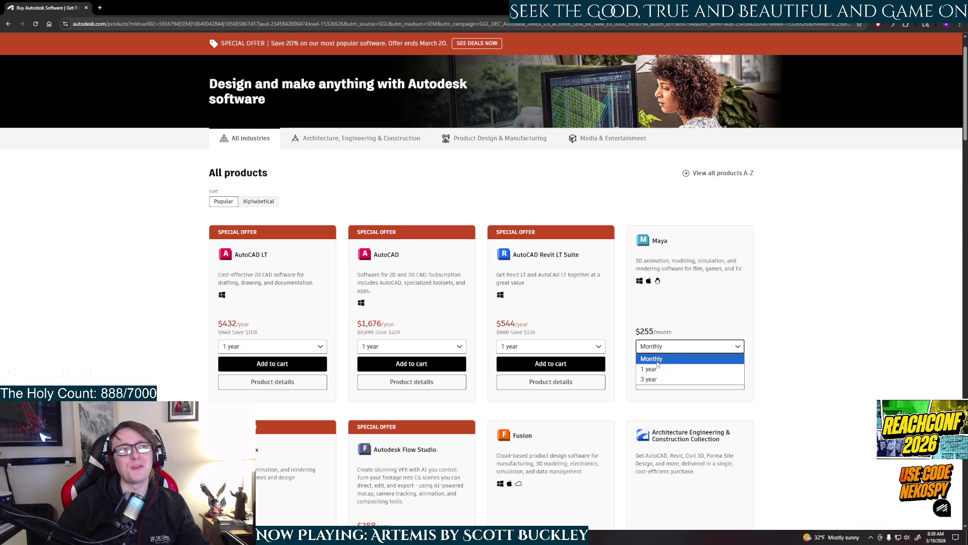
{"action": "left_click", "coordinate": [655, 370]}
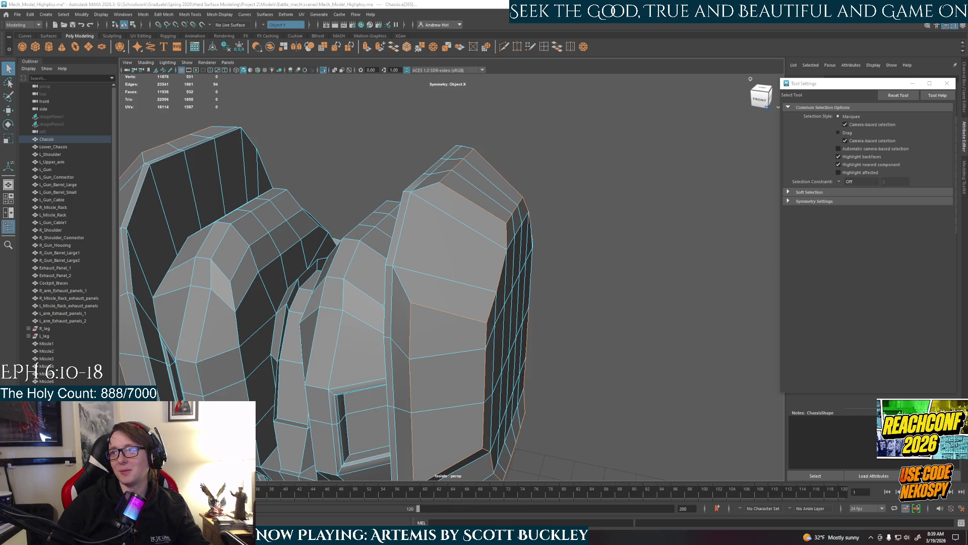
Step: Tumble to another angle on the chassis, then switch to the Chrome window with the Maya Indie page
{"action": "left_click_drag", "start_coordinate": [567, 319], "coordinate": [562, 319], "text": "alt"}
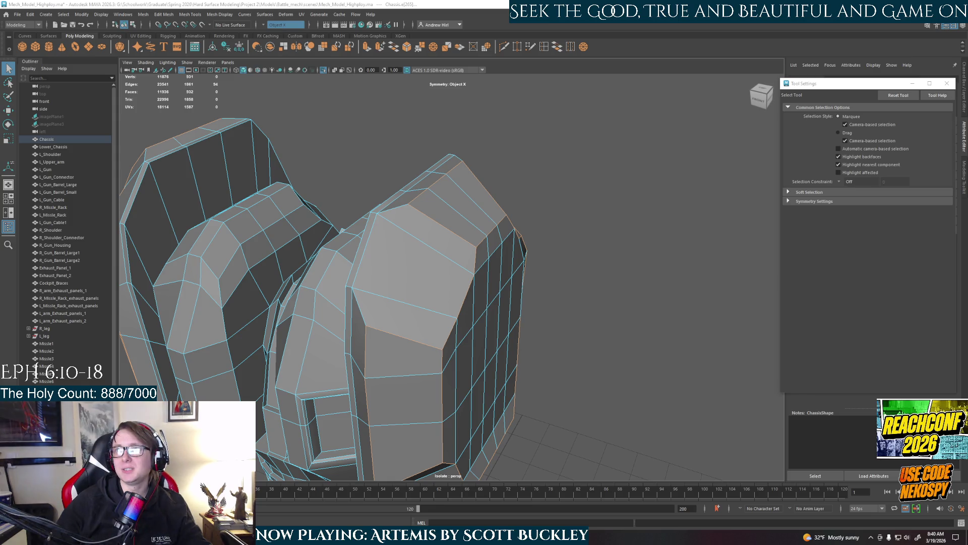
{"action": "key", "text": "alt+Tab"}
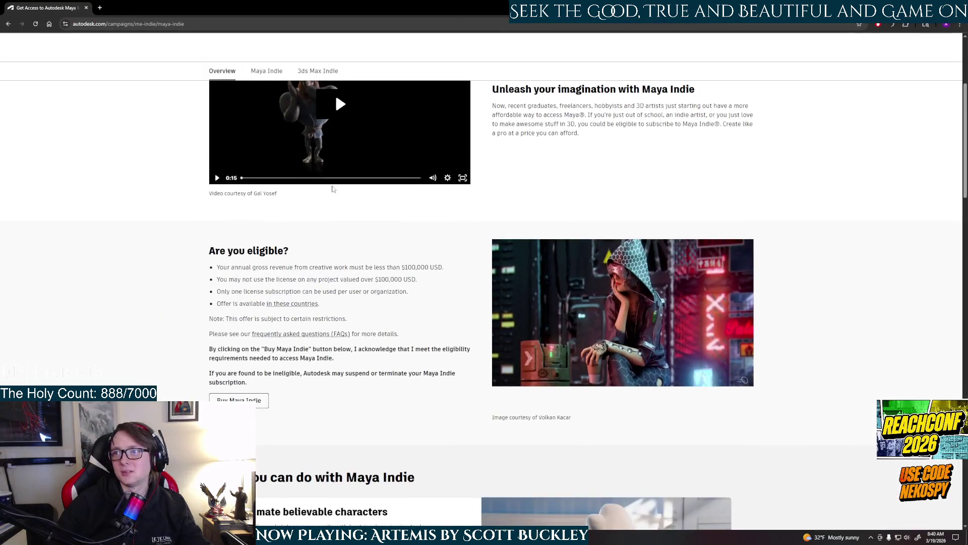
{"action": "scroll", "coordinate": [321, 285], "scroll_direction": "down", "scroll_amount": 4}
{"action": "scroll", "coordinate": [321, 286], "scroll_direction": "down", "scroll_amount": 3}
{"action": "scroll", "coordinate": [283, 244], "scroll_direction": "up", "scroll_amount": 5}
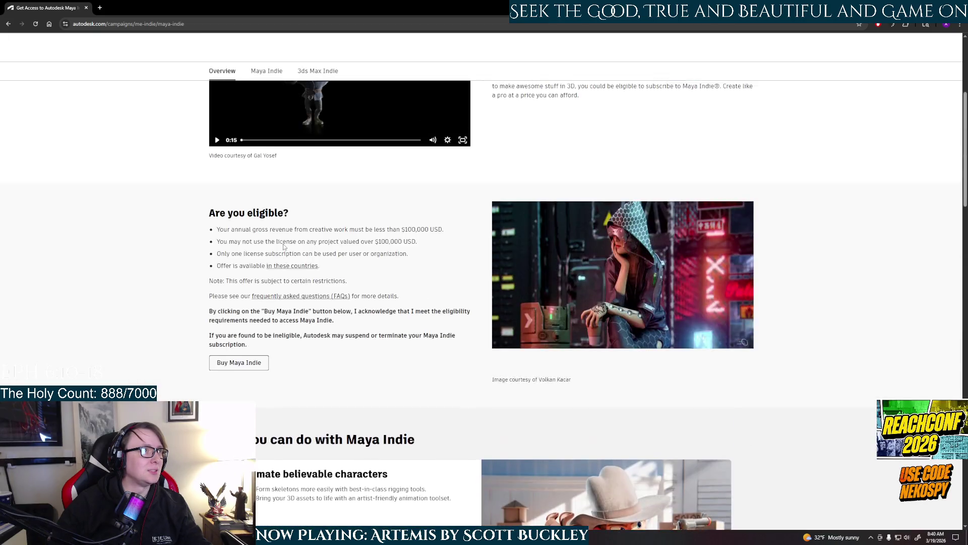
{"action": "scroll", "coordinate": [363, 331], "scroll_direction": "down", "scroll_amount": 3}
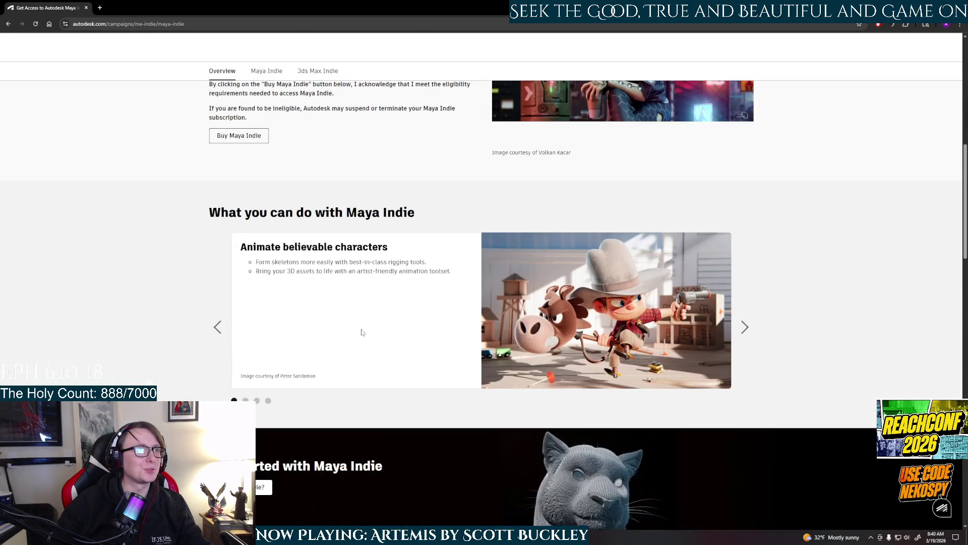
{"action": "scroll", "coordinate": [362, 331], "scroll_direction": "down", "scroll_amount": 2}
{"action": "scroll", "coordinate": [362, 332], "scroll_direction": "down", "scroll_amount": 3}
{"action": "scroll", "coordinate": [362, 332], "scroll_direction": "down", "scroll_amount": 4}
{"action": "scroll", "coordinate": [361, 331], "scroll_direction": "up", "scroll_amount": 2}
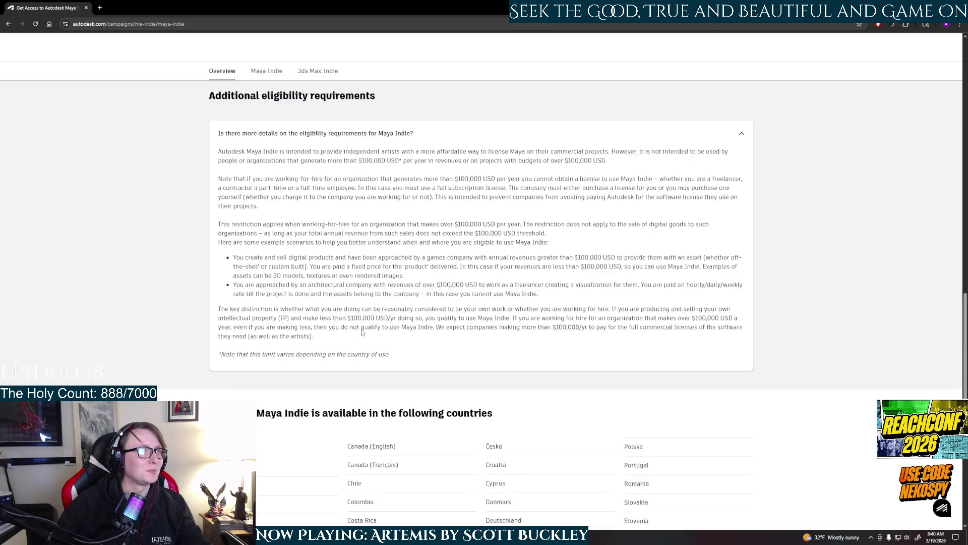
{"action": "scroll", "coordinate": [363, 331], "scroll_direction": "up", "scroll_amount": 4}
{"action": "scroll", "coordinate": [362, 332], "scroll_direction": "up", "scroll_amount": 2}
{"action": "scroll", "coordinate": [261, 305], "scroll_direction": "up", "scroll_amount": 3}
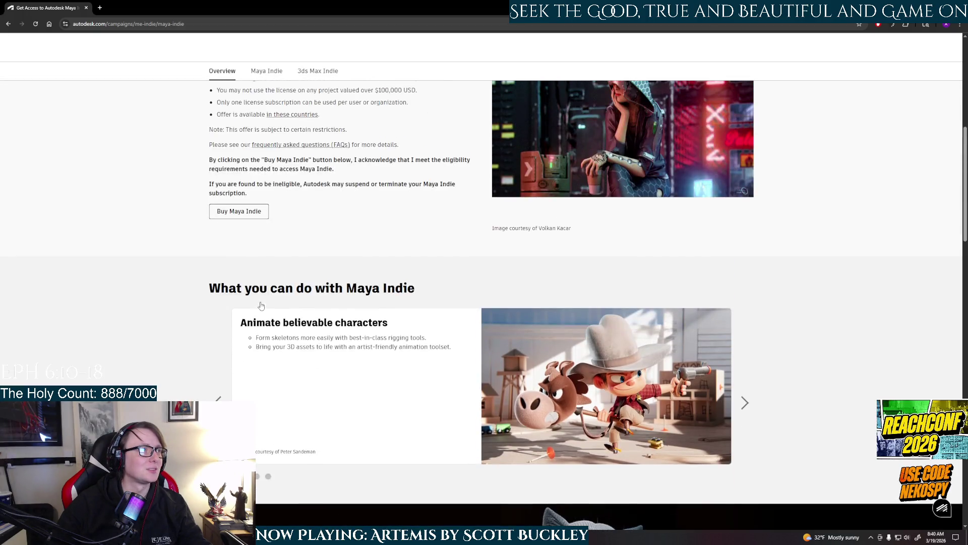
Step: Start Buy Maya Indie to reach the $330 yearly checkout, dismiss the cart reminder and close the checkout tab
{"action": "left_click", "coordinate": [250, 213]}
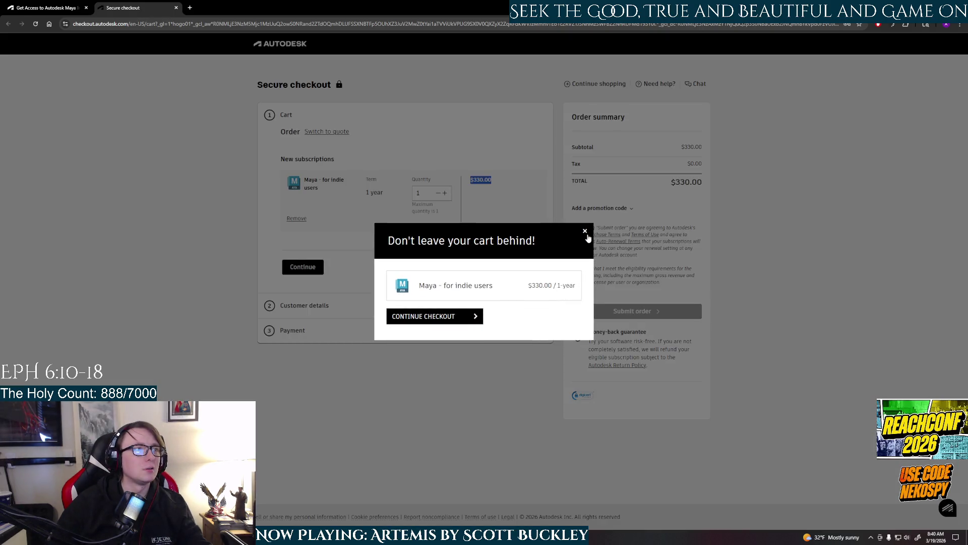
{"action": "left_click", "coordinate": [585, 232]}
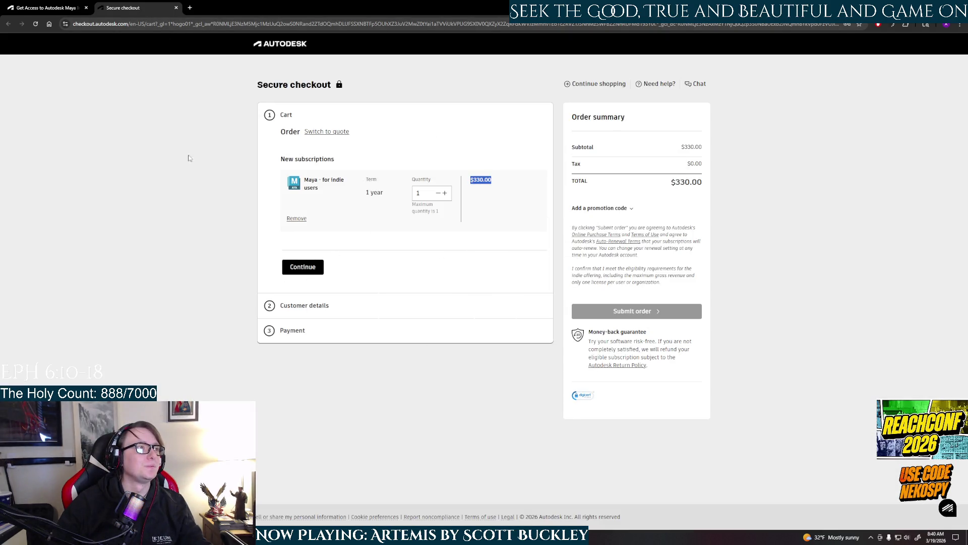
{"action": "middle_click", "coordinate": [132, 9]}
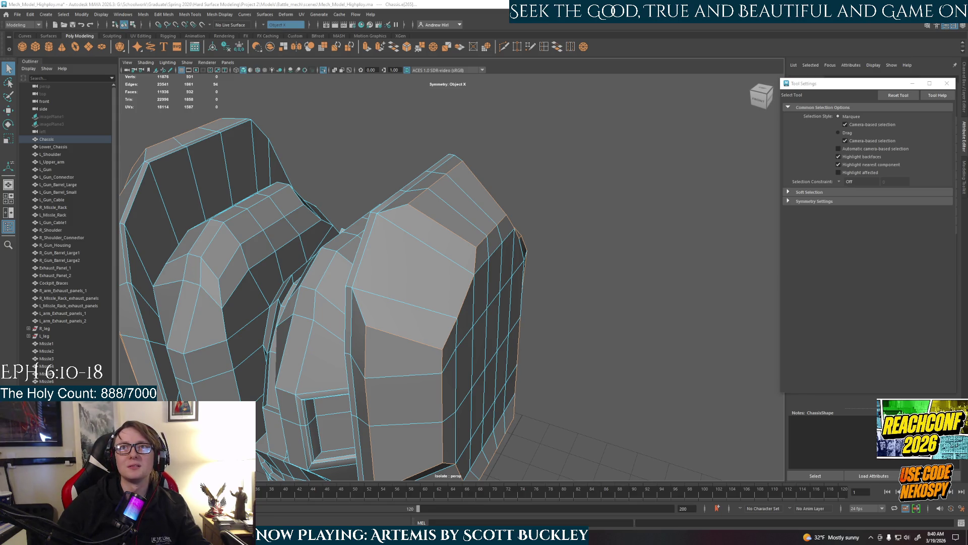
Step: From the sponsored Autodesk result, set the AutoCAD LT and AutoCAD term dropdowns to Monthly ($260 for AutoCAD)
{"action": "key", "text": "alt+Tab"}
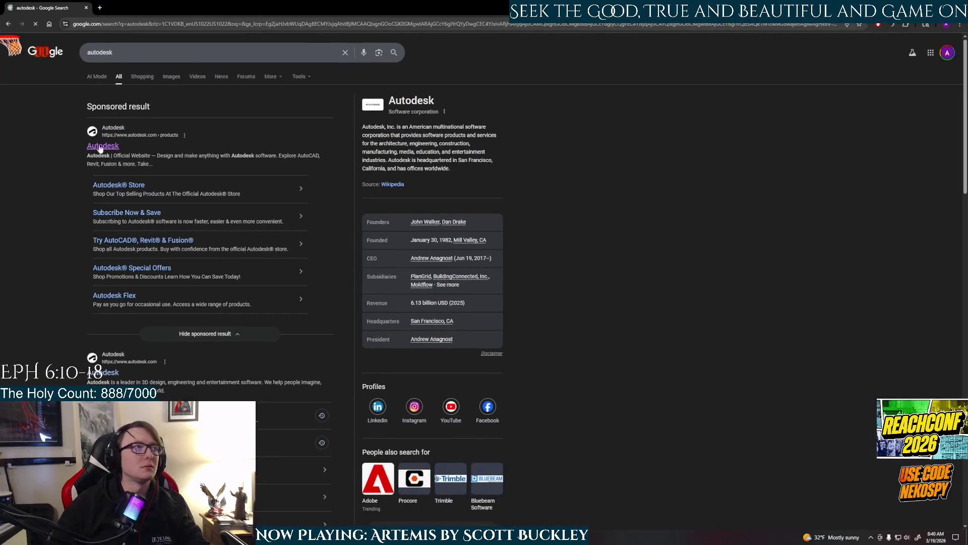
{"action": "left_click", "coordinate": [110, 147]}
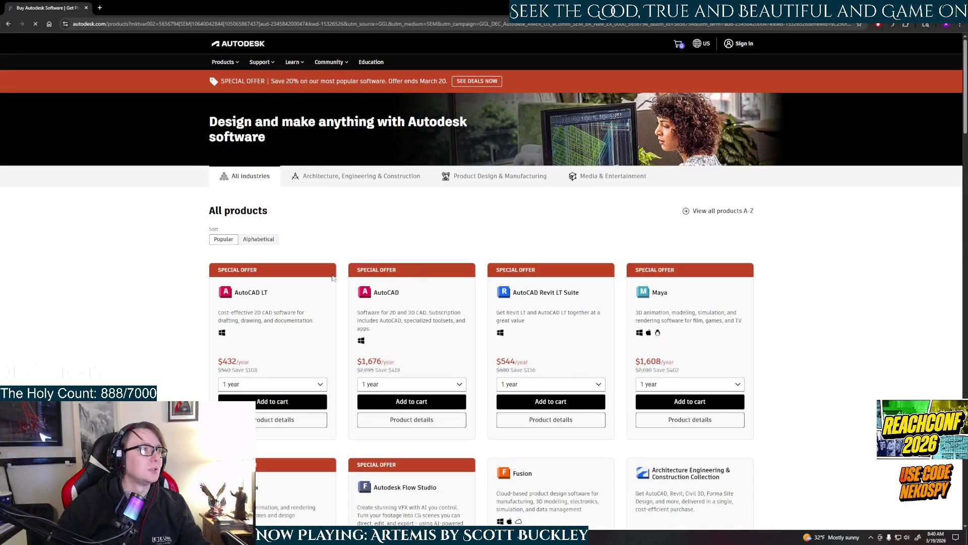
{"action": "left_click", "coordinate": [261, 385]}
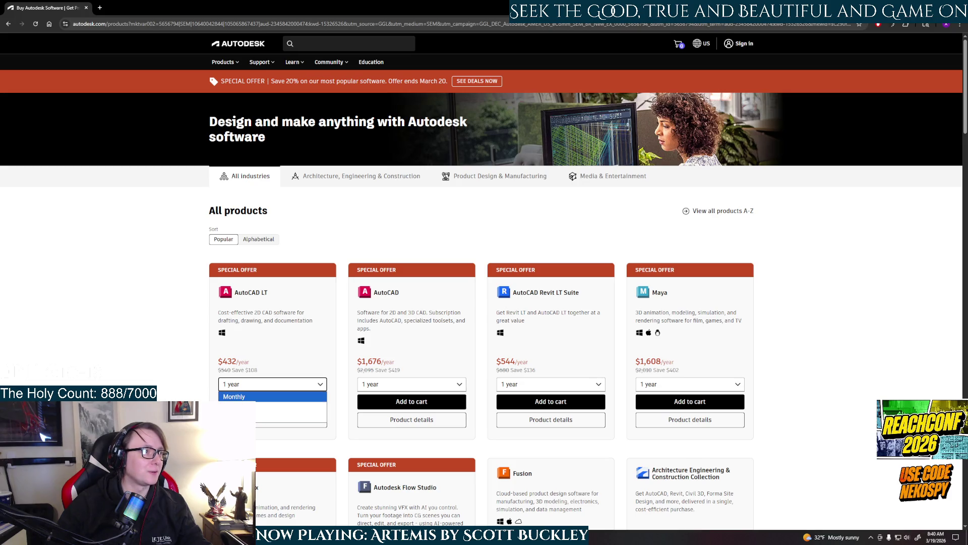
{"action": "left_click", "coordinate": [247, 397]}
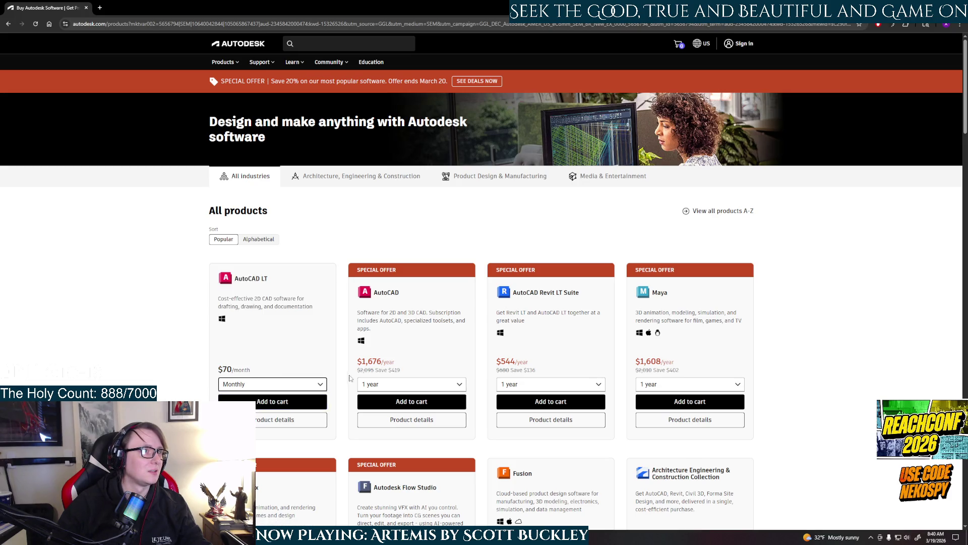
{"action": "left_click", "coordinate": [409, 383]}
{"action": "left_click", "coordinate": [375, 396]}
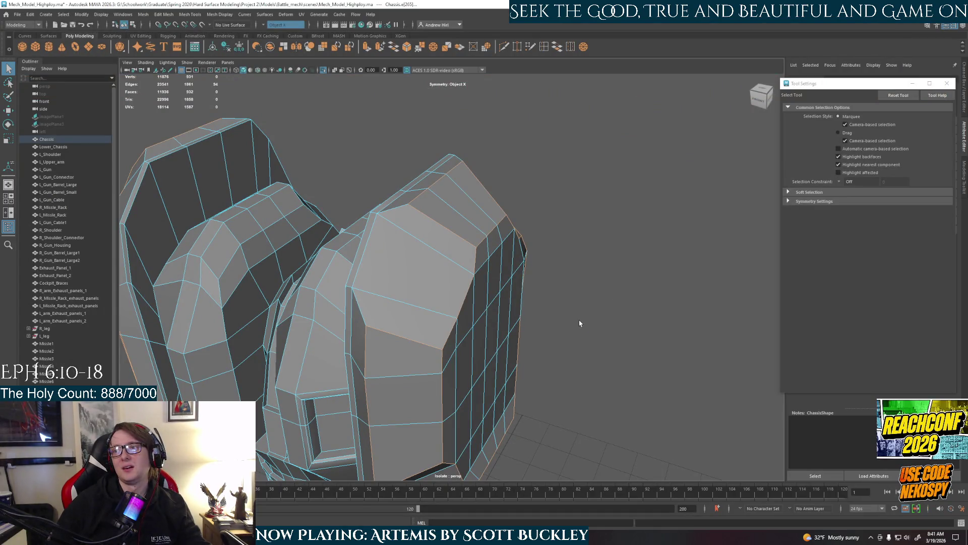
Step: Tumble the view to face the chassis front and its left side where the support edges sit
{"action": "left_click_drag", "start_coordinate": [580, 323], "coordinate": [571, 316], "text": "alt"}
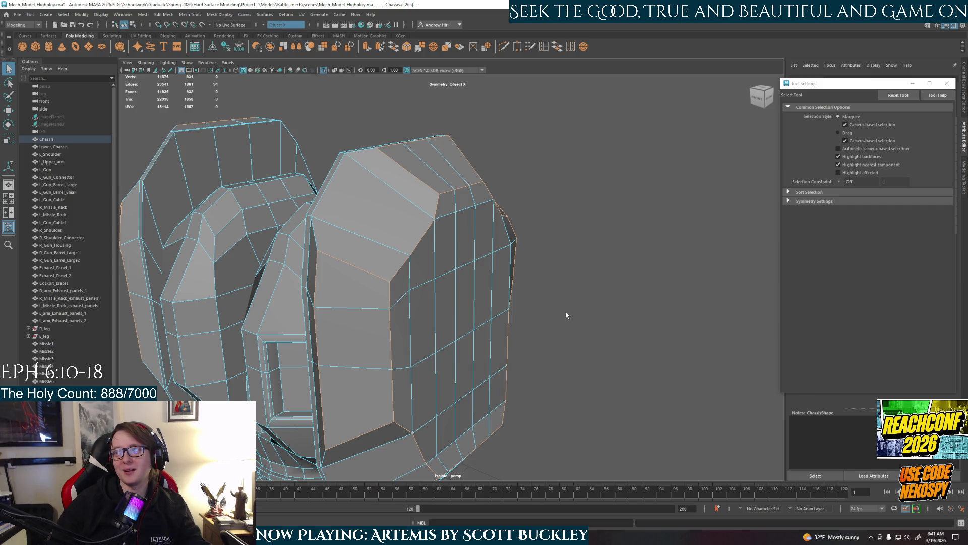
{"action": "mouse_move", "coordinate": [558, 318]}
{"action": "left_mouse_down", "text": "alt"}
{"action": "mouse_move", "coordinate": [479, 323]}
{"action": "mouse_move", "coordinate": [398, 355]}
{"action": "left_mouse_up", "text": "alt"}
{"action": "scroll", "coordinate": [404, 345], "scroll_direction": "up", "scroll_amount": 2}
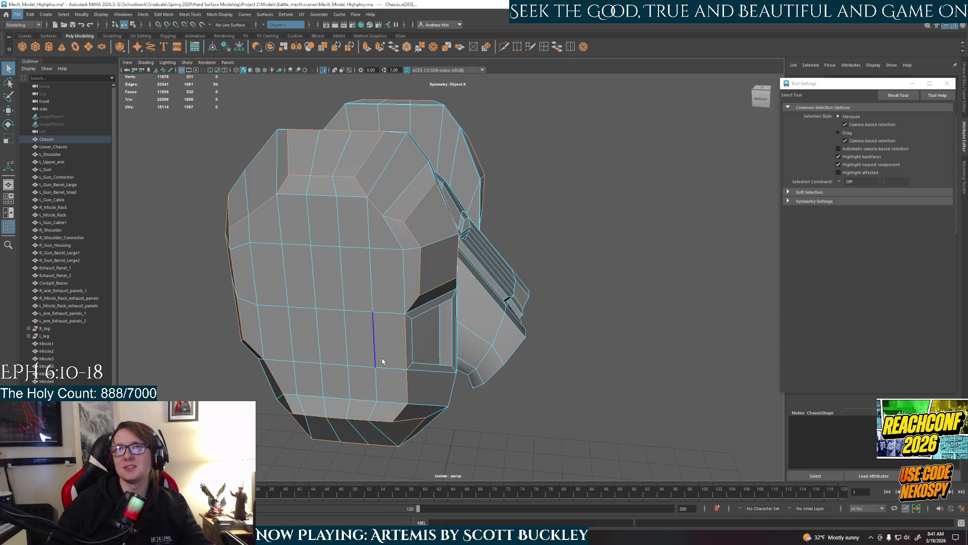
{"action": "mouse_move", "coordinate": [383, 363]}
{"action": "left_mouse_down", "text": "alt"}
{"action": "mouse_move", "coordinate": [381, 389]}
{"action": "mouse_move", "coordinate": [437, 358]}
{"action": "left_mouse_up", "text": "alt"}
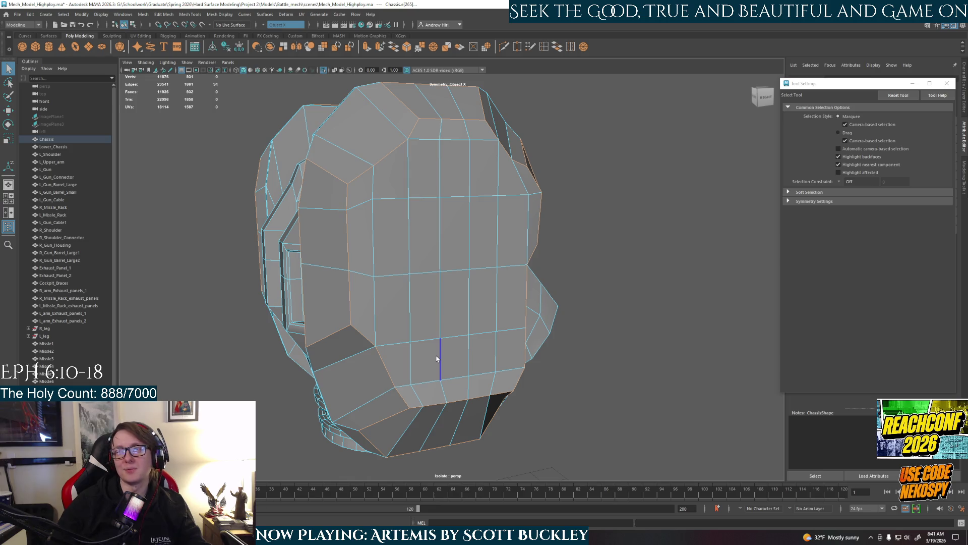
{"action": "mouse_move", "coordinate": [483, 309]}
{"action": "left_mouse_down", "text": "alt"}
{"action": "mouse_move", "coordinate": [500, 312]}
{"action": "mouse_move", "coordinate": [454, 320]}
{"action": "left_mouse_up", "text": "alt"}
Step: Bevel the selected front-panel support edges (Ctrl+B) and enter a smaller Fraction for a narrower bevel
{"action": "key", "text": "ctrl+b"}
{"action": "left_click", "coordinate": [715, 360]}
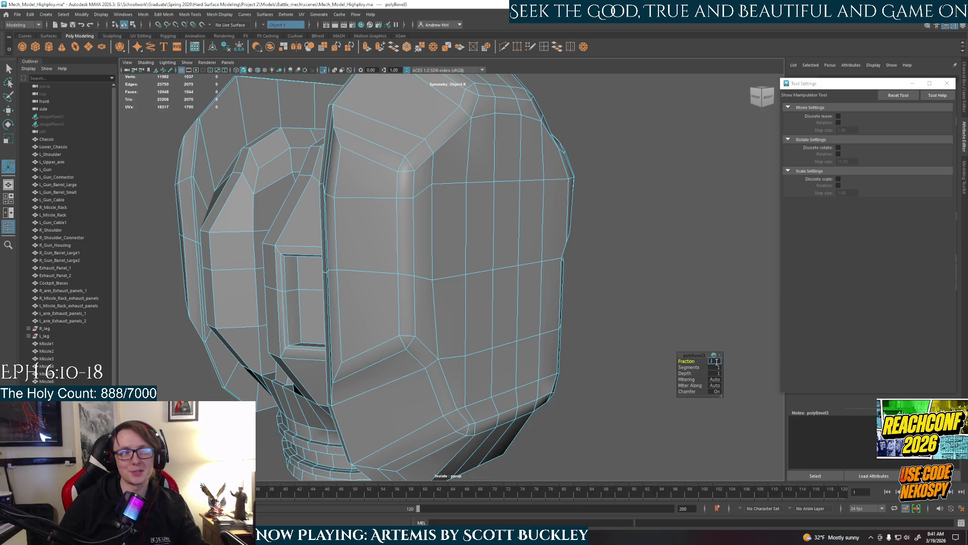
{"action": "type", "text": "0.1"}
{"action": "key", "text": "Return"}
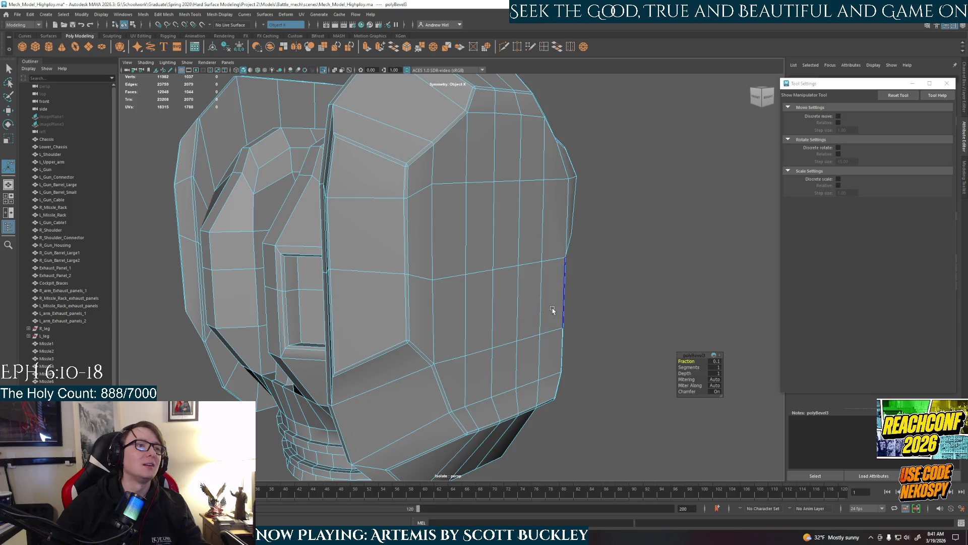
{"action": "left_click_drag", "start_coordinate": [556, 313], "coordinate": [566, 270], "text": "alt"}
{"action": "right_click_drag", "start_coordinate": [556, 220], "coordinate": [607, 199]}
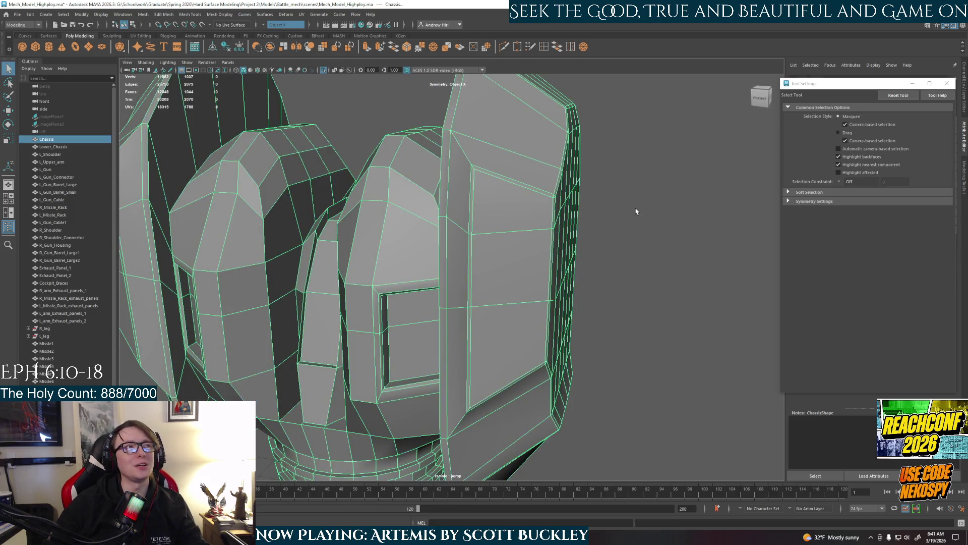
Step: Frame the model, select the Chassis mesh and switch it to edge selection
{"action": "key", "text": "f"}
{"action": "mouse_move", "coordinate": [556, 255]}
{"action": "left_mouse_down", "text": "alt"}
{"action": "mouse_move", "coordinate": [515, 303]}
{"action": "mouse_move", "coordinate": [414, 292]}
{"action": "mouse_move", "coordinate": [452, 264]}
{"action": "left_mouse_up", "text": "alt"}
{"action": "scroll", "coordinate": [478, 317], "scroll_direction": "up", "scroll_amount": 5}
{"action": "scroll", "coordinate": [478, 318], "scroll_direction": "down", "scroll_amount": 3}
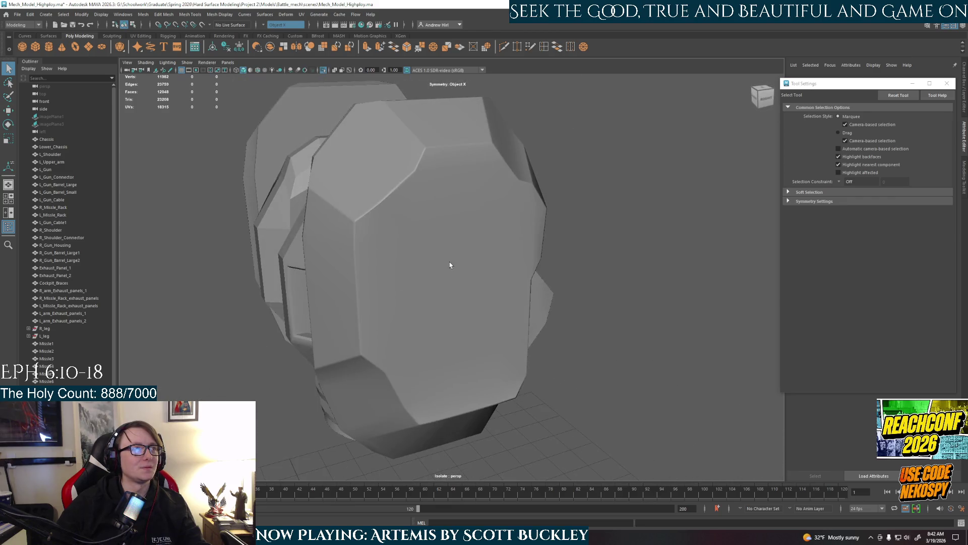
{"action": "left_click", "coordinate": [413, 303]}
{"action": "mouse_move", "coordinate": [413, 303]}
{"action": "left_mouse_down", "text": "alt"}
{"action": "mouse_move", "coordinate": [370, 312]}
{"action": "mouse_move", "coordinate": [393, 286]}
{"action": "mouse_move", "coordinate": [372, 271]}
{"action": "mouse_move", "coordinate": [551, 215]}
{"action": "left_mouse_up", "text": "alt"}
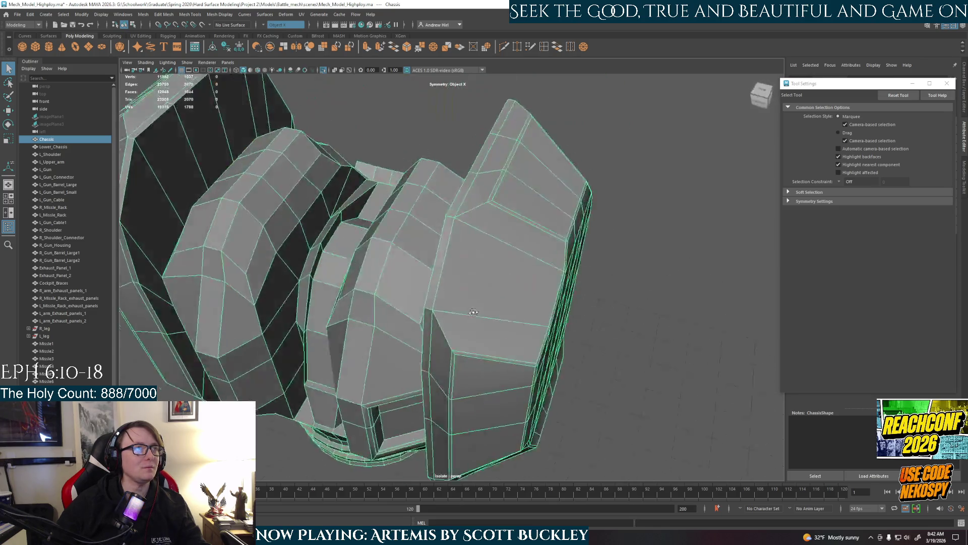
{"action": "right_click_drag", "start_coordinate": [551, 214], "coordinate": [541, 182]}
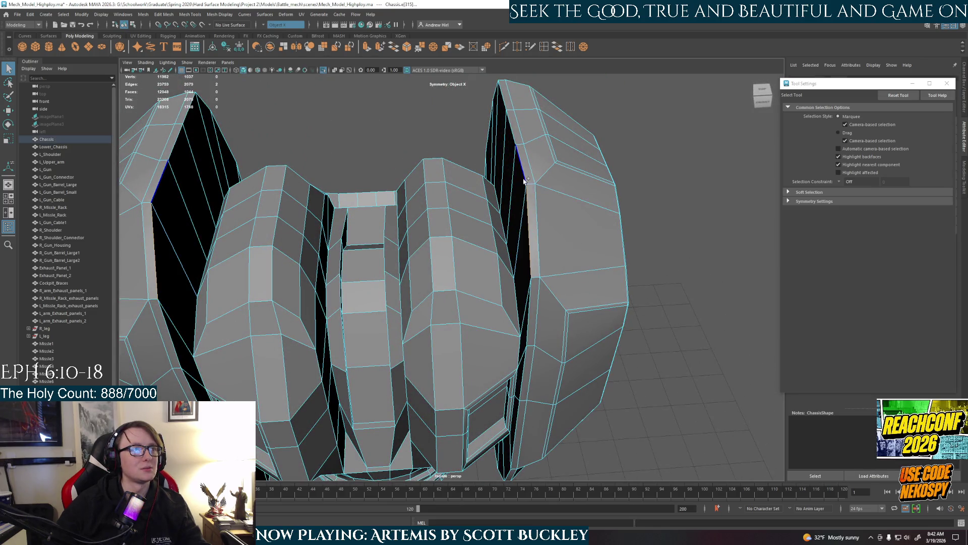
Step: Bevel the edge along the panel gap (Ctrl+B), adjust its width and accept the AutoSave prompt
{"action": "left_click", "coordinate": [575, 256]}
{"action": "key", "text": "ctrl+b"}
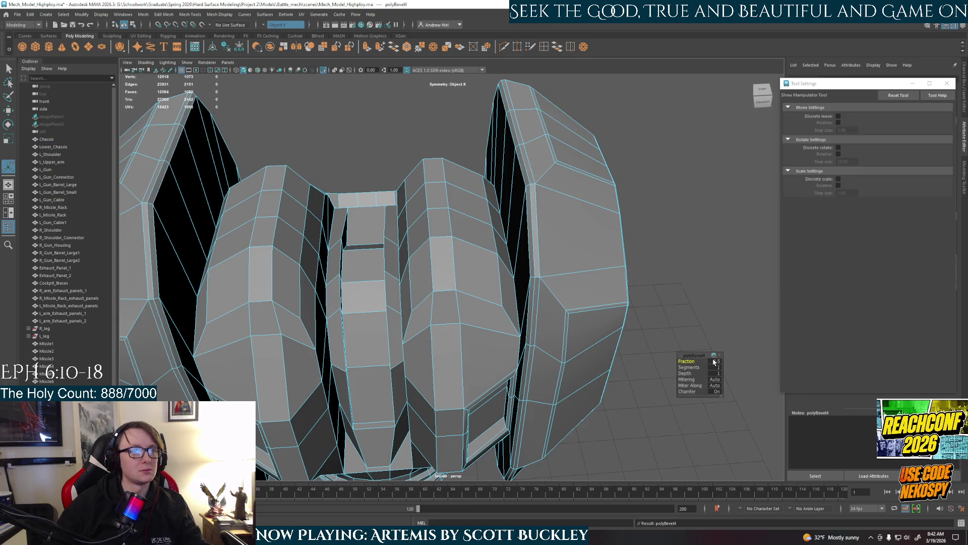
{"action": "key", "text": "Return"}
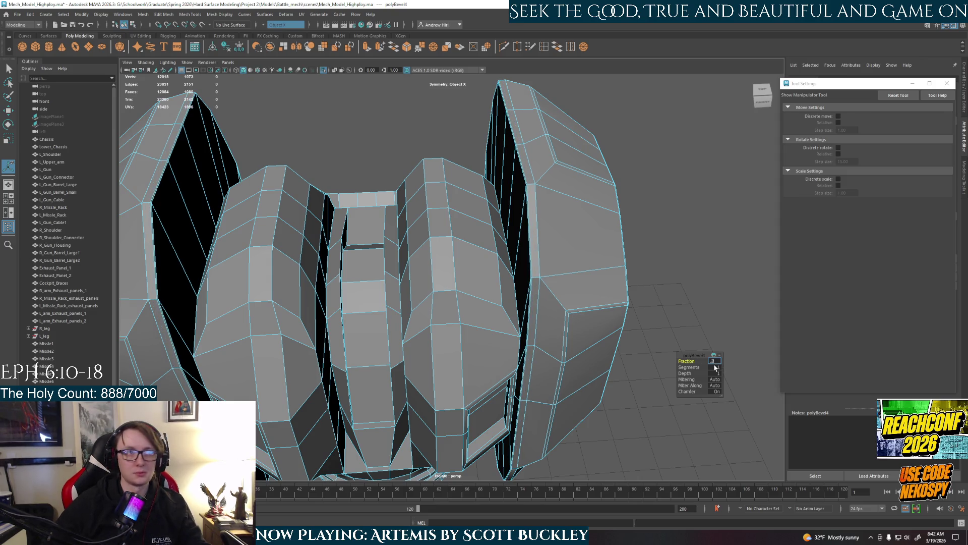
{"action": "left_click", "coordinate": [575, 265]}
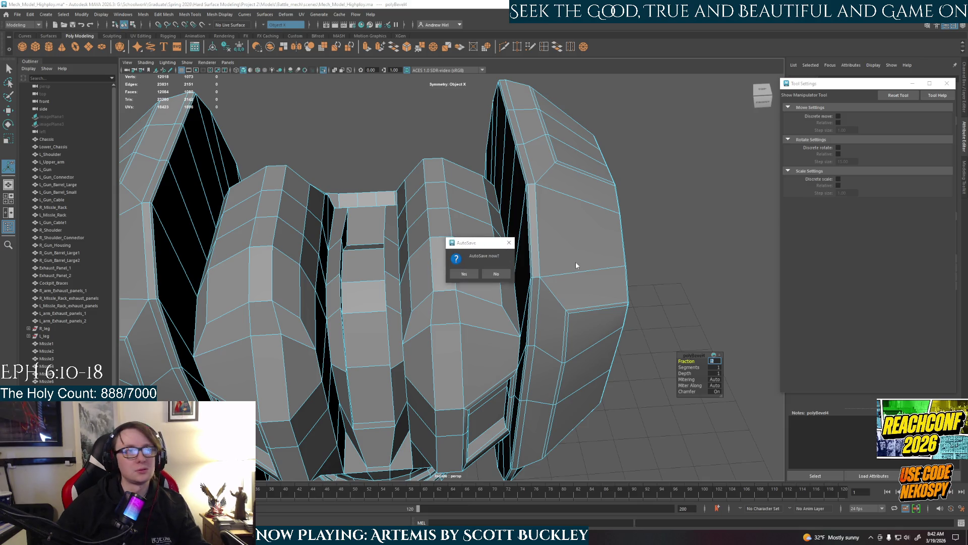
{"action": "left_click", "coordinate": [465, 273]}
Step: Back in object mode, check the chassis in smooth preview (3) from the front, then return it to low-poly (1)
{"action": "mouse_move", "coordinate": [491, 299]}
{"action": "left_mouse_down", "text": "alt"}
{"action": "mouse_move", "coordinate": [525, 312]}
{"action": "mouse_move", "coordinate": [523, 303]}
{"action": "mouse_move", "coordinate": [545, 292]}
{"action": "mouse_move", "coordinate": [551, 300]}
{"action": "left_mouse_up", "text": "alt"}
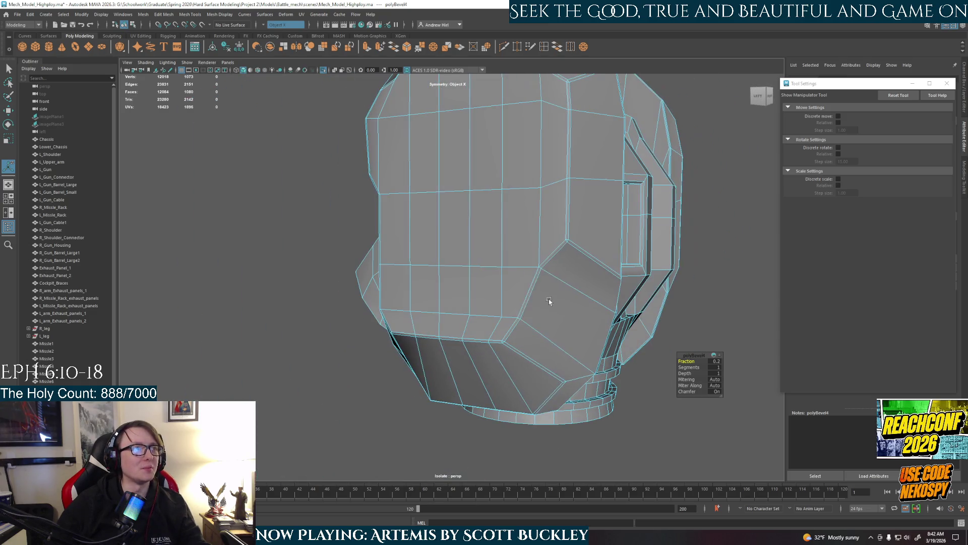
{"action": "right_click_drag", "start_coordinate": [551, 287], "coordinate": [550, 269]}
{"action": "left_click", "coordinate": [712, 291]}
{"action": "left_click", "coordinate": [539, 292]}
{"action": "key", "text": "3"}
{"action": "left_click_drag", "start_coordinate": [585, 328], "coordinate": [568, 305], "text": "alt"}
{"action": "left_click", "coordinate": [563, 301]}
{"action": "key", "text": "1"}
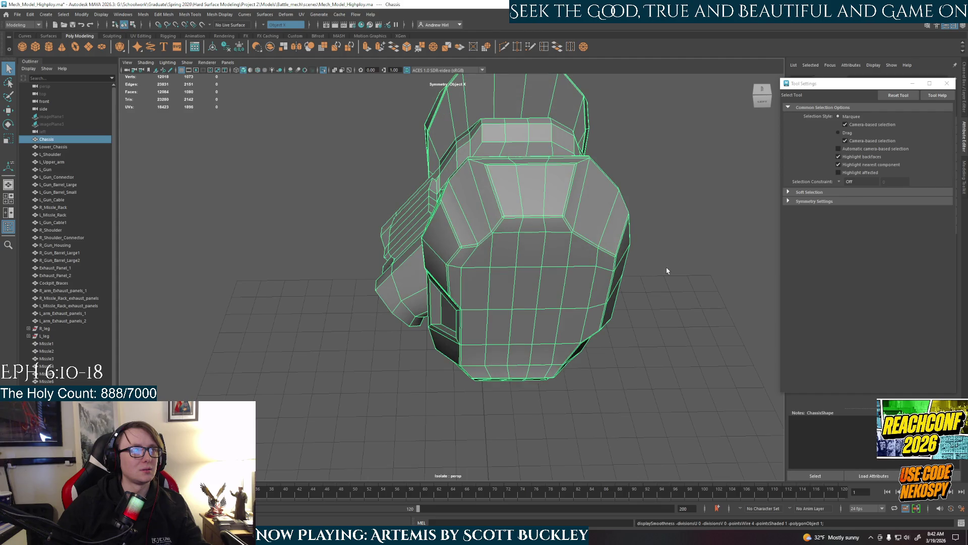
Step: Orbit to the slotted side panel, reselect the Chassis mesh and switch it to edge selection
{"action": "mouse_move", "coordinate": [568, 335]}
{"action": "left_mouse_down", "text": "alt"}
{"action": "mouse_move", "coordinate": [497, 318]}
{"action": "mouse_move", "coordinate": [511, 333]}
{"action": "mouse_move", "coordinate": [590, 265]}
{"action": "mouse_move", "coordinate": [494, 237]}
{"action": "left_mouse_up", "text": "alt"}
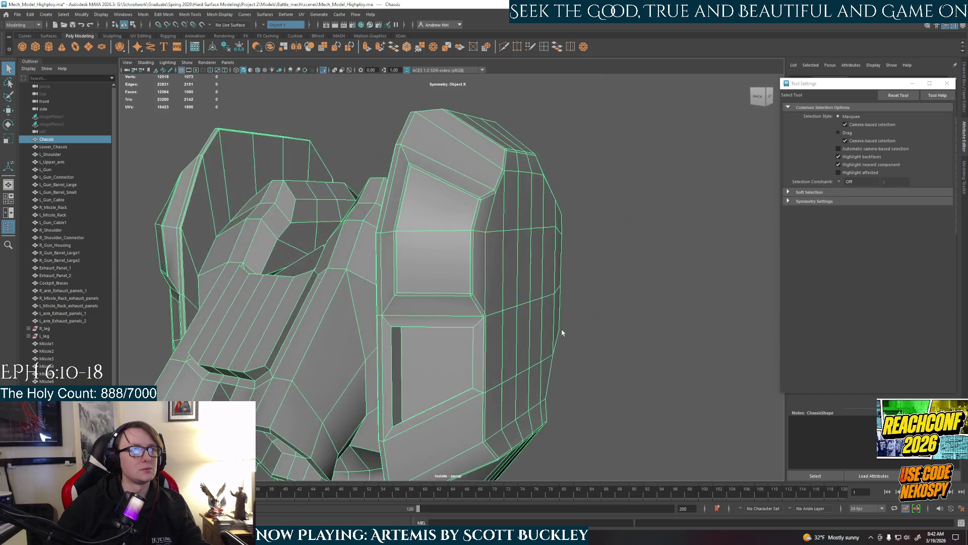
{"action": "left_click", "coordinate": [494, 237]}
{"action": "scroll", "coordinate": [603, 324], "scroll_direction": "down", "scroll_amount": 3}
{"action": "mouse_move", "coordinate": [510, 346]}
{"action": "left_mouse_down", "text": "alt"}
{"action": "mouse_move", "coordinate": [480, 335]}
{"action": "mouse_move", "coordinate": [496, 333]}
{"action": "left_mouse_up", "text": "alt"}
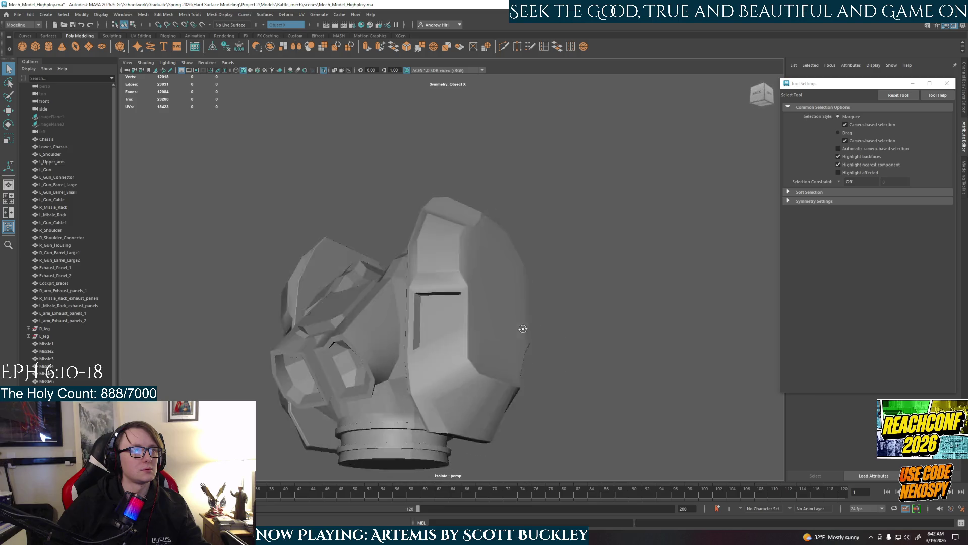
{"action": "left_click", "coordinate": [496, 333]}
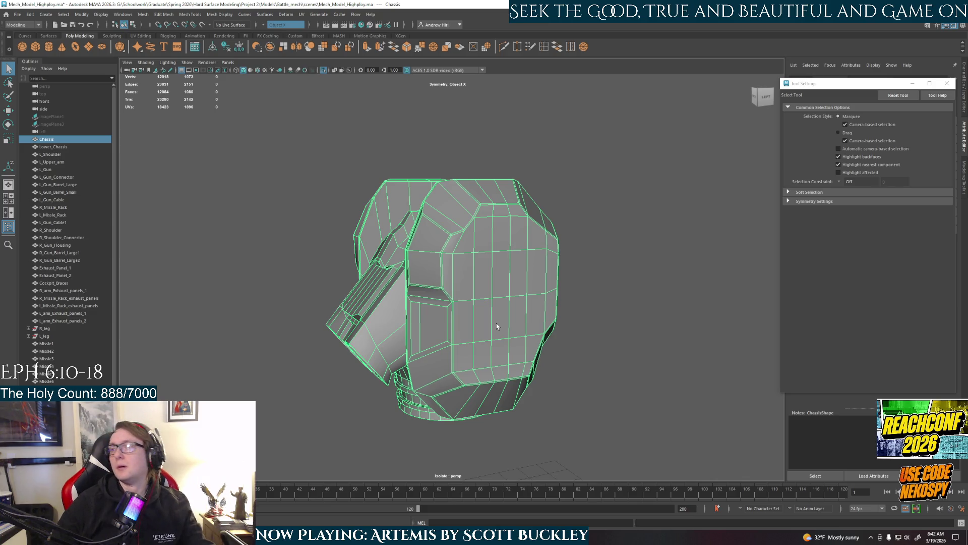
{"action": "scroll", "coordinate": [487, 310], "scroll_direction": "up", "scroll_amount": 2}
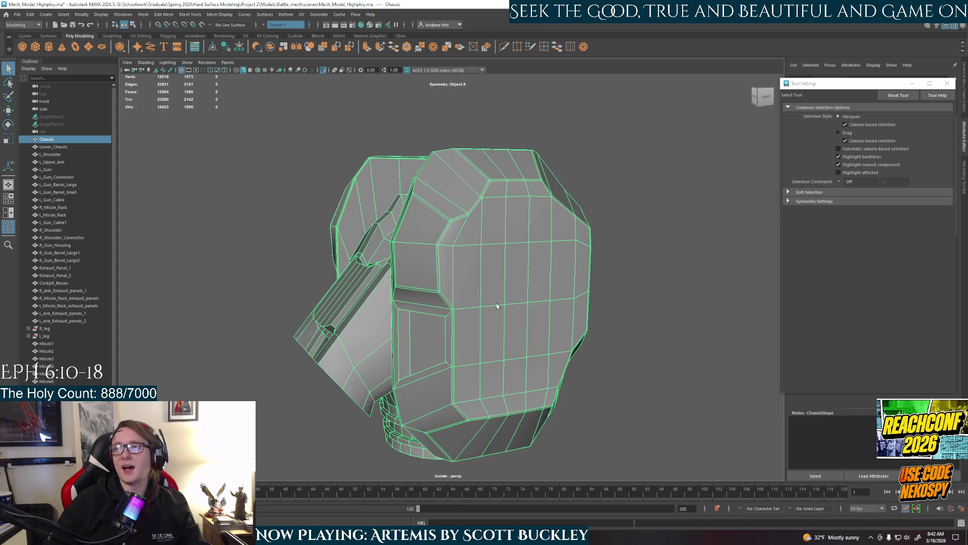
{"action": "mouse_move", "coordinate": [464, 327]}
{"action": "left_mouse_down", "text": "alt"}
{"action": "mouse_move", "coordinate": [440, 340]}
{"action": "mouse_move", "coordinate": [492, 310]}
{"action": "left_mouse_up", "text": "alt"}
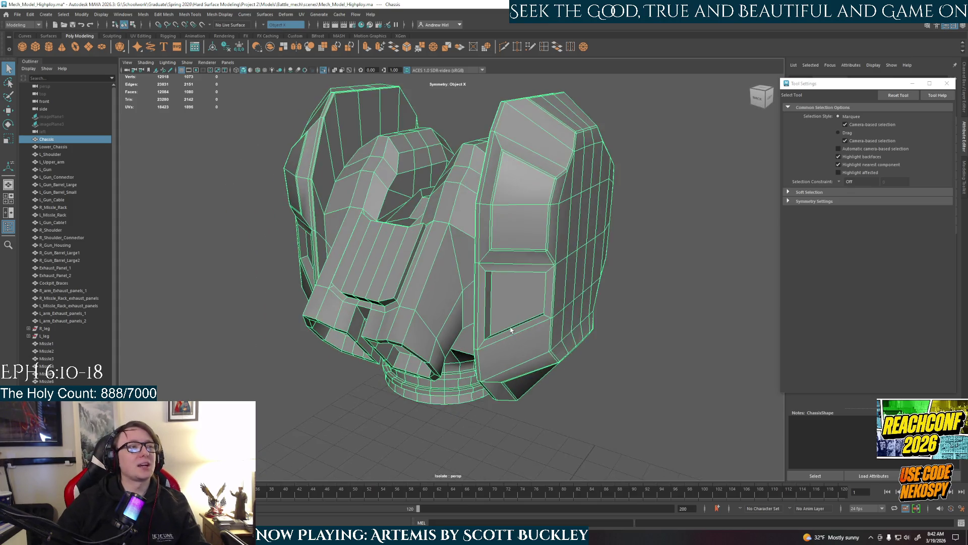
{"action": "scroll", "coordinate": [513, 299], "scroll_direction": "up", "scroll_amount": 3}
{"action": "scroll", "coordinate": [507, 280], "scroll_direction": "up", "scroll_amount": 2}
{"action": "scroll", "coordinate": [500, 265], "scroll_direction": "up", "scroll_amount": 2}
{"action": "right_click_drag", "start_coordinate": [500, 264], "coordinate": [495, 222]}
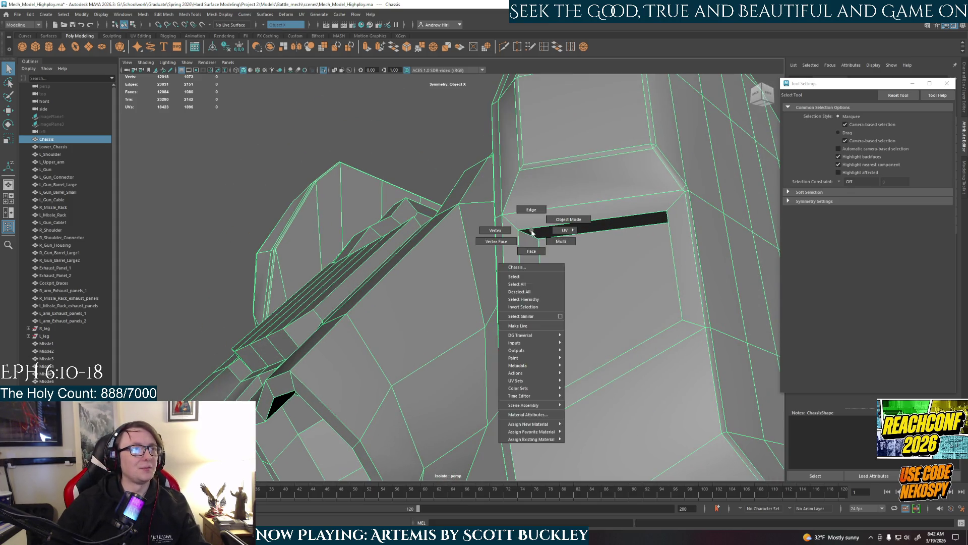
Step: Bevel the window's outer border edges with Fraction 0.1
{"action": "left_click", "coordinate": [522, 254]}
{"action": "mouse_move", "coordinate": [522, 255]}
{"action": "left_mouse_down", "text": "alt"}
{"action": "mouse_move", "coordinate": [528, 365]}
{"action": "mouse_move", "coordinate": [557, 370]}
{"action": "mouse_move", "coordinate": [483, 366]}
{"action": "left_mouse_up", "text": "alt"}
{"action": "scroll", "coordinate": [489, 367], "scroll_direction": "up", "scroll_amount": 4}
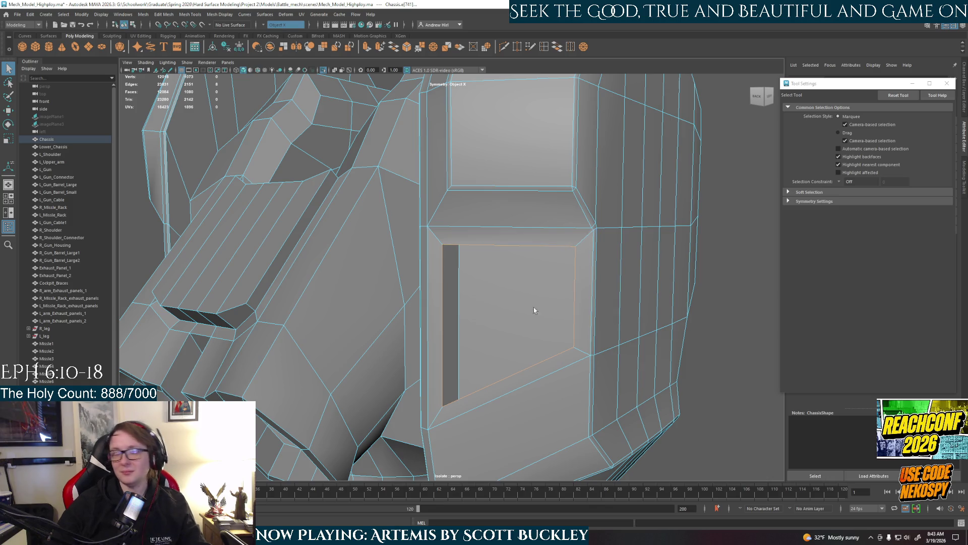
{"action": "key", "text": "ctrl+b"}
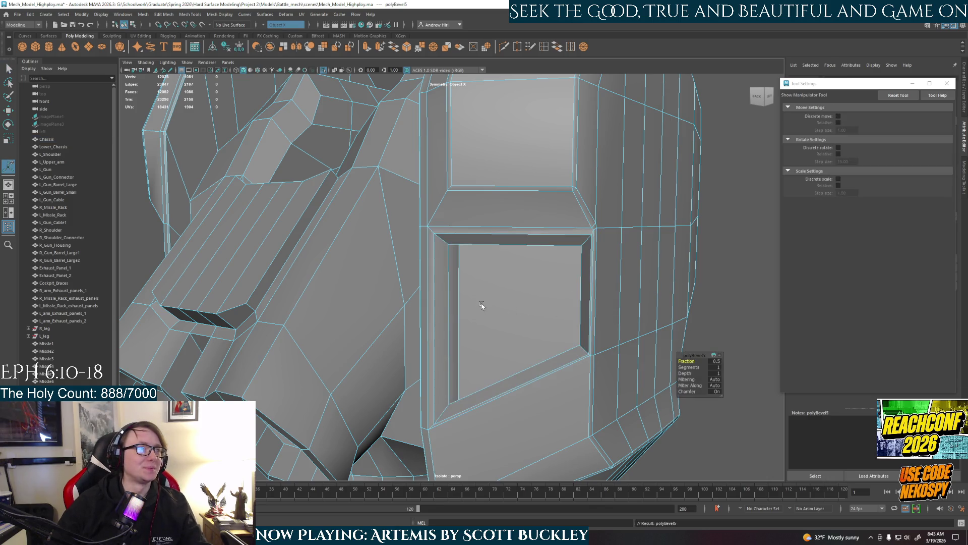
{"action": "left_click", "coordinate": [717, 362]}
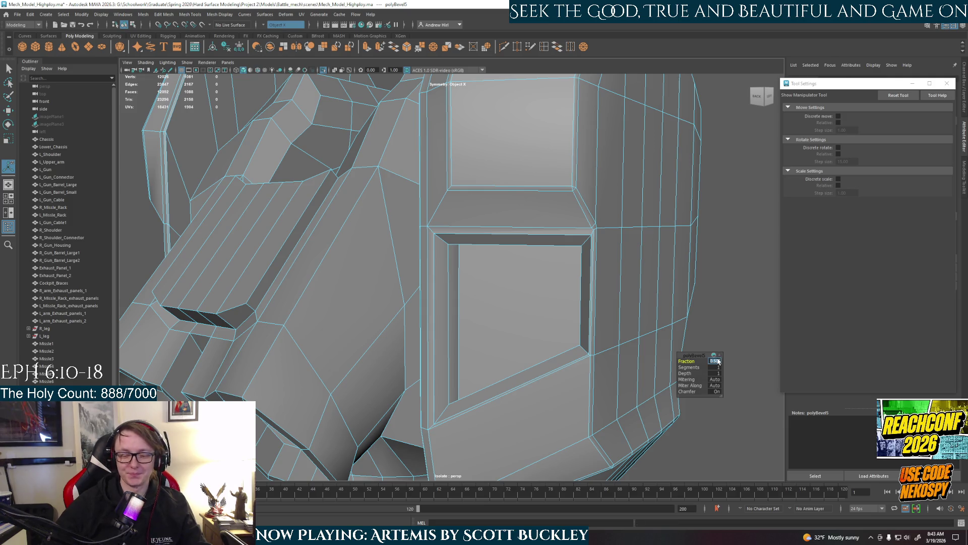
{"action": "type", "text": "0.1"}
{"action": "key", "text": "Return"}
Step: Bevel the inner edges of the window opening with Fraction 0.1
{"action": "left_click_drag", "start_coordinate": [519, 402], "coordinate": [477, 237], "text": "alt"}
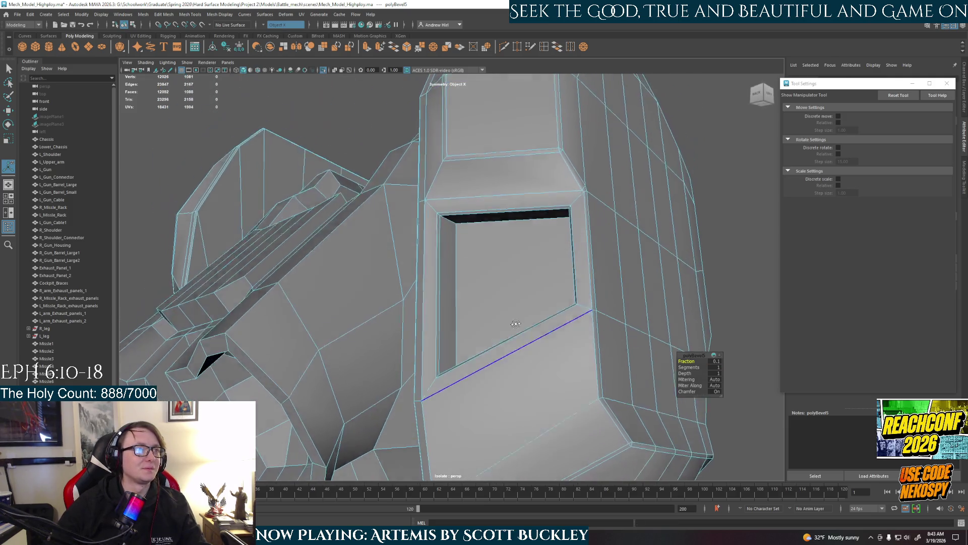
{"action": "left_click", "coordinate": [470, 221]}
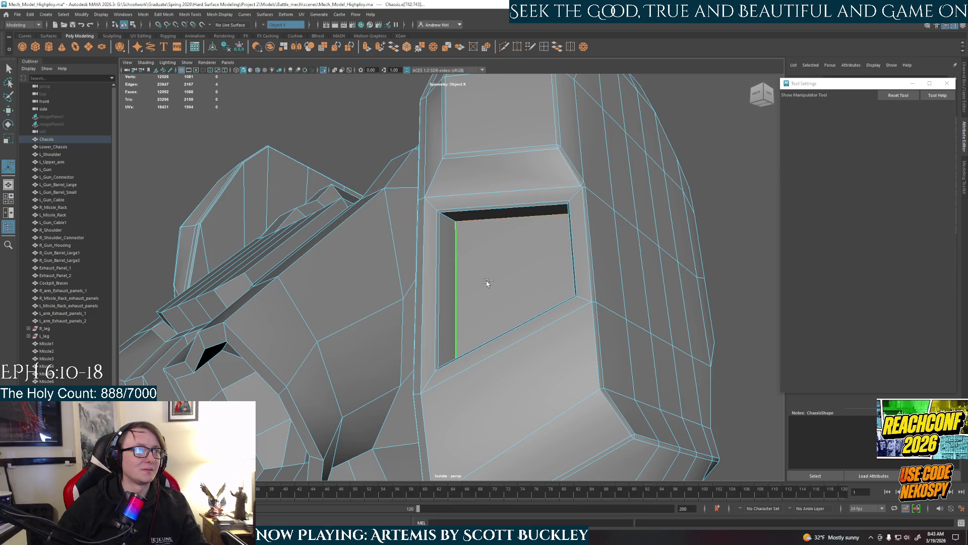
{"action": "left_click_drag", "start_coordinate": [475, 272], "coordinate": [546, 337], "text": "alt"}
{"action": "left_click_drag", "start_coordinate": [569, 299], "coordinate": [511, 315], "text": "alt"}
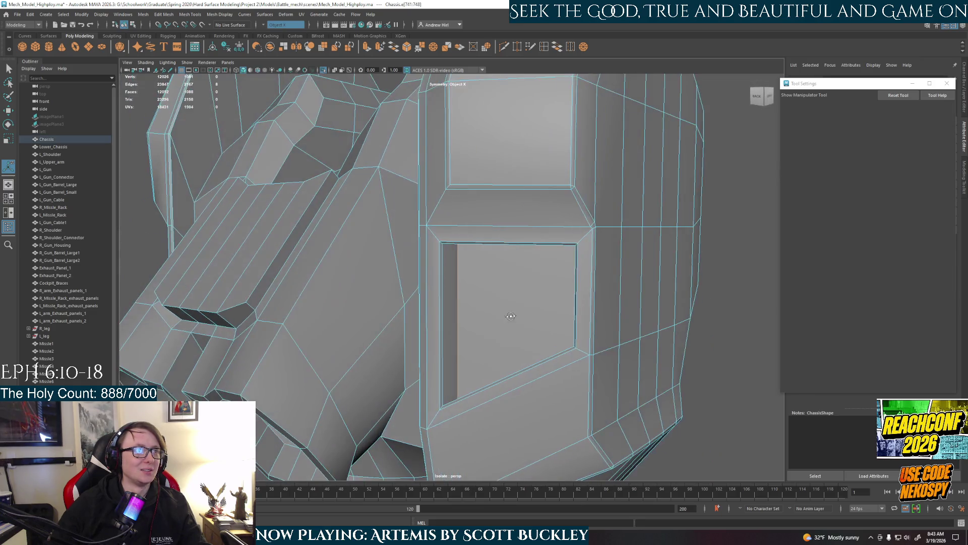
{"action": "key", "text": "ctrl+b"}
{"action": "left_click", "coordinate": [716, 361]}
{"action": "type", "text": "0.1"}
{"action": "key", "text": "Return"}
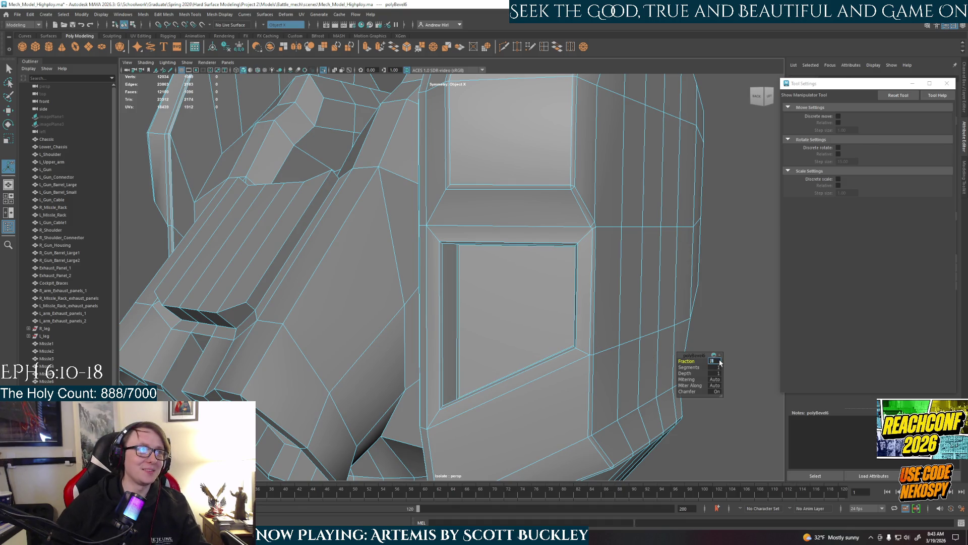
{"action": "mouse_move", "coordinate": [525, 385]}
{"action": "left_mouse_down", "text": "alt"}
{"action": "mouse_move", "coordinate": [512, 356]}
{"action": "mouse_move", "coordinate": [525, 292]}
{"action": "left_mouse_up", "text": "alt"}
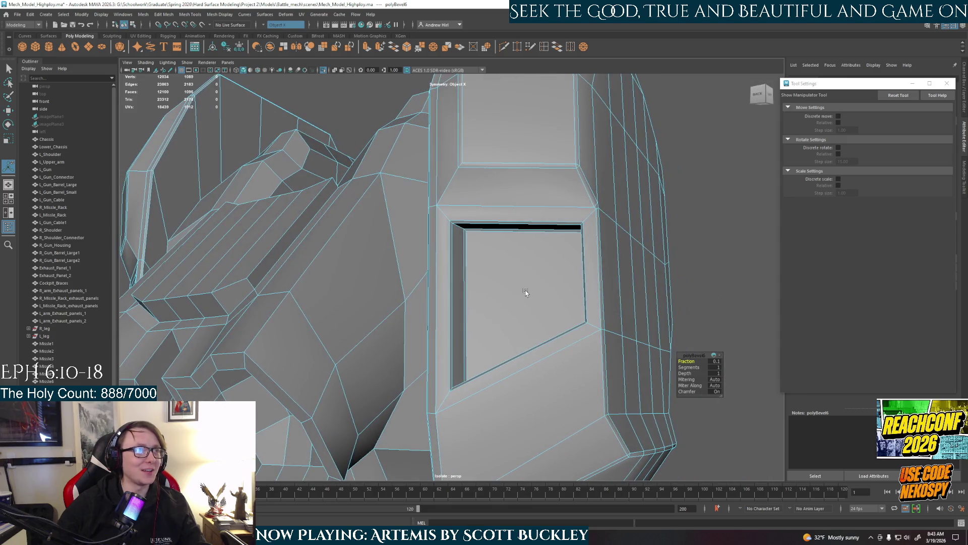
Step: Reselect the Chassis in object mode and inspect it in smooth preview from several angles
{"action": "right_click_drag", "start_coordinate": [578, 267], "coordinate": [600, 249]}
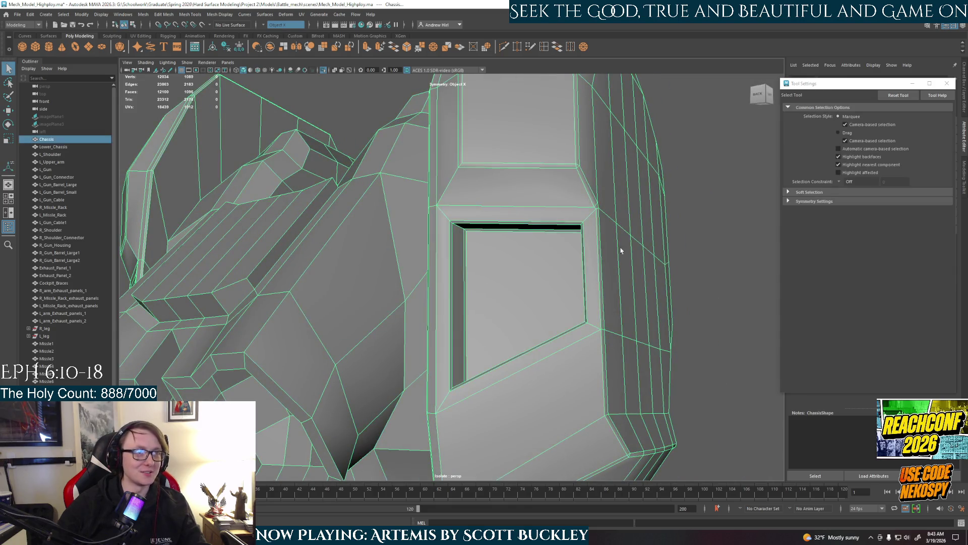
{"action": "mouse_move", "coordinate": [620, 270]}
{"action": "left_mouse_down", "text": "alt"}
{"action": "mouse_move", "coordinate": [552, 315]}
{"action": "mouse_move", "coordinate": [532, 353]}
{"action": "left_mouse_up", "text": "alt"}
{"action": "left_click", "coordinate": [625, 318]}
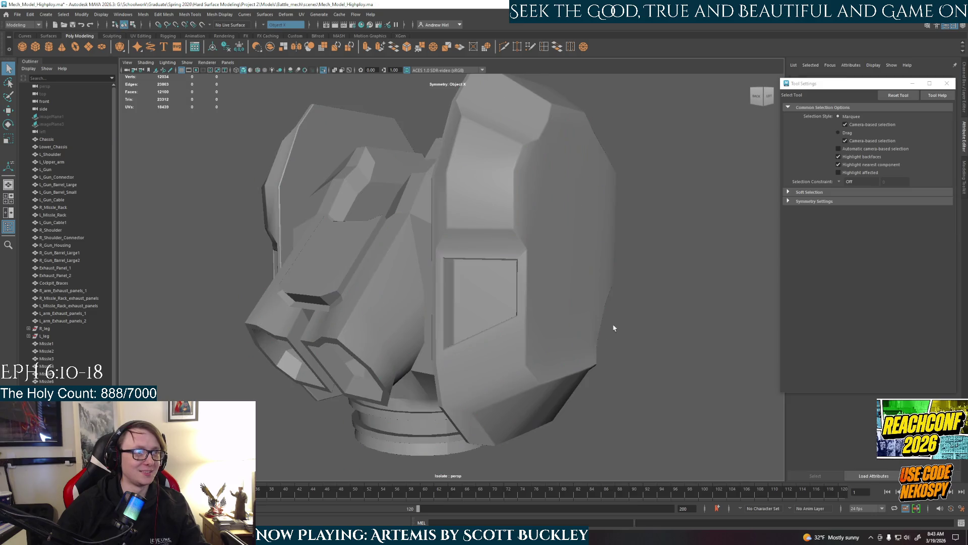
{"action": "left_click_drag", "start_coordinate": [590, 341], "coordinate": [519, 321], "text": "alt"}
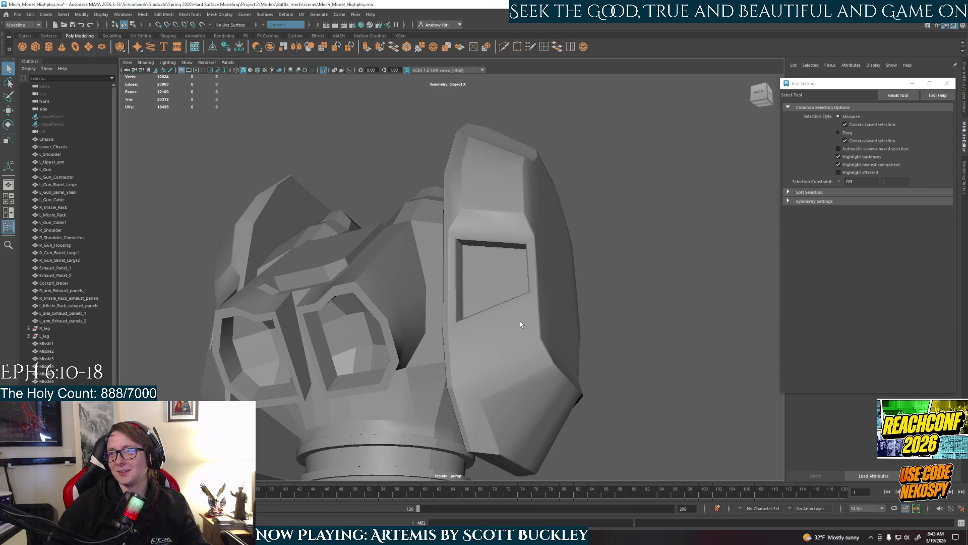
{"action": "scroll", "coordinate": [519, 322], "scroll_direction": "up", "scroll_amount": 2}
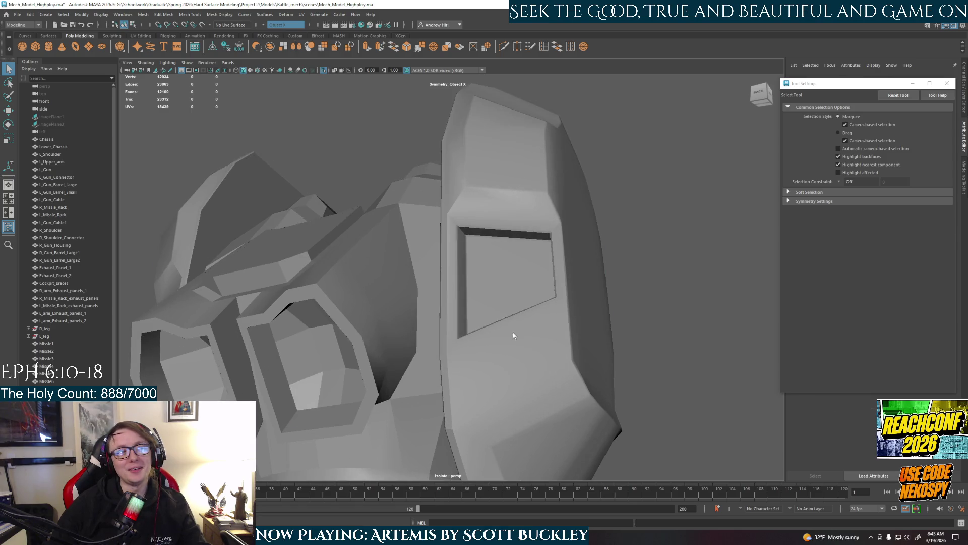
{"action": "left_click", "coordinate": [513, 332]}
{"action": "scroll", "coordinate": [499, 375], "scroll_direction": "up", "scroll_amount": 2}
{"action": "scroll", "coordinate": [499, 375], "scroll_direction": "down", "scroll_amount": 2}
{"action": "mouse_move", "coordinate": [484, 304]}
{"action": "left_mouse_down", "text": "alt"}
{"action": "mouse_move", "coordinate": [529, 306]}
{"action": "mouse_move", "coordinate": [464, 270]}
{"action": "left_mouse_up", "text": "alt"}
{"action": "scroll", "coordinate": [463, 271], "scroll_direction": "down", "scroll_amount": 2}
{"action": "key", "text": "3"}
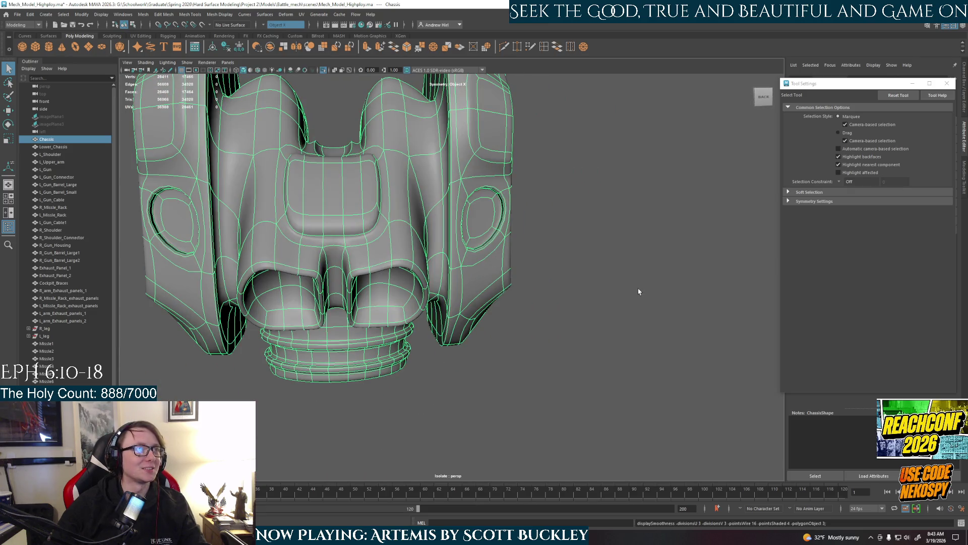
{"action": "left_click", "coordinate": [639, 291]}
{"action": "mouse_move", "coordinate": [568, 309]}
{"action": "left_mouse_down", "text": "alt"}
{"action": "mouse_move", "coordinate": [512, 293]}
{"action": "mouse_move", "coordinate": [338, 284]}
{"action": "mouse_move", "coordinate": [449, 247]}
{"action": "left_mouse_up", "text": "alt"}
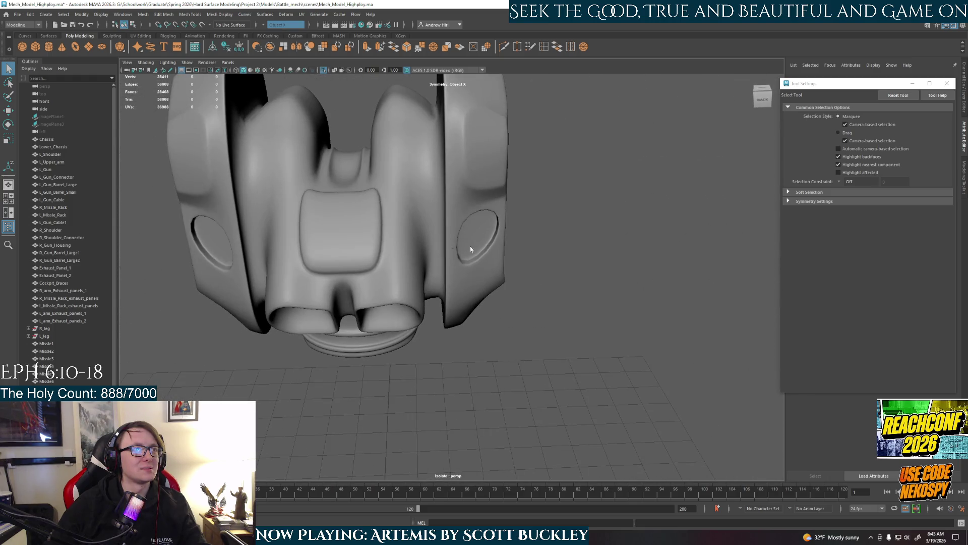
Step: Return the chassis to the low-poly cage and move in on the eye sockets
{"action": "left_click", "coordinate": [449, 247]}
{"action": "key", "text": "1"}
{"action": "right_click_drag", "start_coordinate": [494, 250], "coordinate": [560, 251], "text": "alt"}
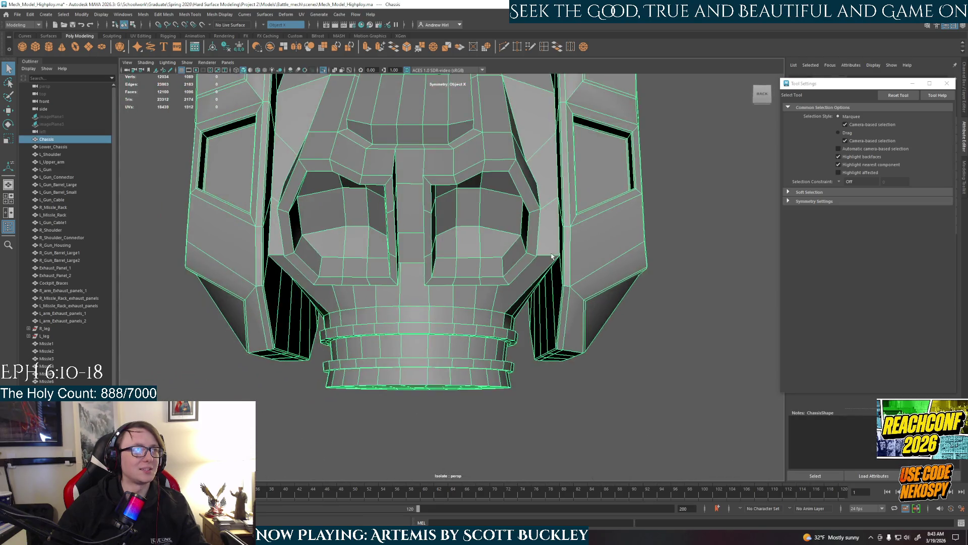
{"action": "left_click_drag", "start_coordinate": [561, 252], "coordinate": [461, 162], "text": "alt"}
{"action": "mouse_move", "coordinate": [461, 163]}
{"action": "right_mouse_down", "text": "alt"}
{"action": "mouse_move", "coordinate": [484, 194]}
{"action": "mouse_move", "coordinate": [483, 158]}
{"action": "right_mouse_up", "text": "alt"}
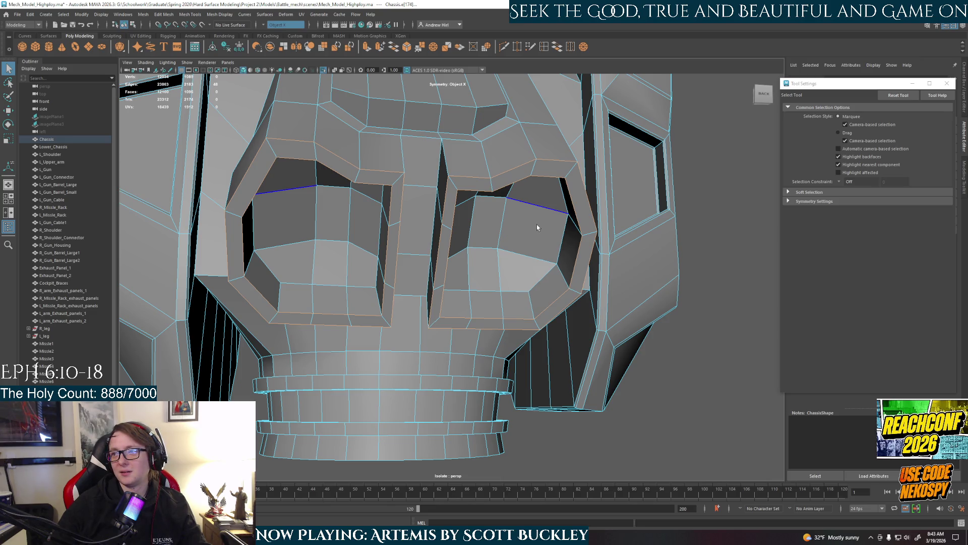
Step: Bevel the selected eye socket edges, adjust the Fraction, and return to object selection
{"action": "left_click_drag", "start_coordinate": [537, 225], "coordinate": [407, 163], "text": "alt"}
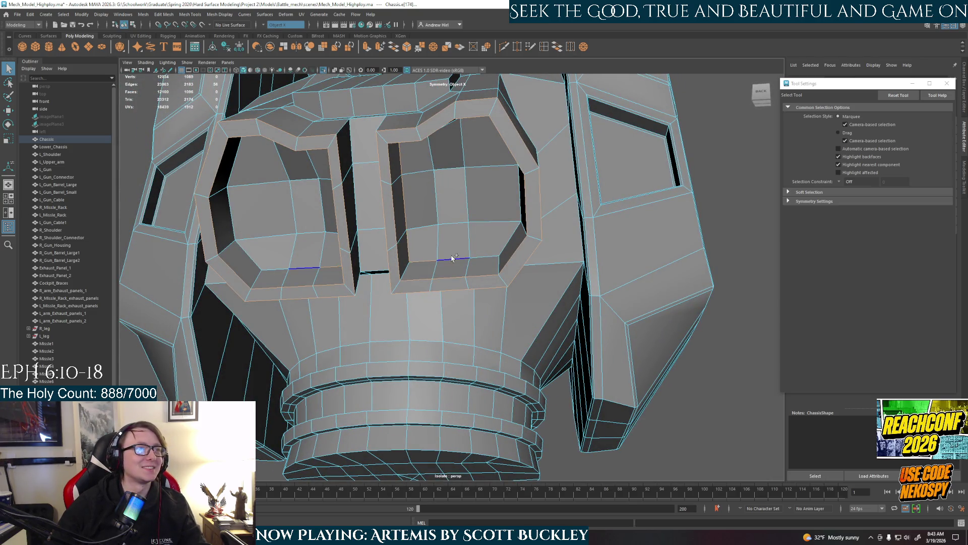
{"action": "key", "text": "ctrl+b"}
{"action": "left_click_drag", "start_coordinate": [477, 251], "coordinate": [510, 239], "text": "alt"}
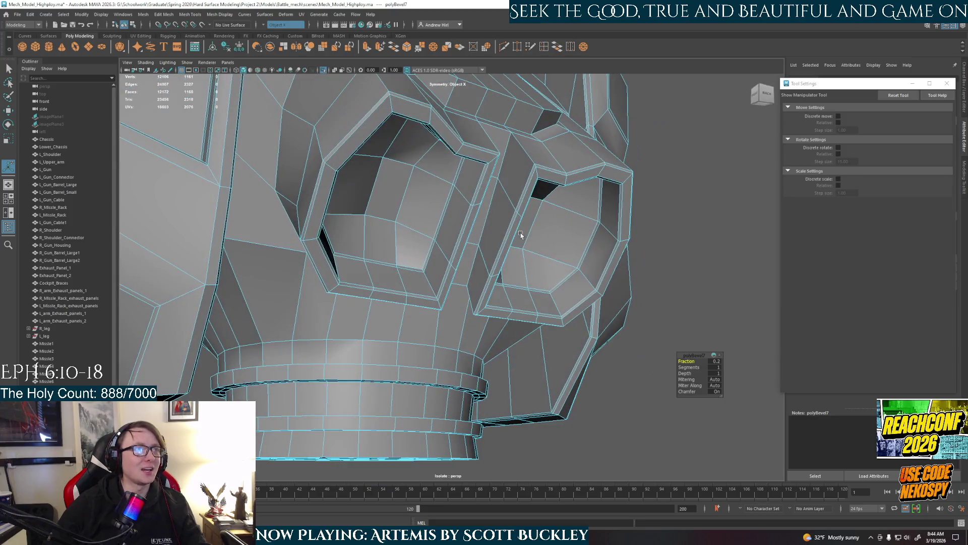
{"action": "left_click", "coordinate": [716, 362]}
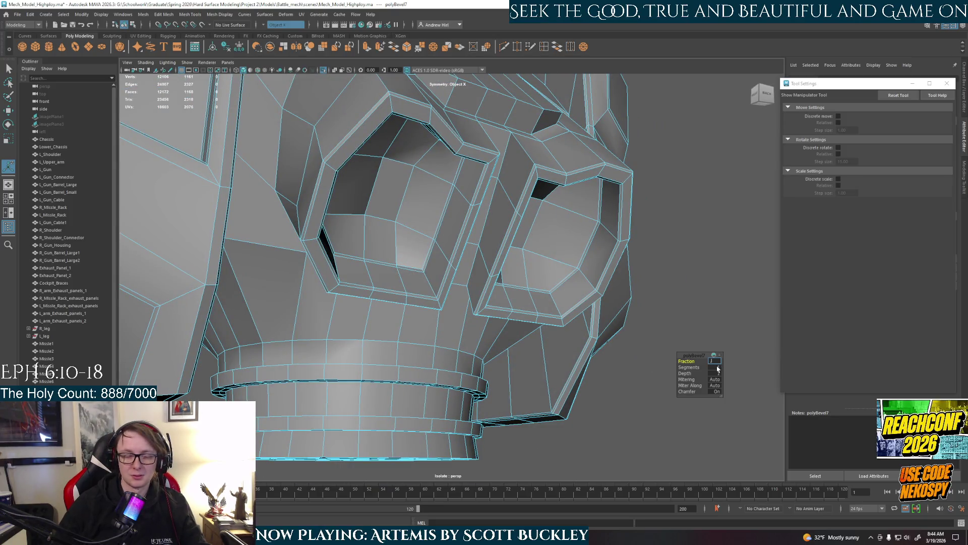
{"action": "type", "text": "0.15"}
{"action": "right_click_drag", "start_coordinate": [480, 184], "coordinate": [481, 163]}
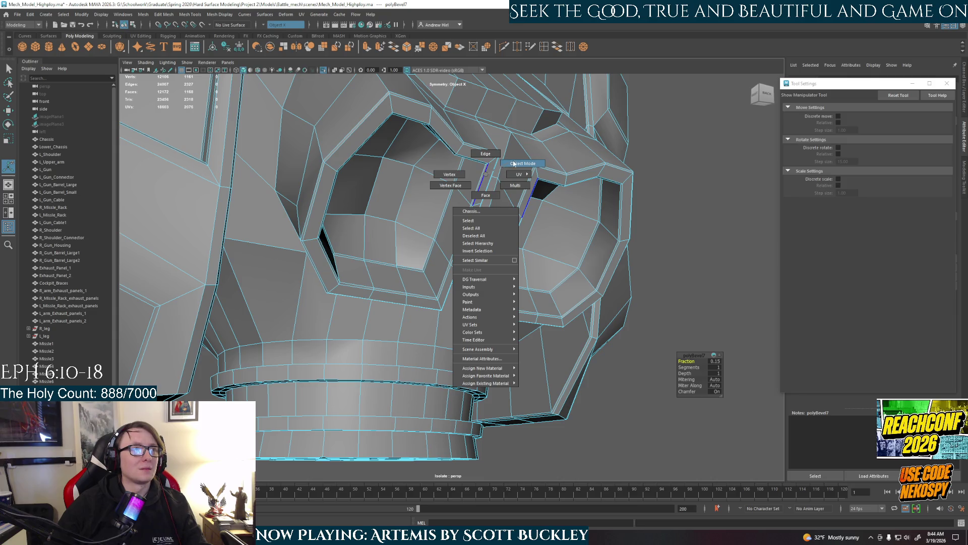
{"action": "key", "text": "q"}
Step: Check the eye socket bevels in smooth preview, then return to the low-poly cage
{"action": "left_click_drag", "start_coordinate": [484, 166], "coordinate": [626, 245], "text": "alt"}
{"action": "left_click", "coordinate": [627, 245]}
{"action": "mouse_move", "coordinate": [553, 258]}
{"action": "left_mouse_down", "text": "alt"}
{"action": "mouse_move", "coordinate": [464, 267]}
{"action": "mouse_move", "coordinate": [466, 234]}
{"action": "mouse_move", "coordinate": [496, 263]}
{"action": "left_mouse_up", "text": "alt"}
{"action": "left_click", "coordinate": [465, 235]}
{"action": "scroll", "coordinate": [470, 250], "scroll_direction": "up", "scroll_amount": 2}
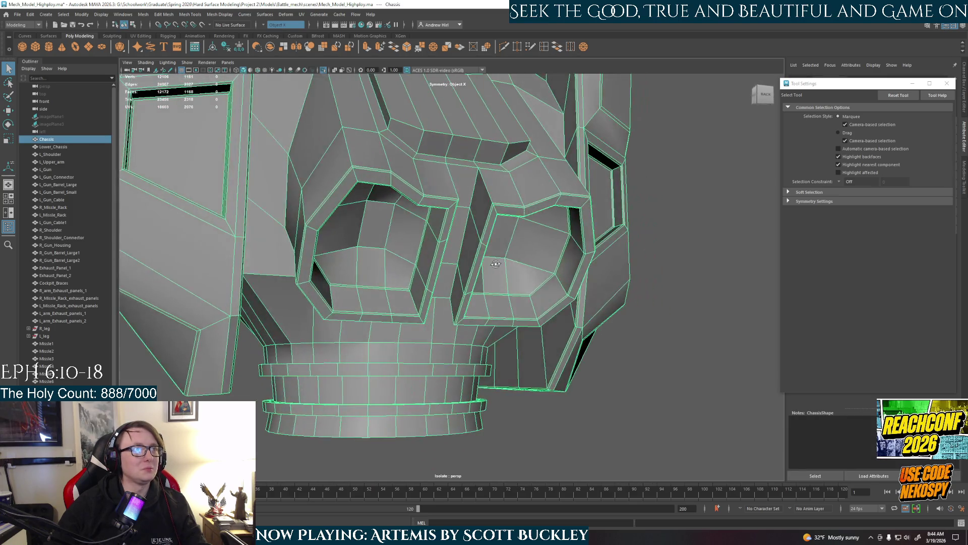
{"action": "key", "text": "3"}
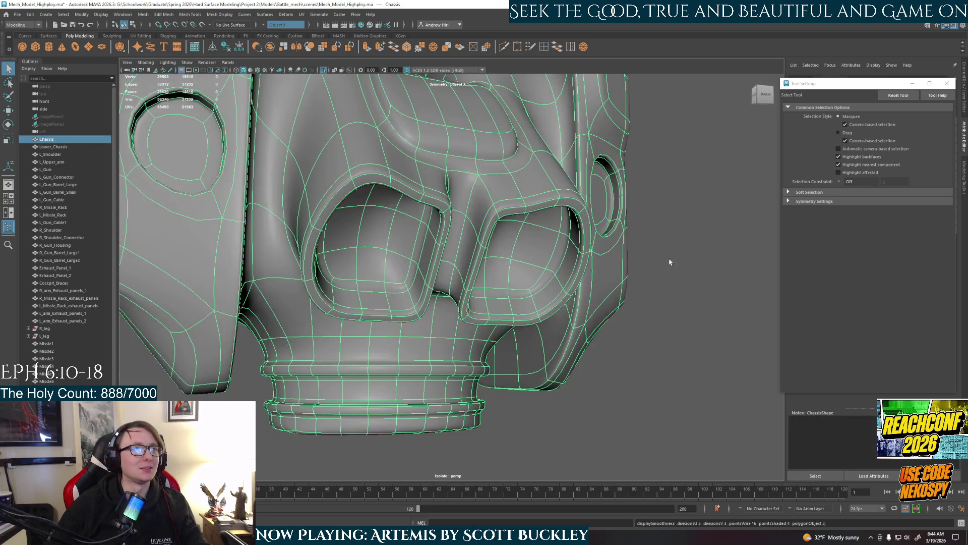
{"action": "left_click", "coordinate": [533, 248]}
{"action": "mouse_move", "coordinate": [534, 247]}
{"action": "left_mouse_down", "text": "alt"}
{"action": "mouse_move", "coordinate": [471, 250]}
{"action": "mouse_move", "coordinate": [500, 254]}
{"action": "mouse_move", "coordinate": [441, 313]}
{"action": "left_mouse_up", "text": "alt"}
{"action": "left_click", "coordinate": [499, 253]}
{"action": "key", "text": "1"}
{"action": "scroll", "coordinate": [501, 255], "scroll_direction": "up", "scroll_amount": 2}
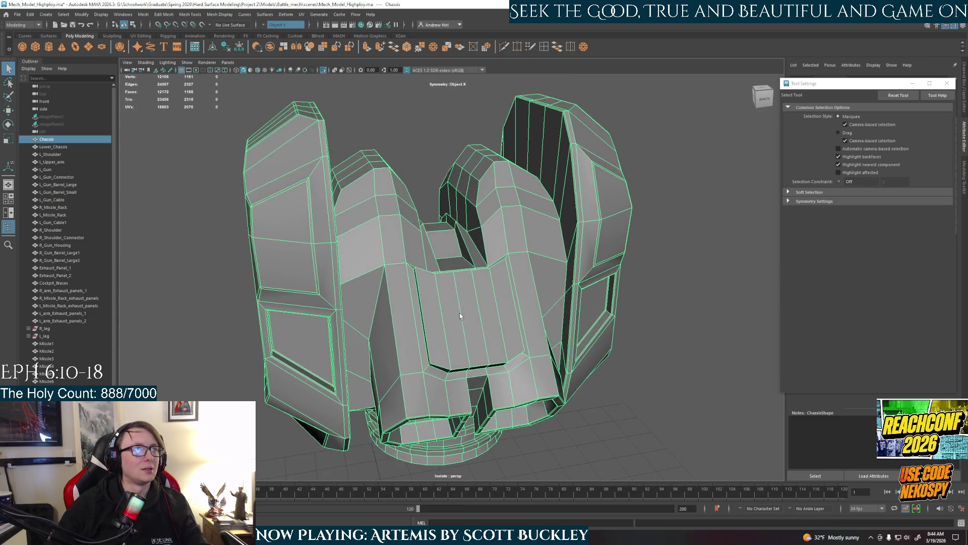
{"action": "scroll", "coordinate": [440, 313], "scroll_direction": "up", "scroll_amount": 2}
{"action": "scroll", "coordinate": [458, 249], "scroll_direction": "down", "scroll_amount": 1}
Step: Select the front plate panel edges in edge mode and bevel them, refining the Fraction
{"action": "left_click_drag", "start_coordinate": [457, 248], "coordinate": [492, 249], "text": "alt"}
{"action": "scroll", "coordinate": [493, 248], "scroll_direction": "up", "scroll_amount": 3}
{"action": "right_click_drag", "start_coordinate": [494, 172], "coordinate": [495, 152]}
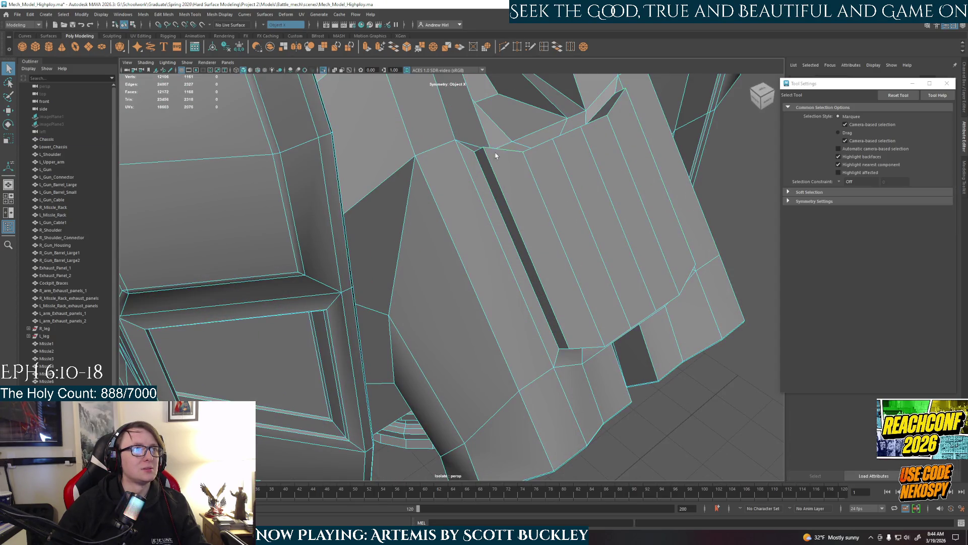
{"action": "left_click", "coordinate": [498, 170]}
{"action": "left_click", "coordinate": [568, 134], "text": "shift"}
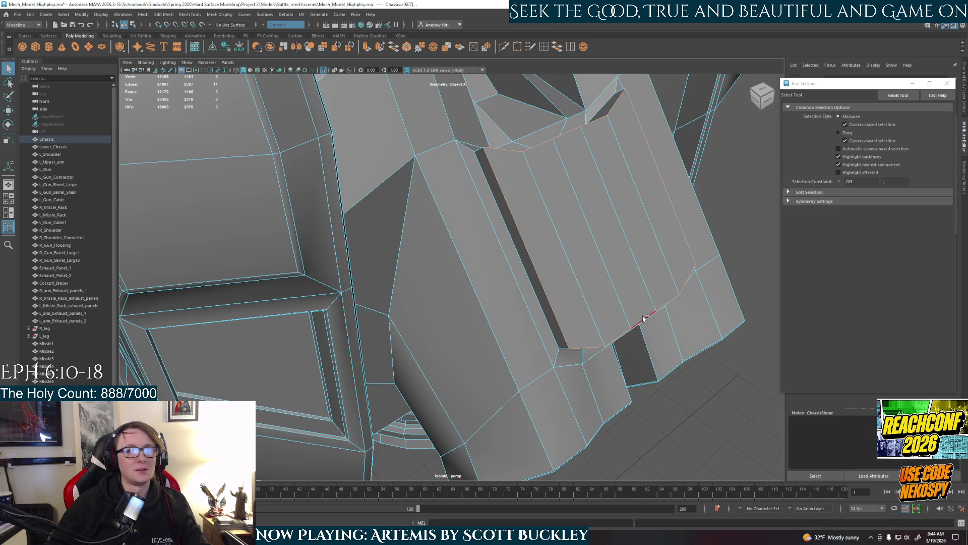
{"action": "left_click_drag", "start_coordinate": [659, 323], "coordinate": [591, 290], "text": "alt"}
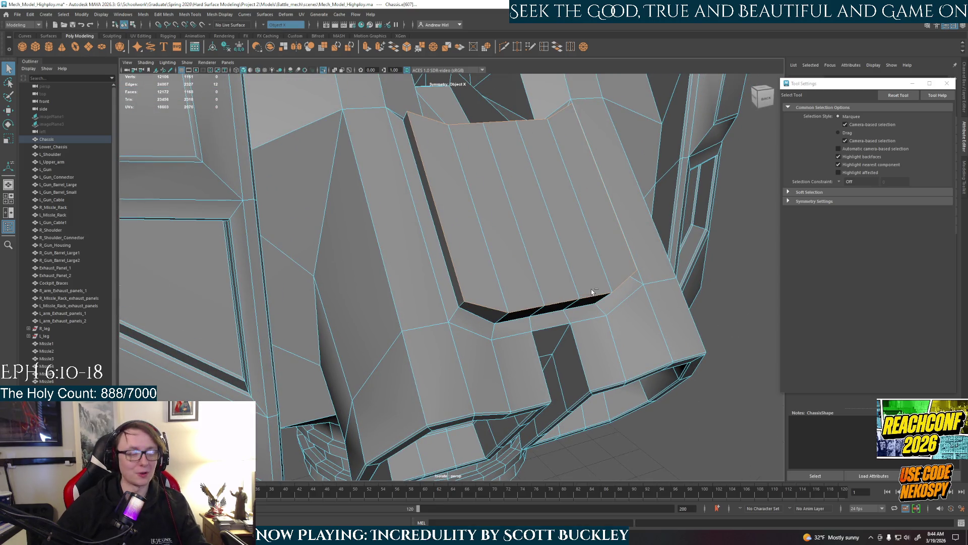
{"action": "key", "text": "ctrl+b"}
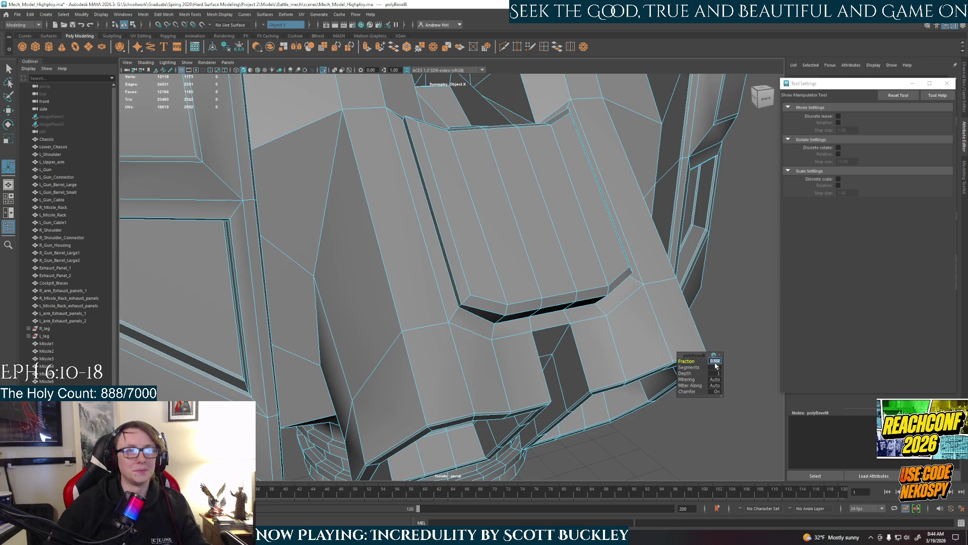
{"action": "type", "text": ".8"}
{"action": "key", "text": "Return"}
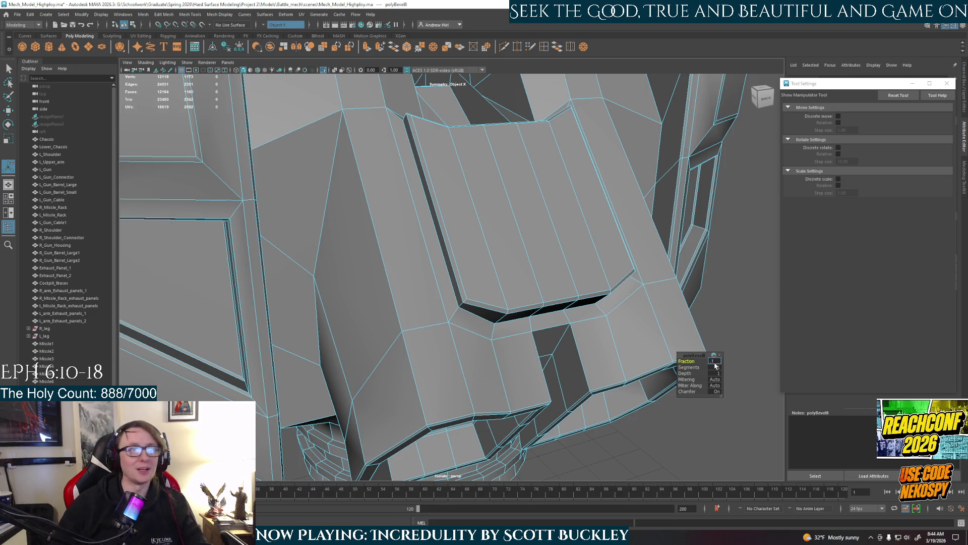
{"action": "type", "text": ".5"}
{"action": "key", "text": "Return"}
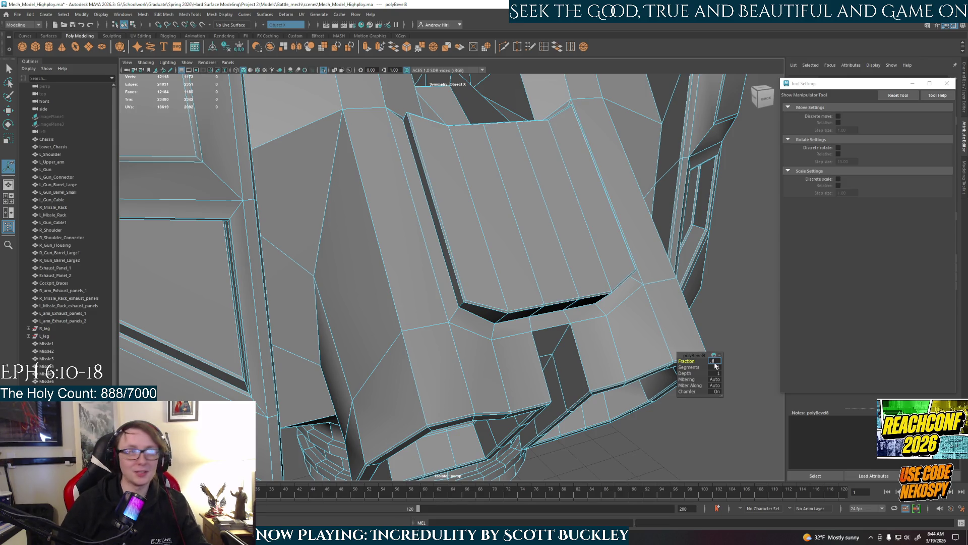
Step: Finish the bevel, swing to the front and reselect the Chassis in object mode
{"action": "mouse_move", "coordinate": [510, 204]}
{"action": "left_mouse_down", "text": "alt"}
{"action": "mouse_move", "coordinate": [585, 295]}
{"action": "mouse_move", "coordinate": [655, 340]}
{"action": "left_mouse_up", "text": "alt"}
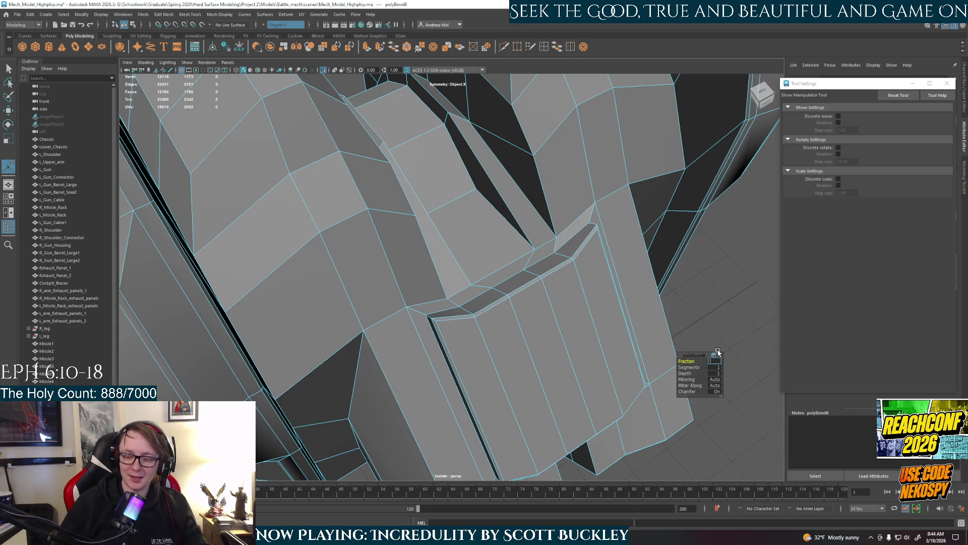
{"action": "right_click_drag", "start_coordinate": [611, 287], "coordinate": [696, 289]}
{"action": "mouse_move", "coordinate": [695, 290]}
{"action": "left_mouse_down", "text": "alt"}
{"action": "mouse_move", "coordinate": [469, 286]}
{"action": "mouse_move", "coordinate": [466, 250]}
{"action": "left_mouse_up", "text": "alt"}
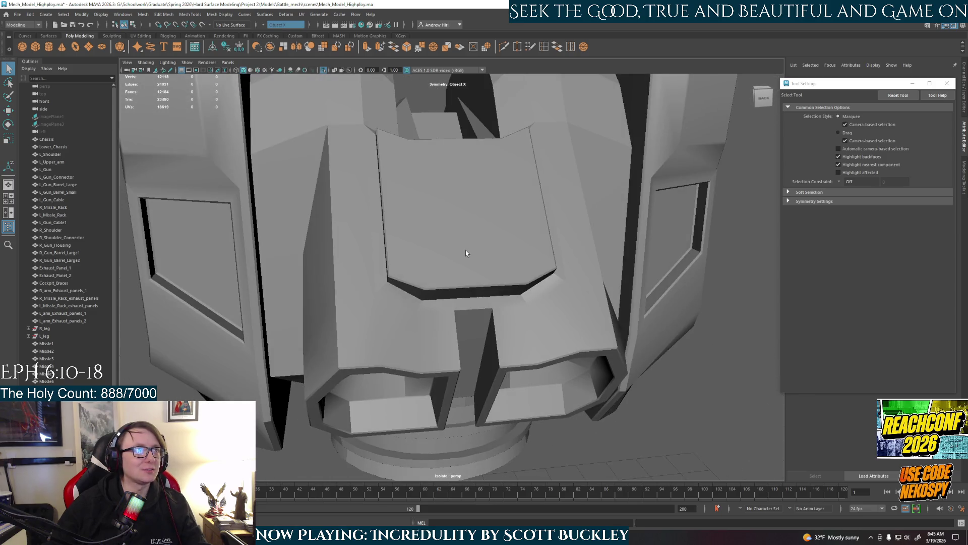
{"action": "left_click", "coordinate": [466, 251]}
{"action": "scroll", "coordinate": [465, 250], "scroll_direction": "up", "scroll_amount": 2}
{"action": "mouse_move", "coordinate": [519, 247]}
{"action": "left_mouse_down", "text": "alt"}
{"action": "mouse_move", "coordinate": [457, 253]}
{"action": "mouse_move", "coordinate": [478, 236]}
{"action": "mouse_move", "coordinate": [459, 149]}
{"action": "mouse_move", "coordinate": [418, 200]}
{"action": "left_mouse_up", "text": "alt"}
{"action": "scroll", "coordinate": [540, 346], "scroll_direction": "up", "scroll_amount": 3}
{"action": "scroll", "coordinate": [544, 296], "scroll_direction": "up", "scroll_amount": 3}
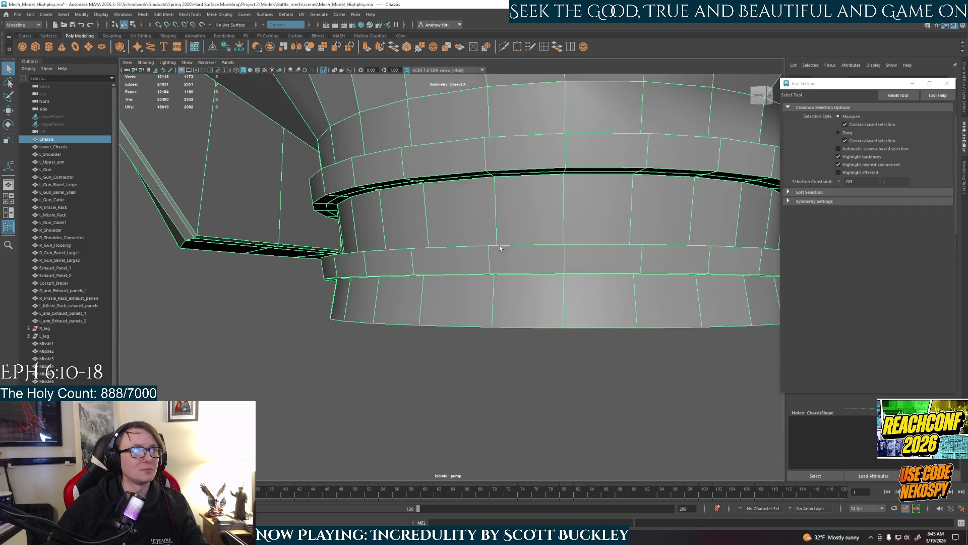
{"action": "scroll", "coordinate": [502, 250], "scroll_direction": "up", "scroll_amount": 3}
Step: Select both base ring edge loops and bevel them with Fraction 0.1
{"action": "right_click", "coordinate": [477, 178]}
{"action": "left_click", "coordinate": [475, 164]}
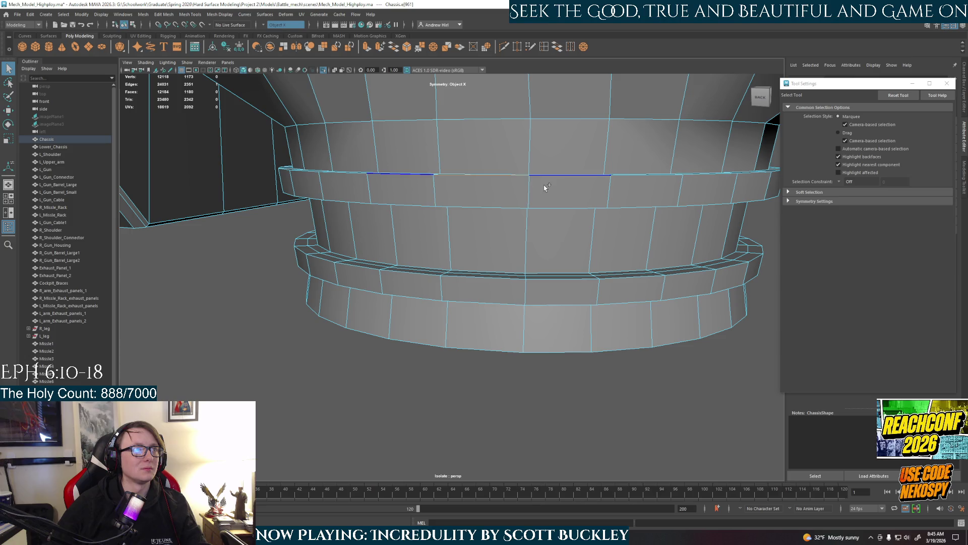
{"action": "double_click", "coordinate": [517, 203]}
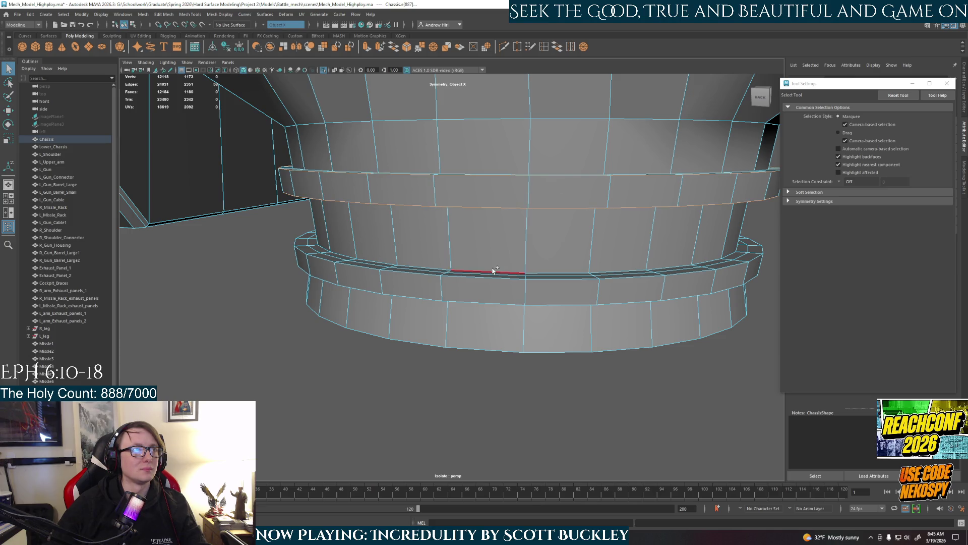
{"action": "double_click", "coordinate": [537, 302], "text": "shift"}
{"action": "key", "text": "ctrl+b"}
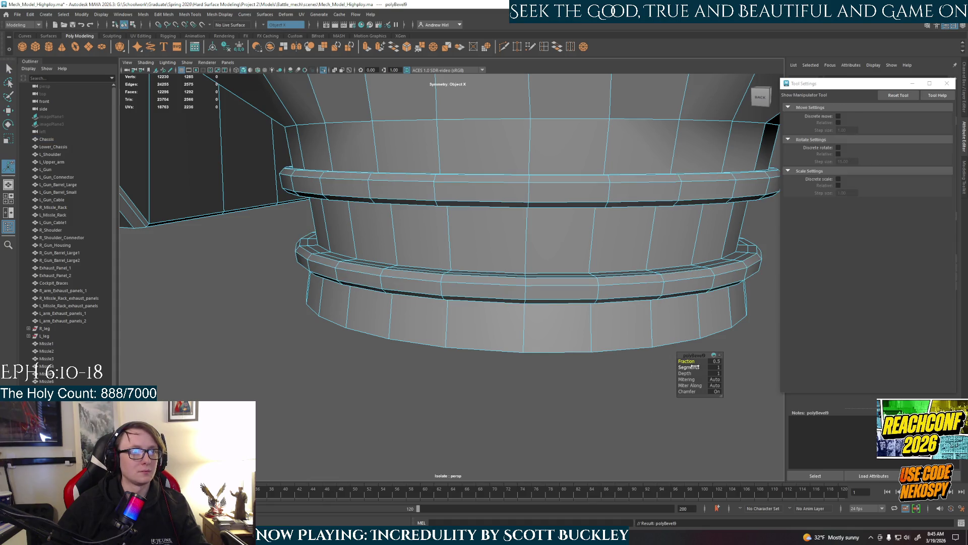
{"action": "type", "text": "0.1"}
{"action": "key", "text": "Return"}
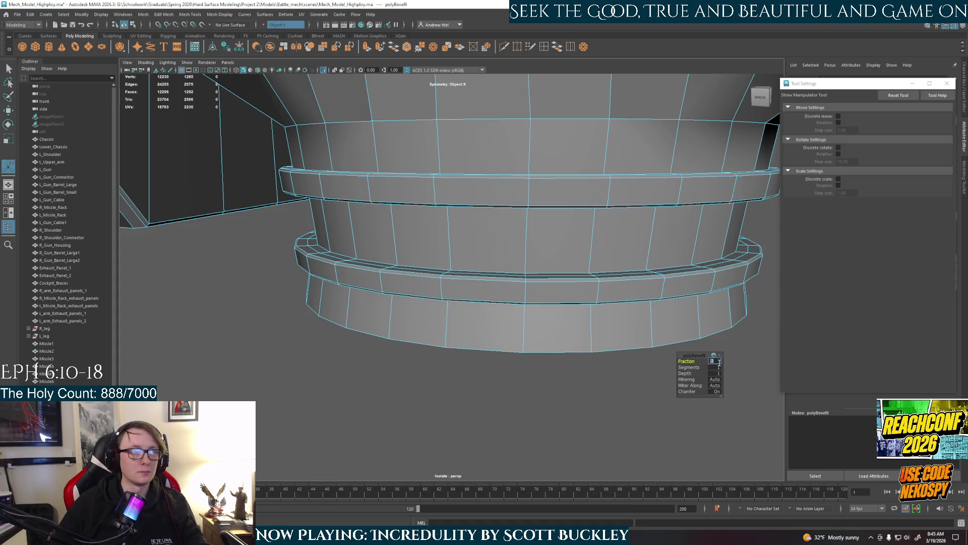
{"action": "key", "text": "Return"}
Step: Finish the bevel, return to object mode and reselect the Chassis viewed from below
{"action": "left_click", "coordinate": [464, 265]}
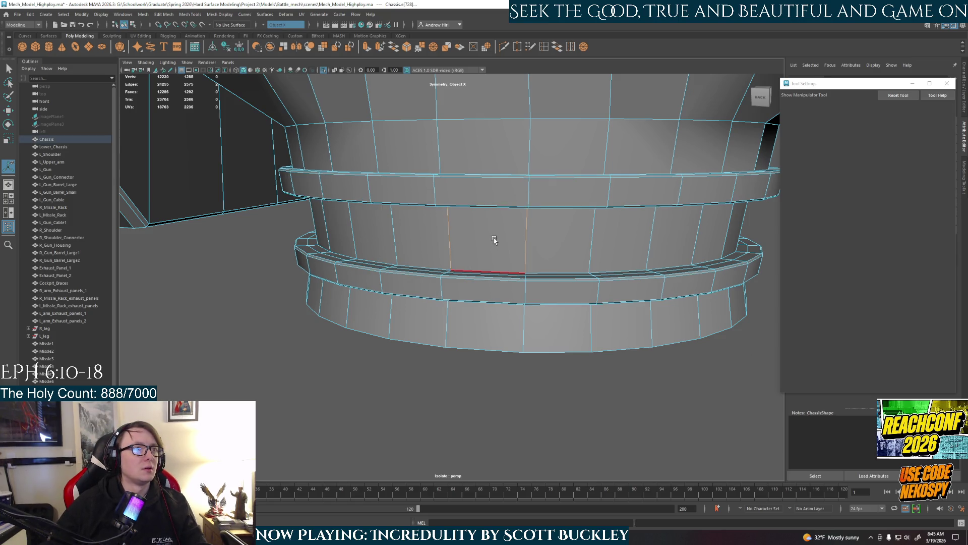
{"action": "left_click_drag", "start_coordinate": [493, 239], "coordinate": [521, 235], "text": "alt"}
{"action": "right_click_drag", "start_coordinate": [520, 235], "coordinate": [548, 231]}
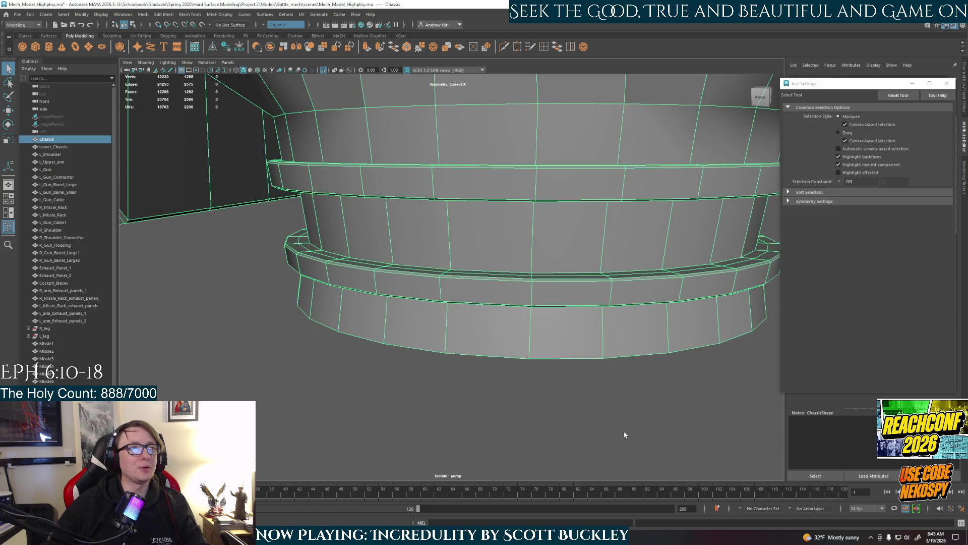
{"action": "left_click_drag", "start_coordinate": [612, 385], "coordinate": [536, 312], "text": "alt"}
{"action": "left_click", "coordinate": [531, 289]}
Step: Select the complete bottom cap rim edge loop on the base underside
{"action": "key", "text": "F10"}
{"action": "left_click_drag", "start_coordinate": [578, 288], "coordinate": [664, 254], "text": "alt"}
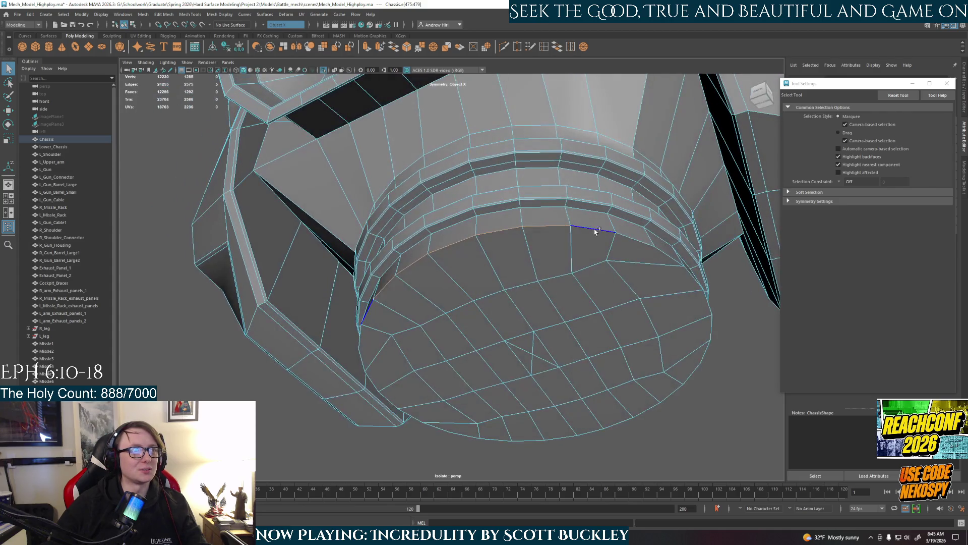
{"action": "double_click", "coordinate": [663, 254]}
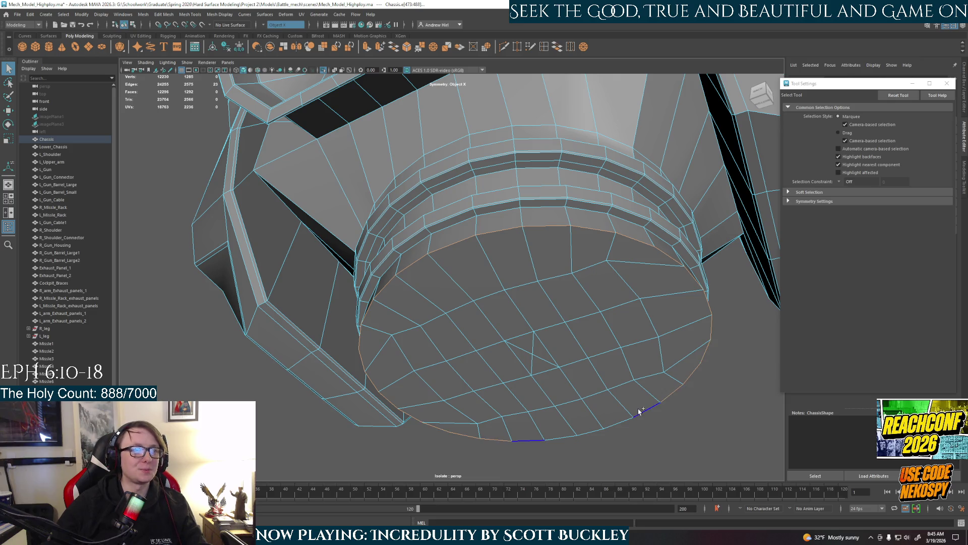
{"action": "double_click", "coordinate": [593, 436], "text": "shift"}
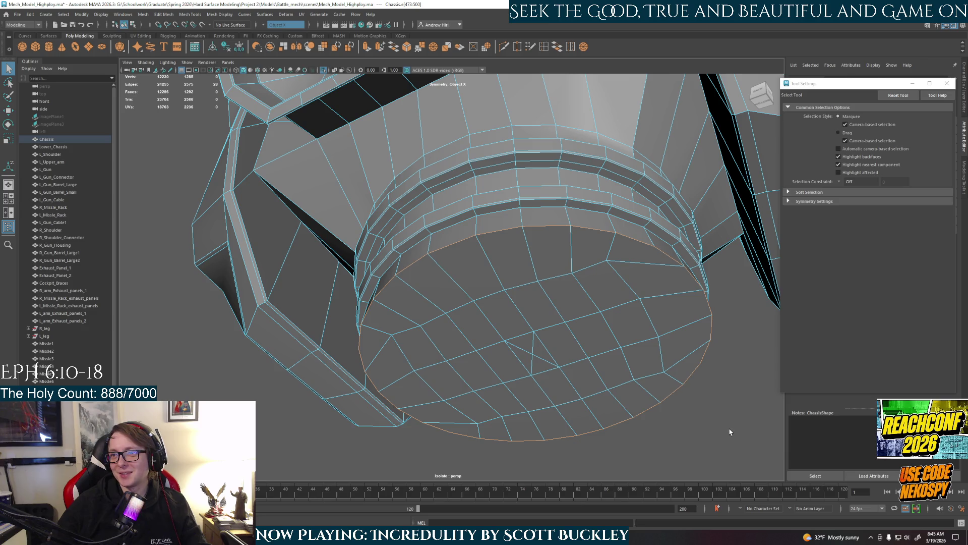
{"action": "mouse_move", "coordinate": [763, 376]}
{"action": "left_mouse_down", "text": "alt"}
{"action": "mouse_move", "coordinate": [644, 330]}
{"action": "mouse_move", "coordinate": [653, 335]}
{"action": "left_mouse_up", "text": "alt"}
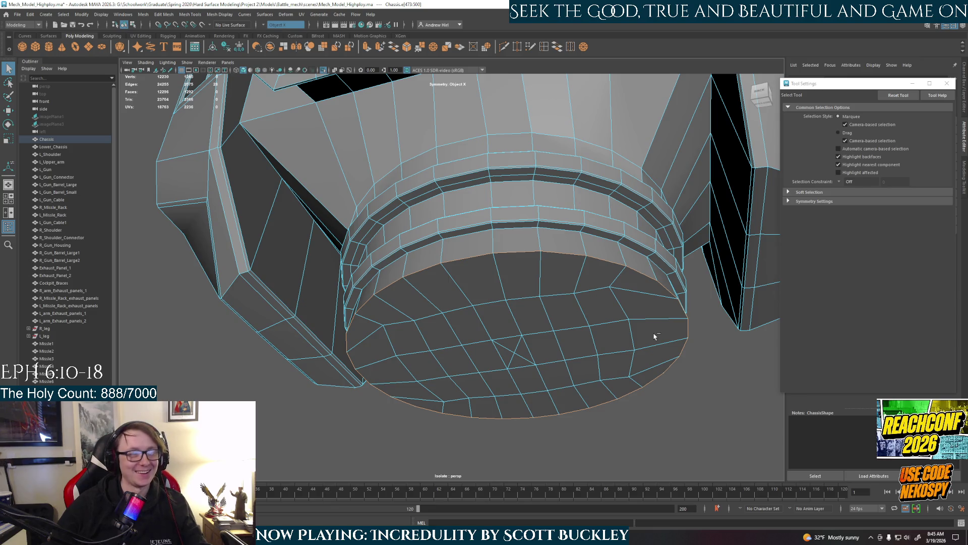
Step: Bevel the cap rim with a wider Fraction, then switch to faces and select part of the bottom cap
{"action": "key", "text": "ctrl+b"}
{"action": "left_click", "coordinate": [715, 363]}
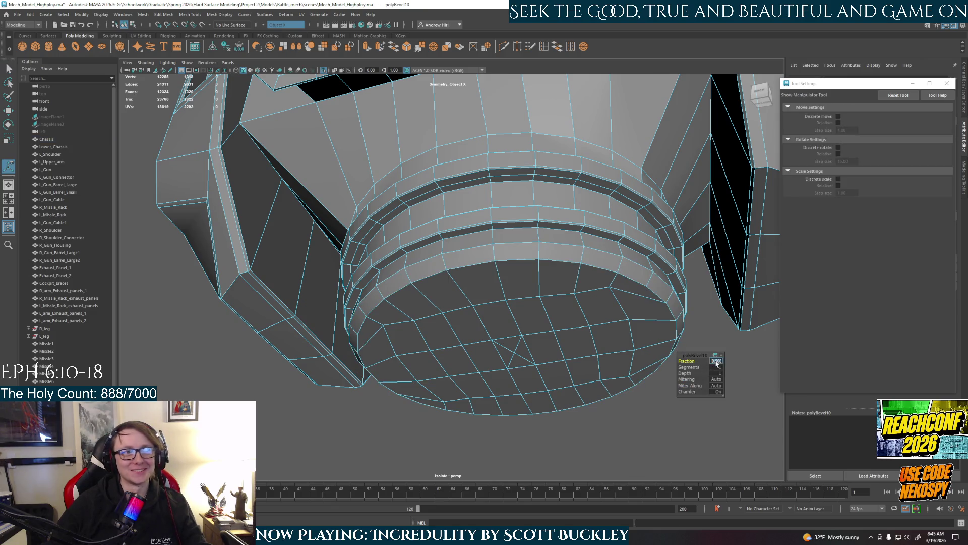
{"action": "key", "text": "Return"}
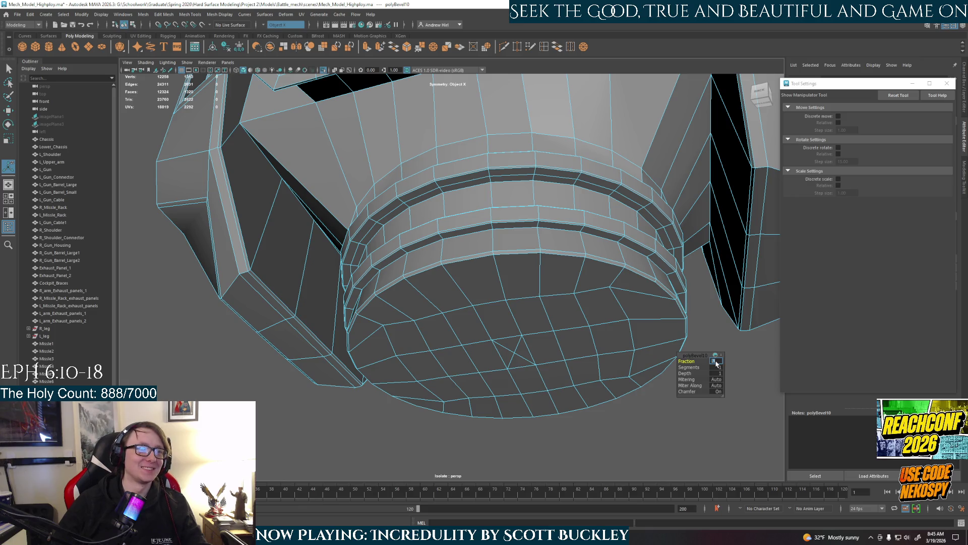
{"action": "right_click_drag", "start_coordinate": [524, 313], "coordinate": [523, 334]}
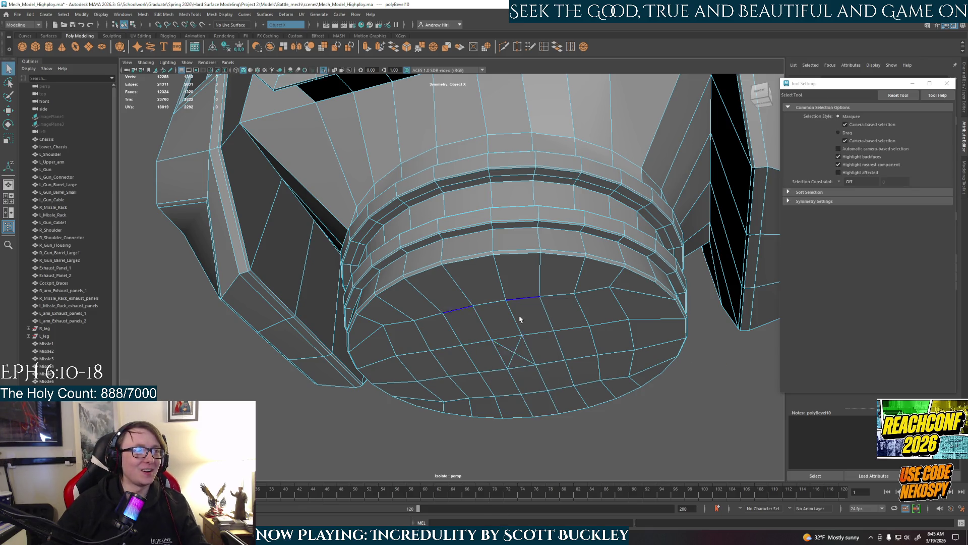
{"action": "left_click", "coordinate": [513, 349]}
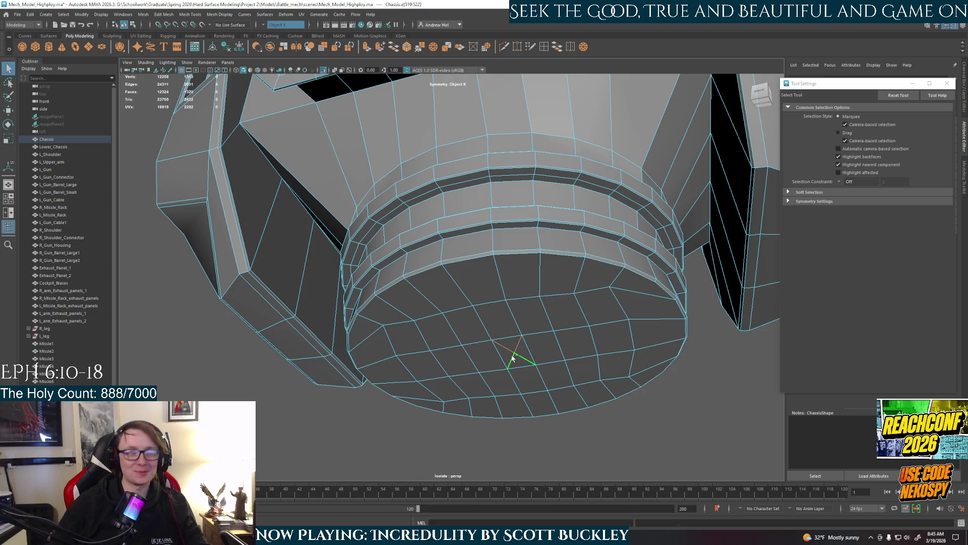
{"action": "left_click_drag", "start_coordinate": [512, 359], "coordinate": [517, 299], "text": "alt"}
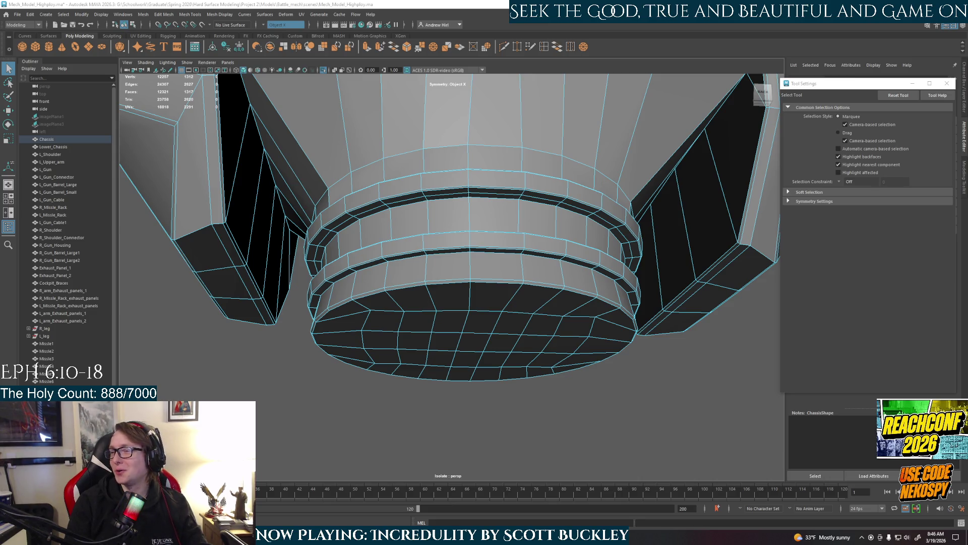
{"action": "scroll", "coordinate": [434, 288], "scroll_direction": "down", "scroll_amount": 3}
Step: Return to object mode, reselect the Chassis and frame it facing the front pods
{"action": "right_click_drag", "start_coordinate": [434, 288], "coordinate": [454, 272]}
{"action": "left_click", "coordinate": [522, 369]}
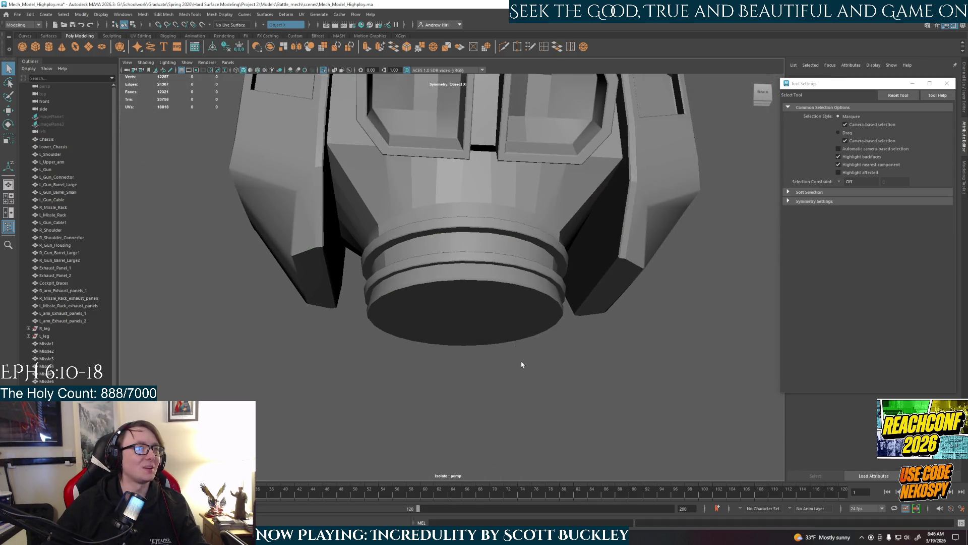
{"action": "mouse_move", "coordinate": [522, 368]}
{"action": "left_mouse_down", "text": "alt"}
{"action": "mouse_move", "coordinate": [472, 285]}
{"action": "mouse_move", "coordinate": [440, 278]}
{"action": "mouse_move", "coordinate": [460, 379]}
{"action": "left_mouse_up", "text": "alt"}
{"action": "left_click", "coordinate": [473, 286]}
{"action": "scroll", "coordinate": [461, 302], "scroll_direction": "up", "scroll_amount": 2}
{"action": "left_click_drag", "start_coordinate": [381, 278], "coordinate": [423, 308], "text": "alt"}
{"action": "right_click", "coordinate": [422, 257]}
{"action": "key", "text": "f"}
{"action": "left_click_drag", "start_coordinate": [397, 263], "coordinate": [493, 298], "text": "alt"}
{"action": "scroll", "coordinate": [458, 293], "scroll_direction": "up", "scroll_amount": 3}
{"action": "scroll", "coordinate": [502, 264], "scroll_direction": "up", "scroll_amount": 2}
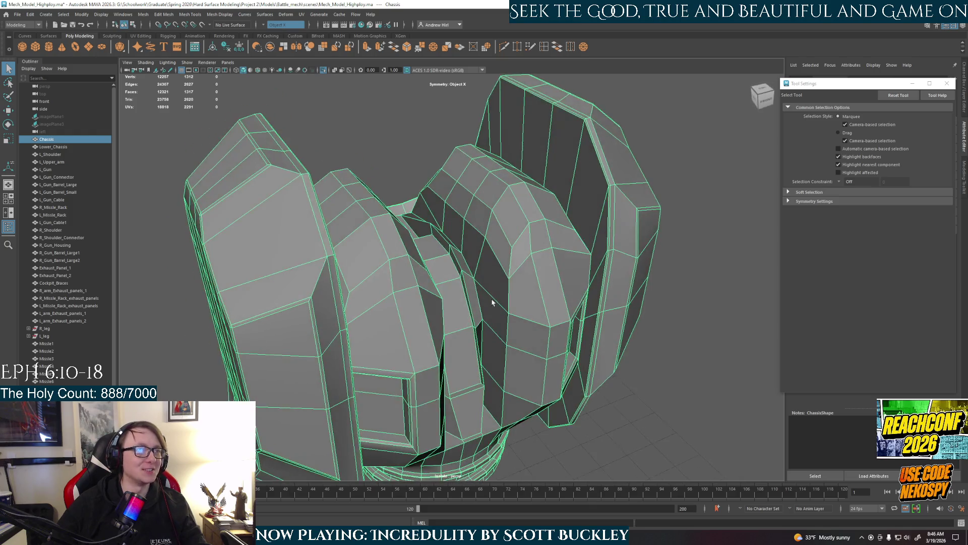
{"action": "scroll", "coordinate": [493, 299], "scroll_direction": "up", "scroll_amount": 2}
Step: Switch to edges and pick the mirrored vertical edges down the front of the two pods
{"action": "right_click_drag", "start_coordinate": [502, 217], "coordinate": [539, 271]}
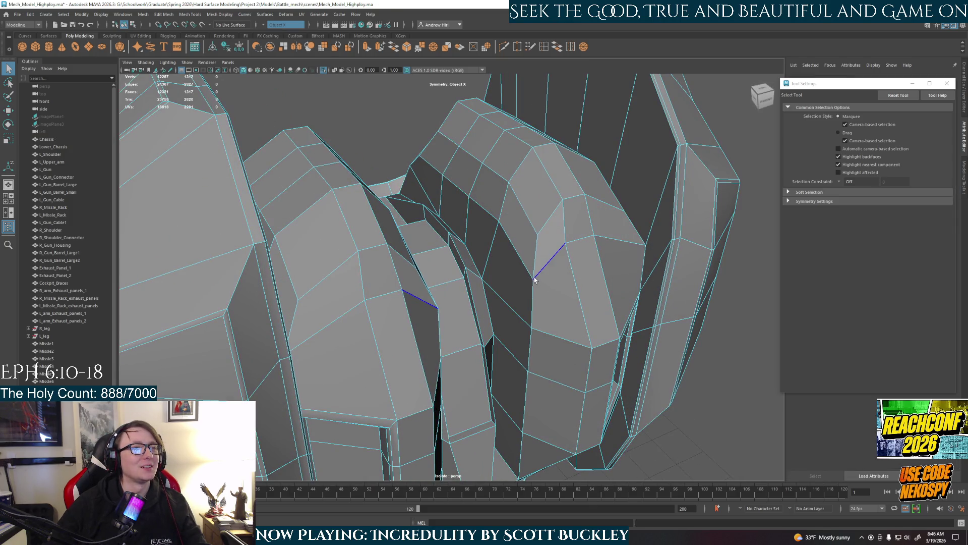
{"action": "left_click_drag", "start_coordinate": [538, 272], "coordinate": [514, 252], "text": "alt"}
{"action": "left_click", "coordinate": [534, 225]}
{"action": "left_click", "coordinate": [566, 236]}
{"action": "mouse_move", "coordinate": [566, 236]}
{"action": "left_mouse_down", "text": "alt"}
{"action": "mouse_move", "coordinate": [474, 271]}
{"action": "mouse_move", "coordinate": [473, 334]}
{"action": "left_mouse_up", "text": "alt"}
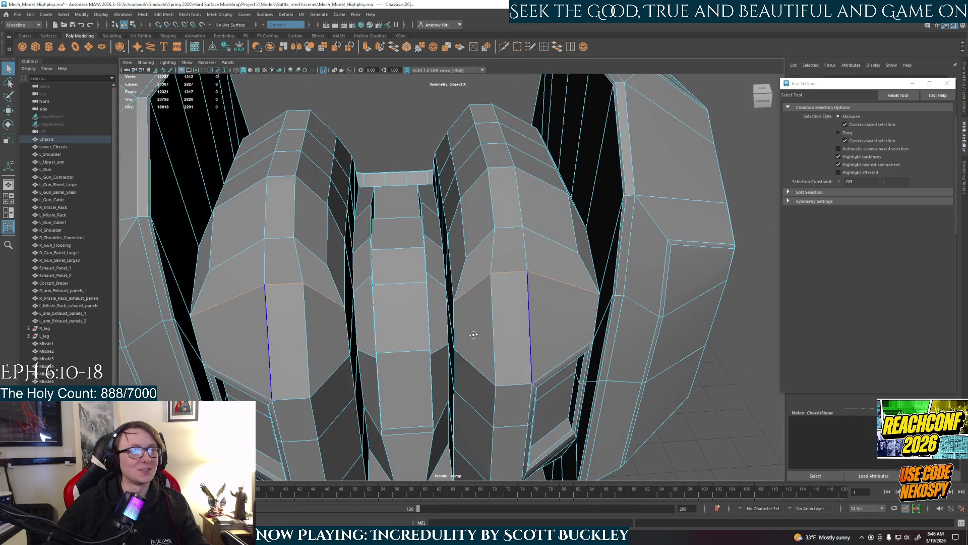
{"action": "left_click", "coordinate": [492, 331]}
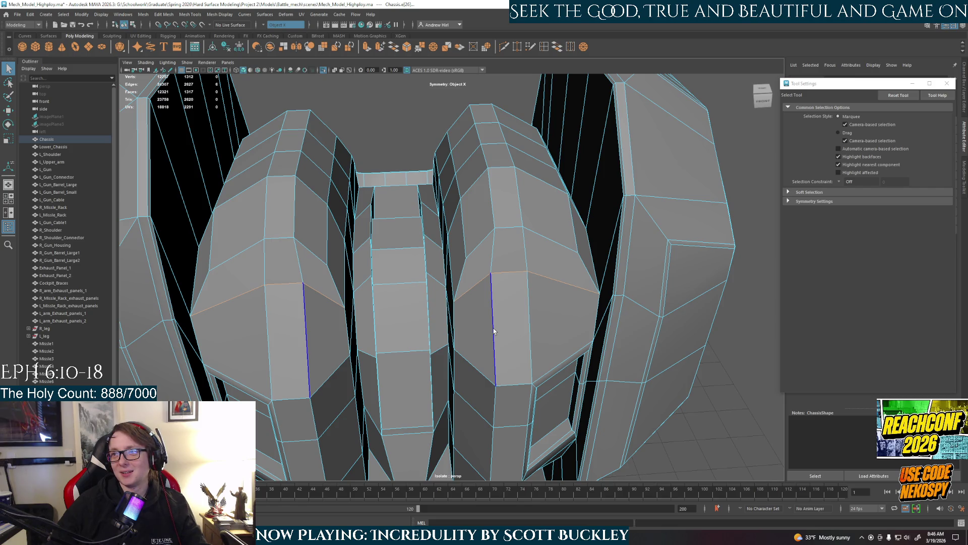
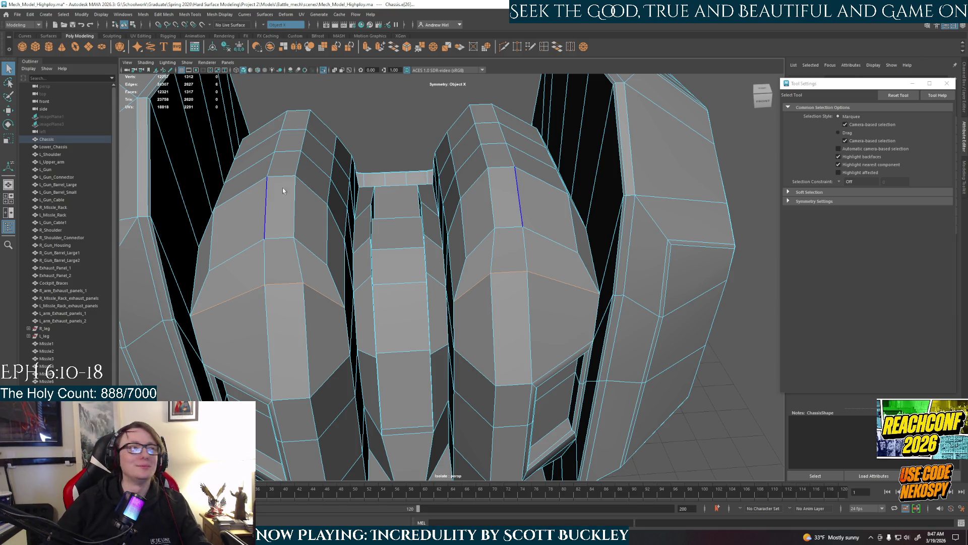
Step: Accept the AutoSave prompt and bevel a first edge loop on the mech chassis
{"action": "mouse_move", "coordinate": [506, 257]}
{"action": "left_mouse_down", "text": "alt"}
{"action": "mouse_move", "coordinate": [480, 264]}
{"action": "mouse_move", "coordinate": [479, 274]}
{"action": "mouse_move", "coordinate": [516, 278]}
{"action": "left_mouse_up", "text": "alt"}
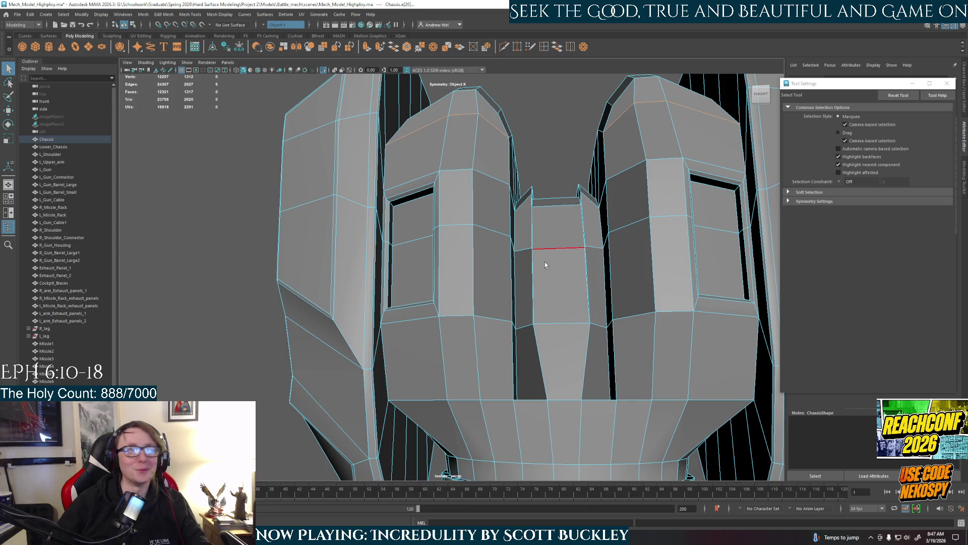
{"action": "left_click_drag", "start_coordinate": [500, 333], "coordinate": [482, 346], "text": "alt"}
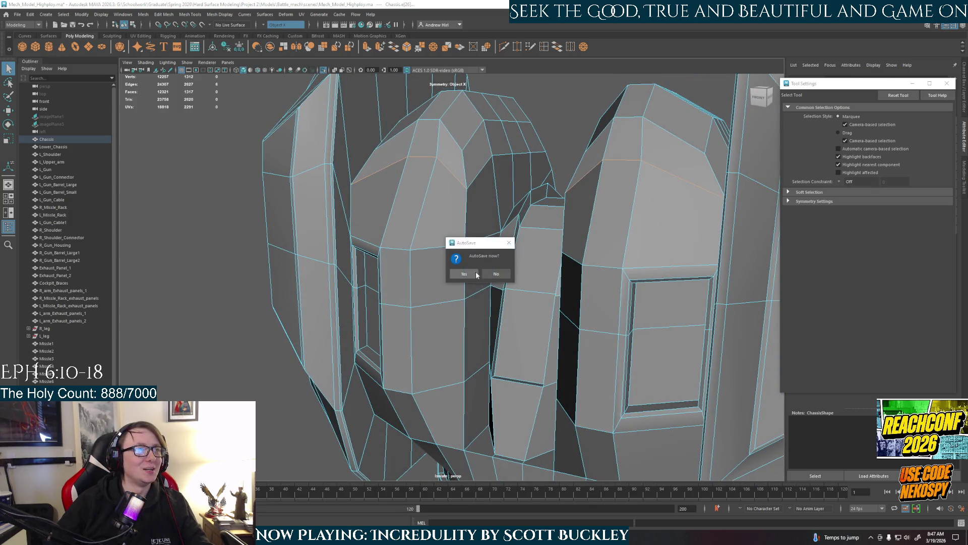
{"action": "left_click", "coordinate": [463, 272]}
{"action": "mouse_move", "coordinate": [463, 273]}
{"action": "left_mouse_down", "text": "alt"}
{"action": "mouse_move", "coordinate": [495, 352]}
{"action": "mouse_move", "coordinate": [451, 317]}
{"action": "left_mouse_up", "text": "alt"}
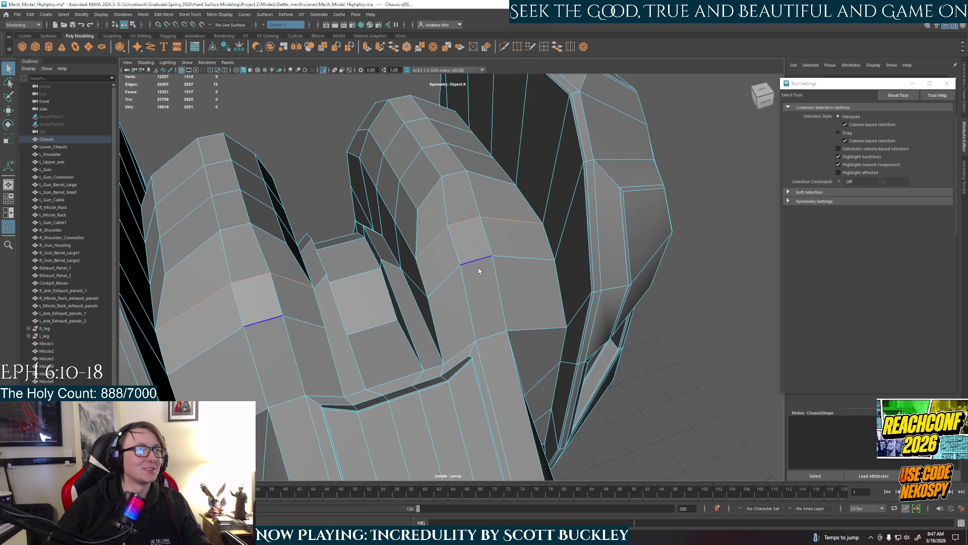
{"action": "left_click_drag", "start_coordinate": [478, 269], "coordinate": [502, 278], "text": "alt"}
{"action": "key", "text": "ctrl+b"}
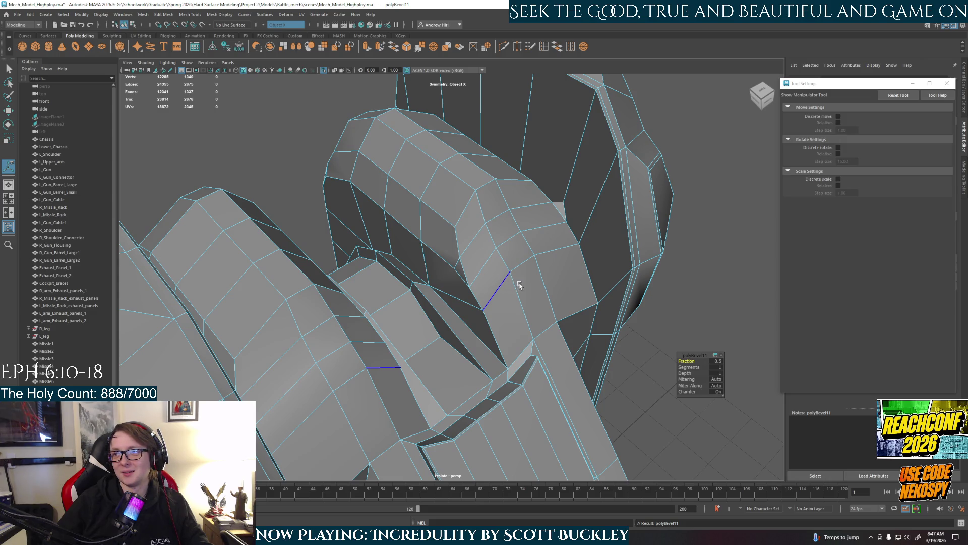
Step: Bevel a second chassis edge, then return to object mode with the chassis selected
{"action": "left_click_drag", "start_coordinate": [519, 285], "coordinate": [480, 294], "text": "alt"}
{"action": "mouse_move", "coordinate": [529, 275]}
{"action": "left_mouse_down", "text": "alt"}
{"action": "mouse_move", "coordinate": [493, 307]}
{"action": "mouse_move", "coordinate": [537, 240]}
{"action": "left_mouse_up", "text": "alt"}
{"action": "scroll", "coordinate": [471, 259], "scroll_direction": "up", "scroll_amount": 2}
{"action": "scroll", "coordinate": [467, 274], "scroll_direction": "up", "scroll_amount": 2}
{"action": "scroll", "coordinate": [474, 274], "scroll_direction": "up", "scroll_amount": 2}
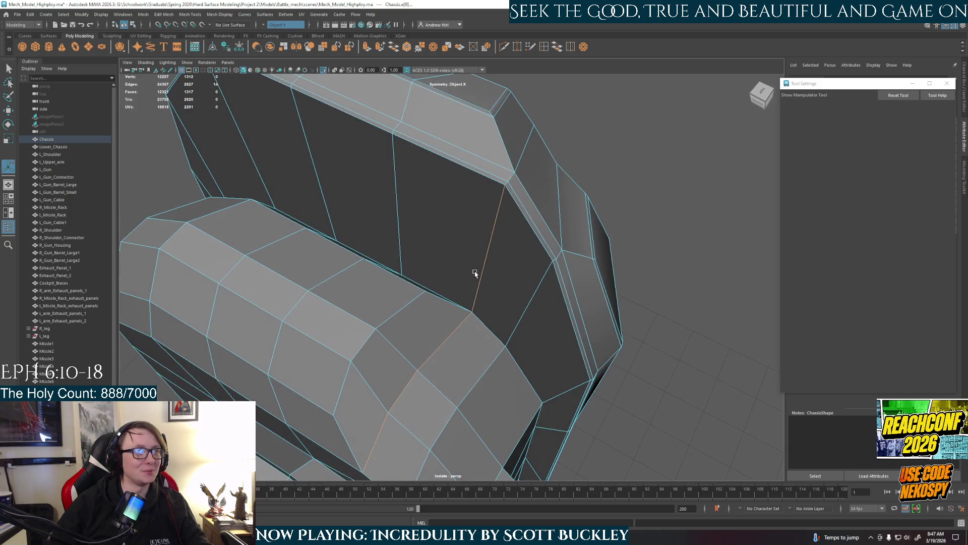
{"action": "key", "text": "ctrl+b"}
{"action": "mouse_move", "coordinate": [502, 282]}
{"action": "left_mouse_down", "text": "alt"}
{"action": "mouse_move", "coordinate": [476, 270]}
{"action": "mouse_move", "coordinate": [448, 287]}
{"action": "mouse_move", "coordinate": [424, 242]}
{"action": "left_mouse_up", "text": "alt"}
{"action": "right_click_drag", "start_coordinate": [423, 242], "coordinate": [424, 211]}
{"action": "mouse_move", "coordinate": [598, 270]}
{"action": "left_mouse_down", "text": "alt"}
{"action": "mouse_move", "coordinate": [572, 314]}
{"action": "mouse_move", "coordinate": [670, 306]}
{"action": "left_mouse_up", "text": "alt"}
{"action": "left_click", "coordinate": [671, 305]}
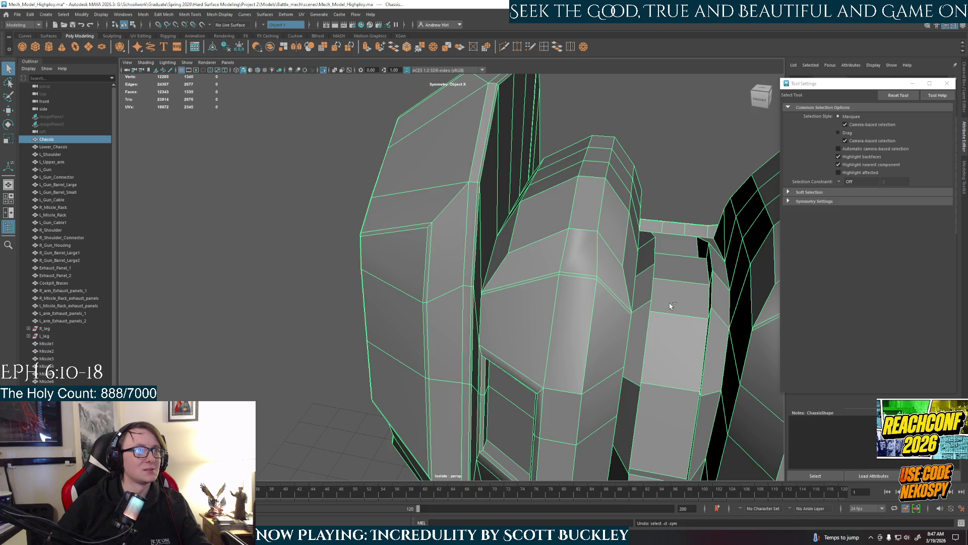
Step: Undo the earlier bevel, bevel a pair of edges including the right-hand one, then undo again
{"action": "key", "text": "ctrl+z"}
{"action": "key", "text": "ctrl+z"}
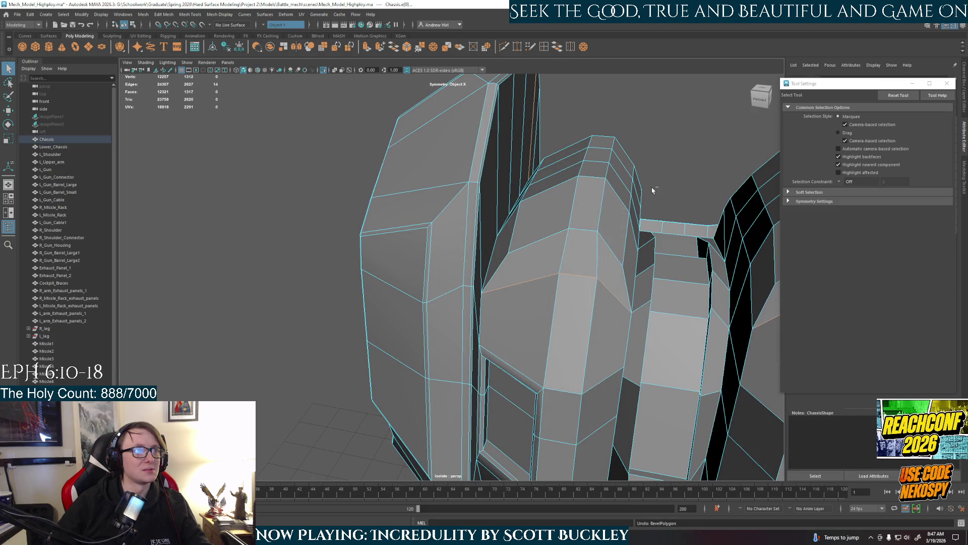
{"action": "left_click", "coordinate": [610, 287], "text": "shift"}
{"action": "mouse_move", "coordinate": [577, 302]}
{"action": "left_mouse_down", "text": "alt"}
{"action": "mouse_move", "coordinate": [627, 275]}
{"action": "mouse_move", "coordinate": [396, 271]}
{"action": "mouse_move", "coordinate": [419, 275]}
{"action": "left_mouse_up", "text": "alt"}
{"action": "key", "text": "ctrl+b"}
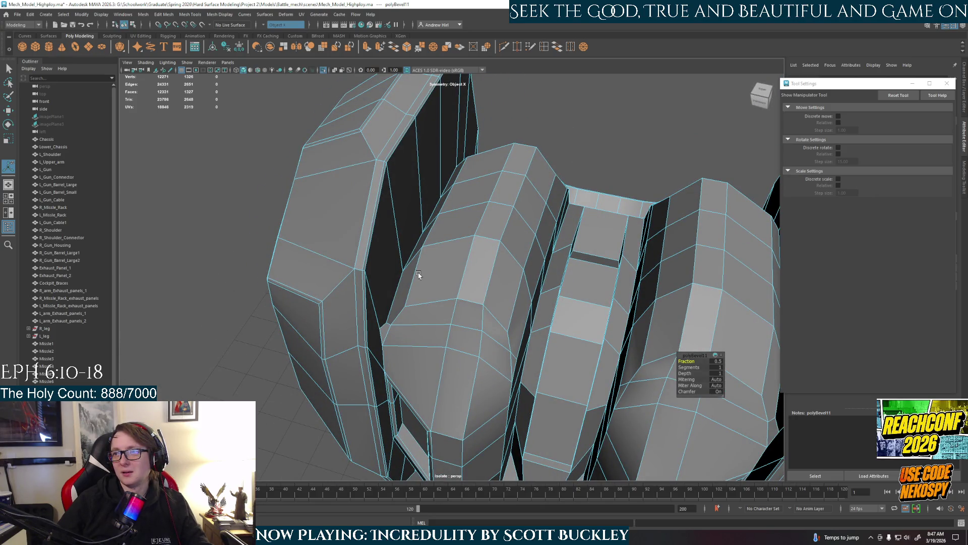
{"action": "key", "text": "ctrl+z"}
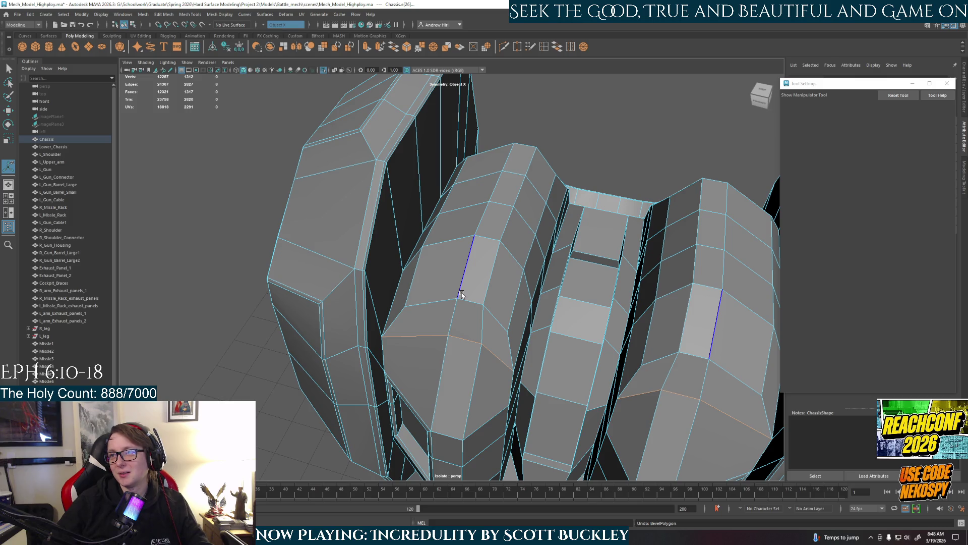
Step: Bevel the chosen edge pairs between the chassis pods after inspecting the gaps
{"action": "left_click_drag", "start_coordinate": [444, 291], "coordinate": [439, 271], "text": "alt"}
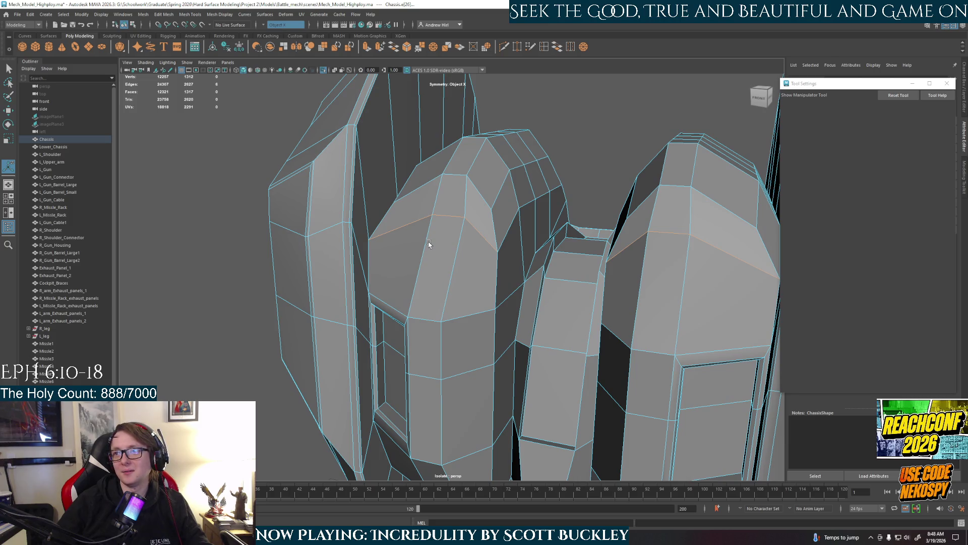
{"action": "mouse_move", "coordinate": [428, 244]}
{"action": "left_mouse_down", "text": "alt"}
{"action": "mouse_move", "coordinate": [407, 286]}
{"action": "mouse_move", "coordinate": [390, 288]}
{"action": "left_mouse_up", "text": "alt"}
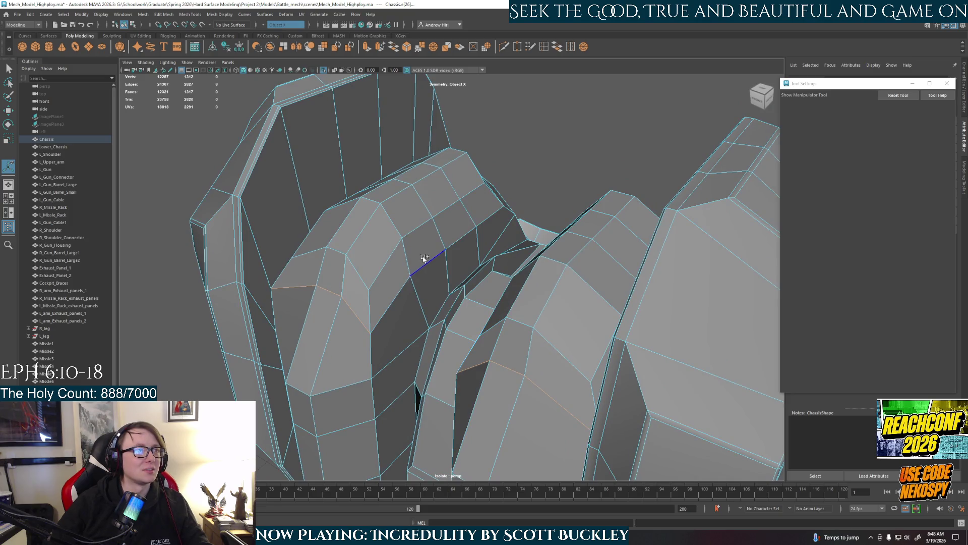
{"action": "mouse_move", "coordinate": [476, 227]}
{"action": "left_mouse_down", "text": "alt"}
{"action": "mouse_move", "coordinate": [400, 262]}
{"action": "mouse_move", "coordinate": [454, 227]}
{"action": "left_mouse_up", "text": "alt"}
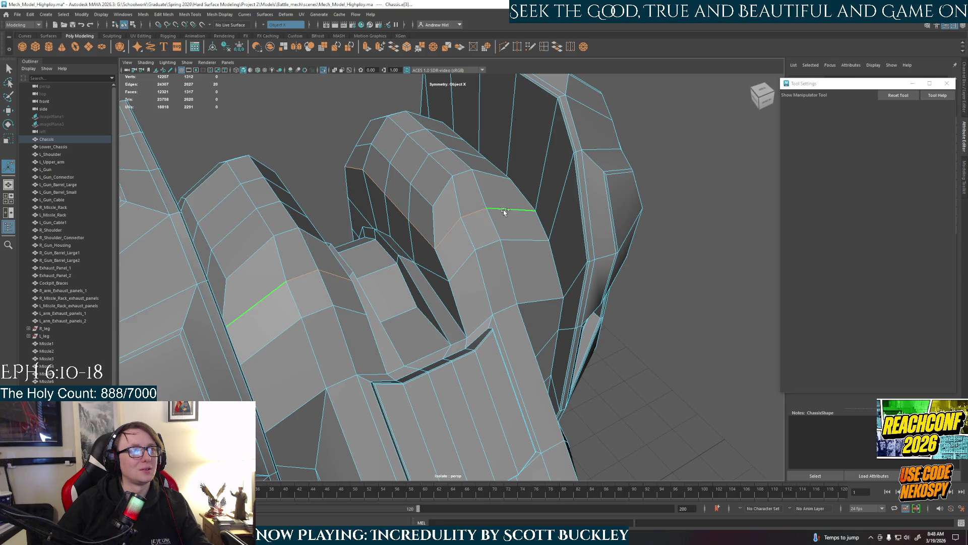
{"action": "key", "text": "ctrl+b"}
{"action": "mouse_move", "coordinate": [459, 262]}
{"action": "left_mouse_down", "text": "alt"}
{"action": "mouse_move", "coordinate": [465, 293]}
{"action": "mouse_move", "coordinate": [527, 314]}
{"action": "mouse_move", "coordinate": [451, 281]}
{"action": "left_mouse_up", "text": "alt"}
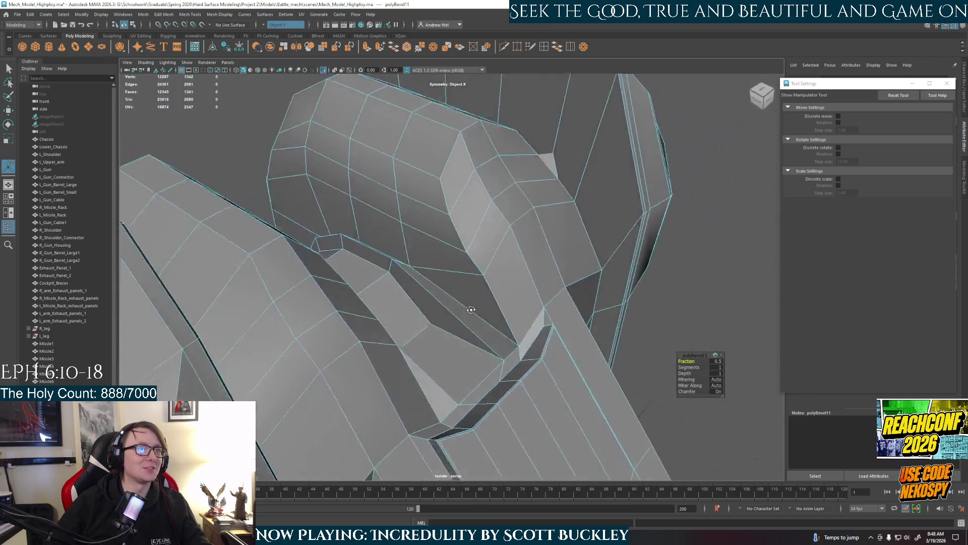
{"action": "mouse_move", "coordinate": [452, 281]}
{"action": "left_mouse_down", "text": "alt"}
{"action": "mouse_move", "coordinate": [459, 263]}
{"action": "mouse_move", "coordinate": [485, 273]}
{"action": "mouse_move", "coordinate": [450, 288]}
{"action": "left_mouse_up", "text": "alt"}
Step: Return to object mode, frame the chassis and reselect the whole mesh
{"action": "key", "text": "F8"}
{"action": "key", "text": "q"}
{"action": "key", "text": "f"}
{"action": "left_click", "coordinate": [529, 137]}
{"action": "left_click", "coordinate": [434, 303]}
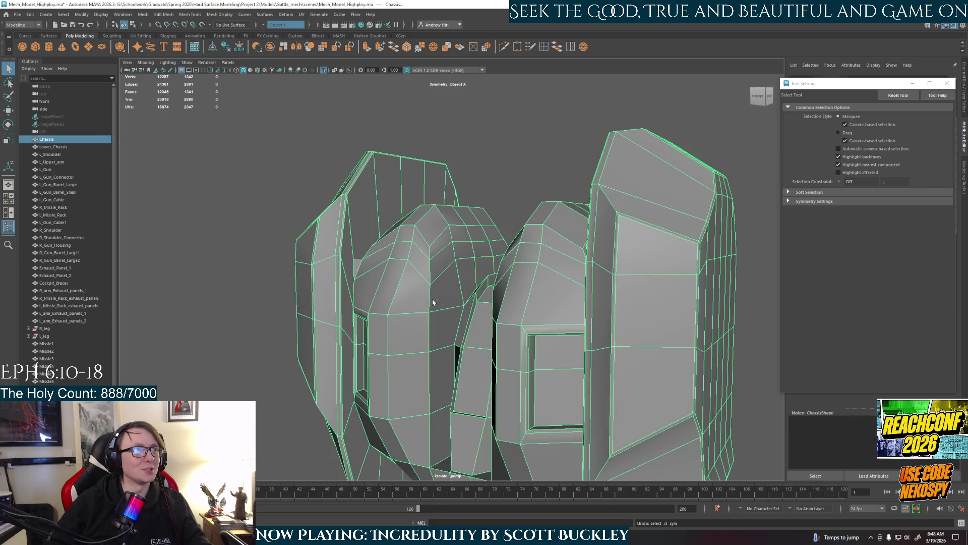
{"action": "key", "text": "F10"}
{"action": "right_click_drag", "start_coordinate": [439, 249], "coordinate": [484, 236]}
{"action": "key", "text": "3"}
{"action": "mouse_move", "coordinate": [485, 236]}
{"action": "left_mouse_down", "text": "alt"}
{"action": "mouse_move", "coordinate": [456, 275]}
{"action": "mouse_move", "coordinate": [476, 274]}
{"action": "mouse_move", "coordinate": [473, 282]}
{"action": "left_mouse_up", "text": "alt"}
{"action": "left_click", "coordinate": [435, 304]}
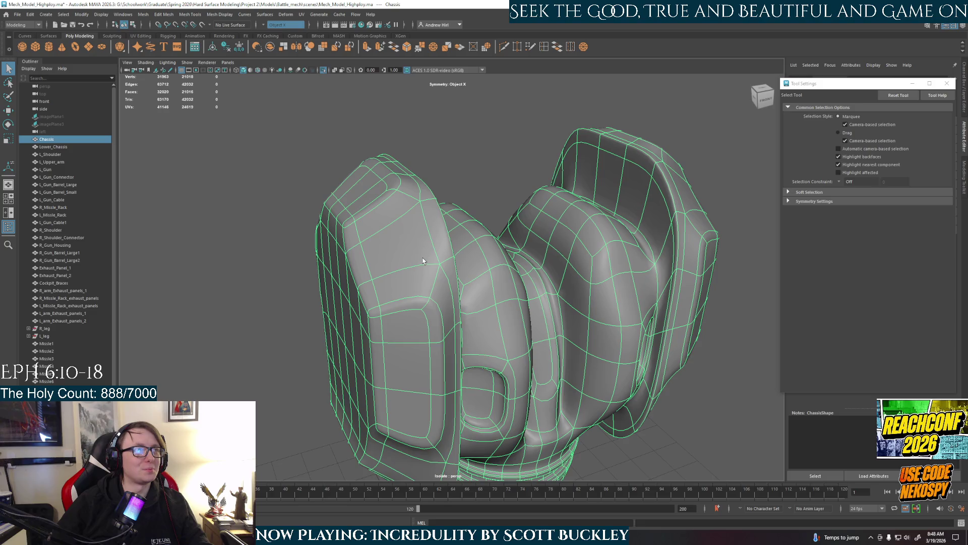
{"action": "left_click", "coordinate": [480, 145]}
{"action": "left_click_drag", "start_coordinate": [413, 288], "coordinate": [450, 275], "text": "alt"}
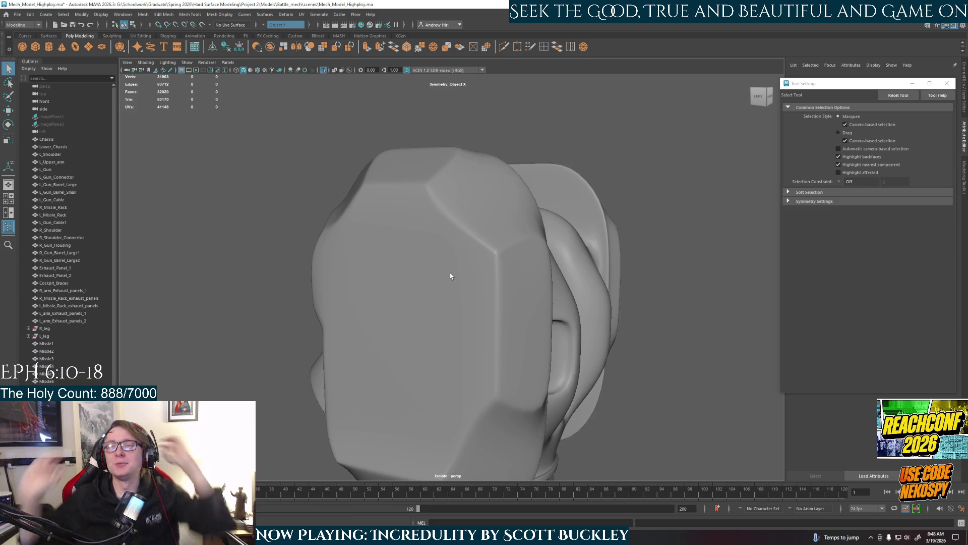
{"action": "left_click", "coordinate": [503, 306]}
{"action": "key", "text": "1"}
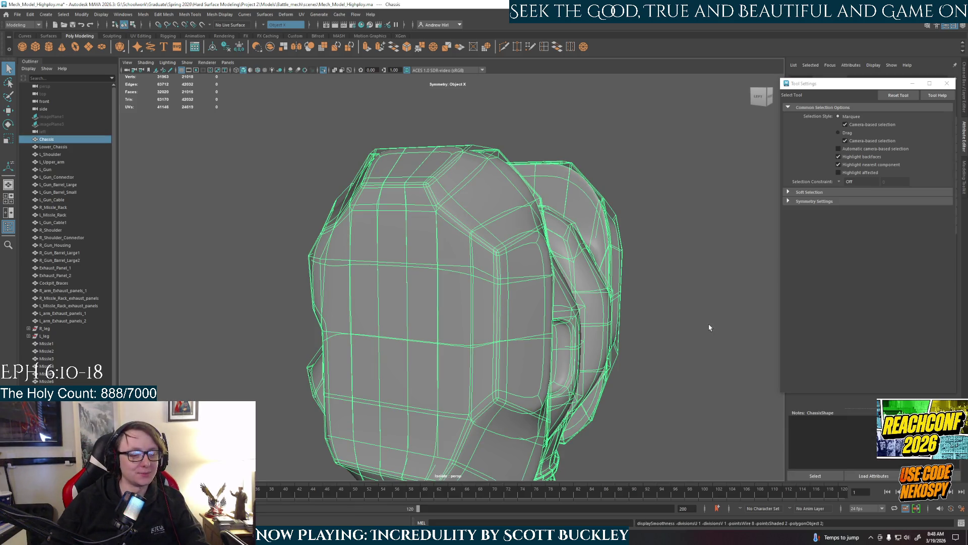
{"action": "mouse_move", "coordinate": [684, 319]}
{"action": "left_mouse_down", "text": "alt"}
{"action": "mouse_move", "coordinate": [434, 352]}
{"action": "mouse_move", "coordinate": [461, 357]}
{"action": "mouse_move", "coordinate": [404, 252]}
{"action": "left_mouse_up", "text": "alt"}
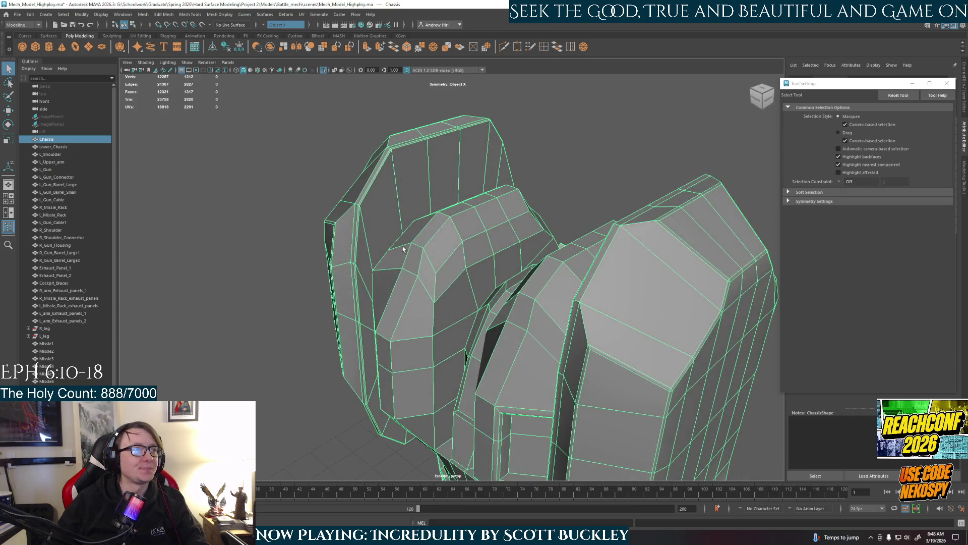
Step: Insert multiple vertical edge loops across the tall side panel, then a relative-distance loop near its top edge
{"action": "right_click_drag", "start_coordinate": [404, 252], "coordinate": [441, 220], "text": "alt"}
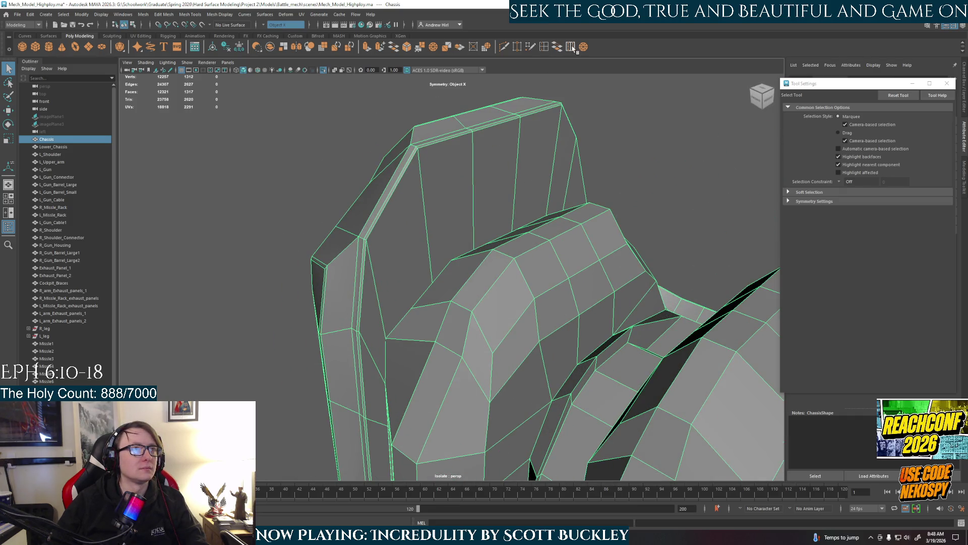
{"action": "left_click", "coordinate": [546, 48]}
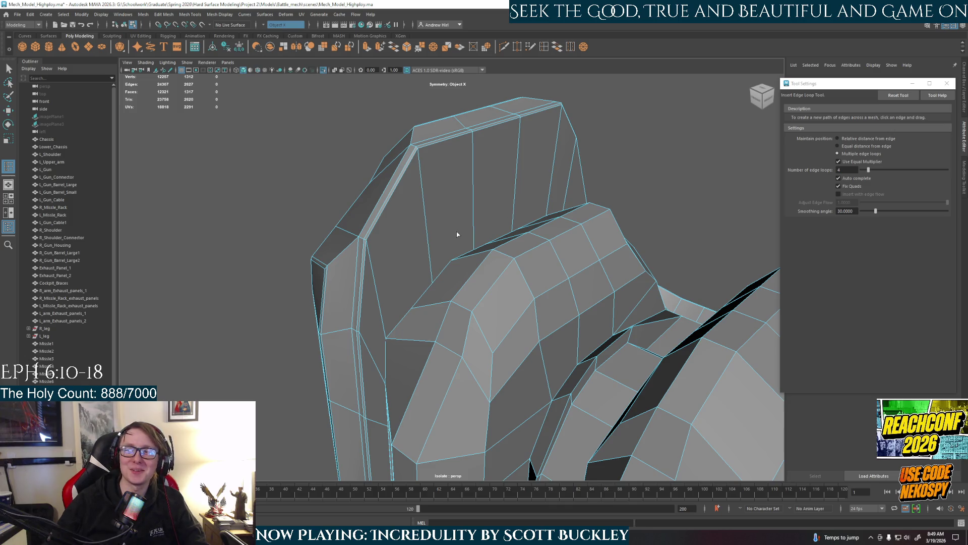
{"action": "left_click", "coordinate": [422, 198]}
{"action": "left_click", "coordinate": [837, 138]}
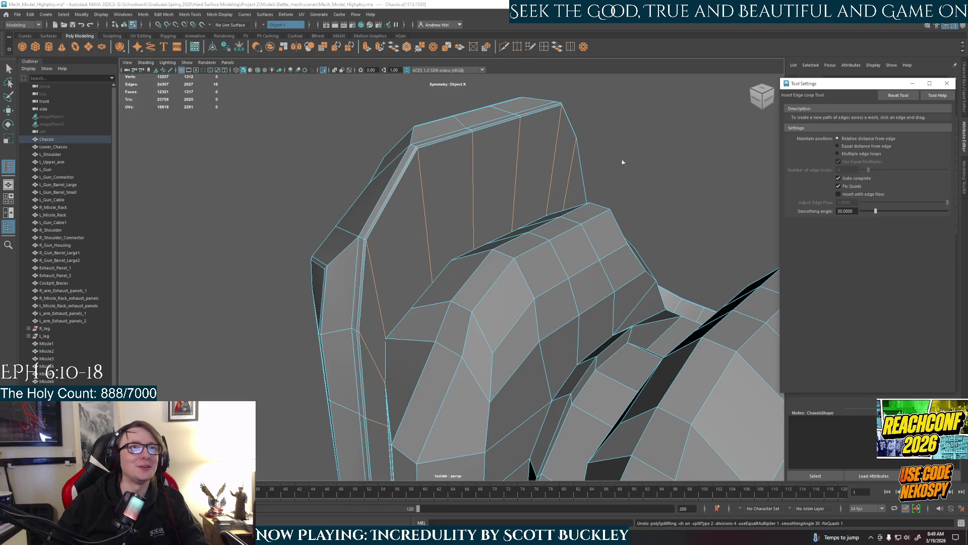
{"action": "left_click_drag", "start_coordinate": [430, 196], "coordinate": [424, 197]}
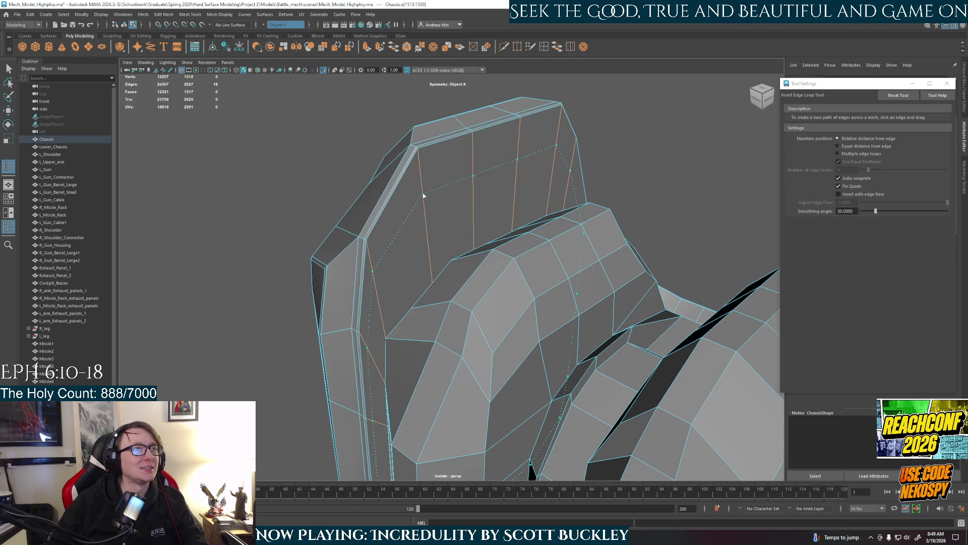
{"action": "left_click", "coordinate": [416, 154]}
Step: Check the chassis in smooth preview with and without the cage, then return it to low-poly
{"action": "left_click_drag", "start_coordinate": [433, 242], "coordinate": [458, 253], "text": "alt"}
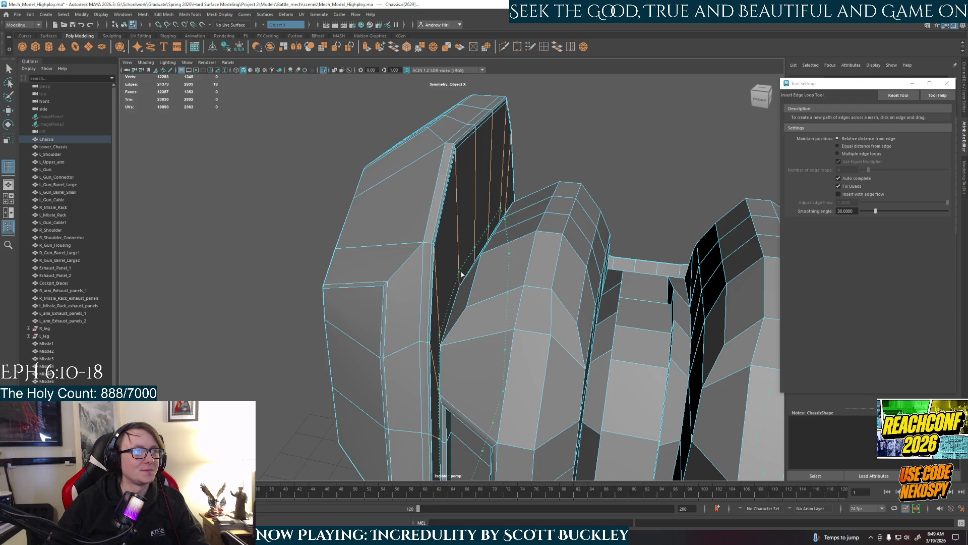
{"action": "mouse_move", "coordinate": [460, 277]}
{"action": "left_mouse_down", "text": "alt"}
{"action": "mouse_move", "coordinate": [458, 313]}
{"action": "mouse_move", "coordinate": [335, 295]}
{"action": "mouse_move", "coordinate": [336, 238]}
{"action": "mouse_move", "coordinate": [458, 267]}
{"action": "mouse_move", "coordinate": [454, 231]}
{"action": "mouse_move", "coordinate": [469, 278]}
{"action": "mouse_move", "coordinate": [471, 237]}
{"action": "mouse_move", "coordinate": [481, 255]}
{"action": "left_mouse_up", "text": "alt"}
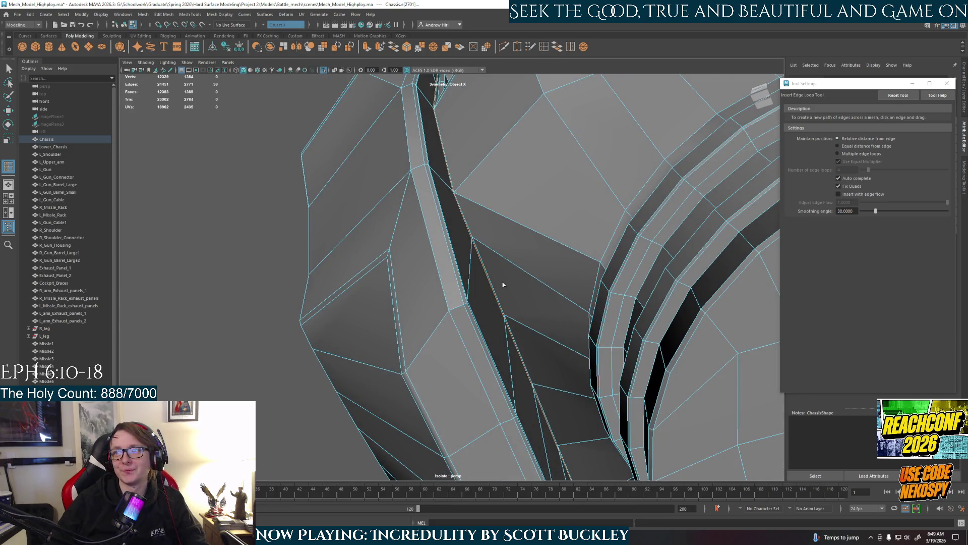
{"action": "scroll", "coordinate": [489, 272], "scroll_direction": "down", "scroll_amount": 2}
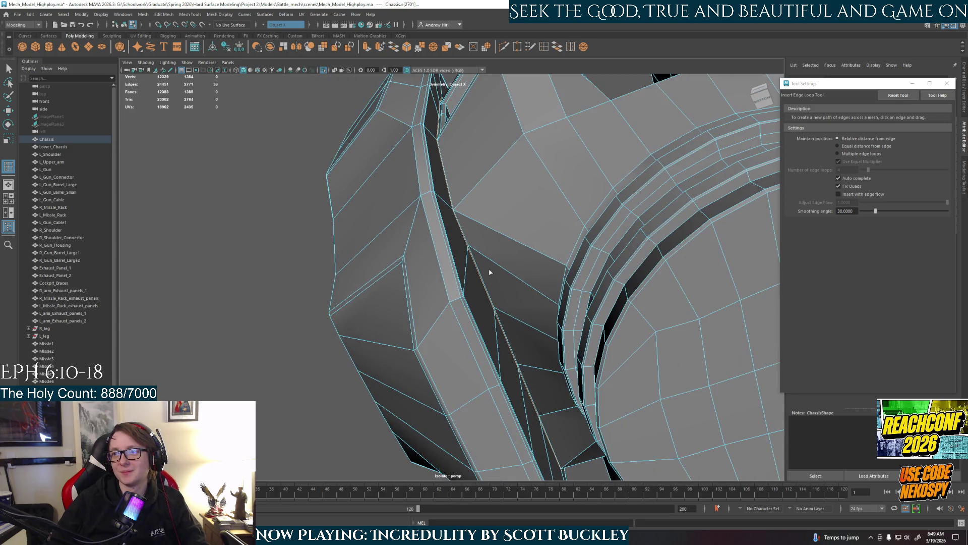
{"action": "mouse_move", "coordinate": [488, 258]}
{"action": "left_mouse_down", "text": "alt"}
{"action": "mouse_move", "coordinate": [493, 216]}
{"action": "mouse_move", "coordinate": [485, 238]}
{"action": "left_mouse_up", "text": "alt"}
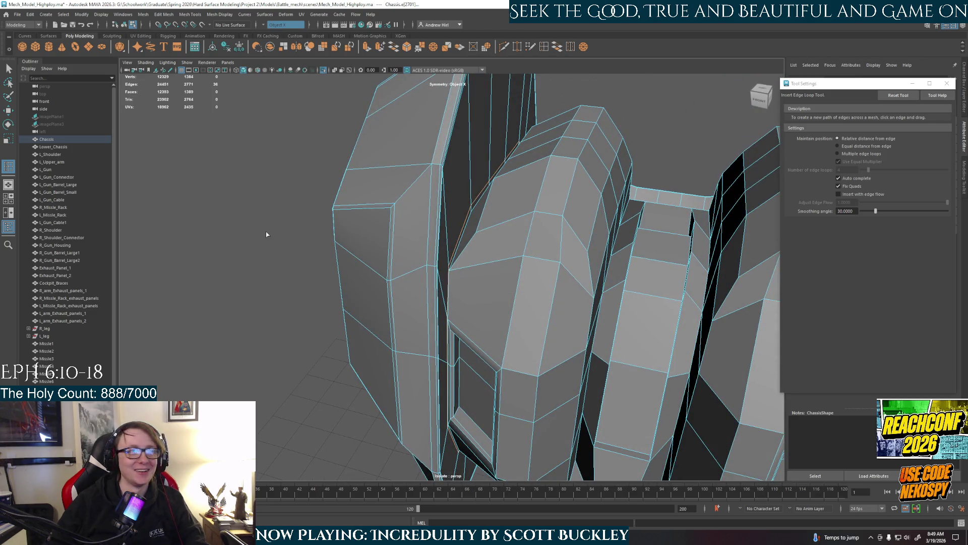
{"action": "key", "text": "3"}
{"action": "key", "text": "1"}
{"action": "key", "text": "3"}
{"action": "mouse_move", "coordinate": [401, 251]}
{"action": "left_mouse_down", "text": "alt"}
{"action": "mouse_move", "coordinate": [479, 269]}
{"action": "mouse_move", "coordinate": [468, 250]}
{"action": "left_mouse_up", "text": "alt"}
{"action": "key", "text": "1"}
{"action": "scroll", "coordinate": [467, 250], "scroll_direction": "up", "scroll_amount": 3}
{"action": "left_click", "coordinate": [468, 182]}
Step: Insert edge loops around a pod and across the chassis panels, ending on a front view
{"action": "left_click_drag", "start_coordinate": [468, 183], "coordinate": [475, 247], "text": "alt"}
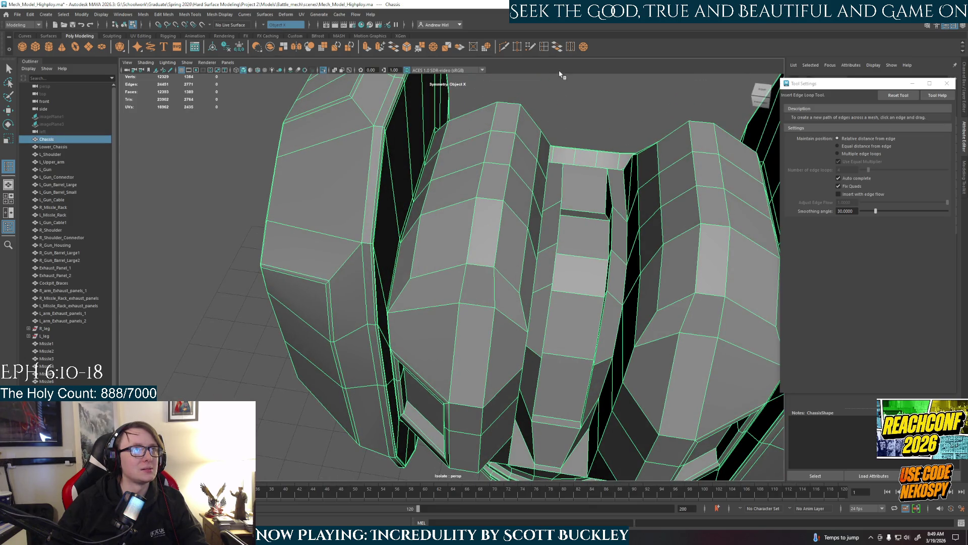
{"action": "left_click", "coordinate": [545, 48]}
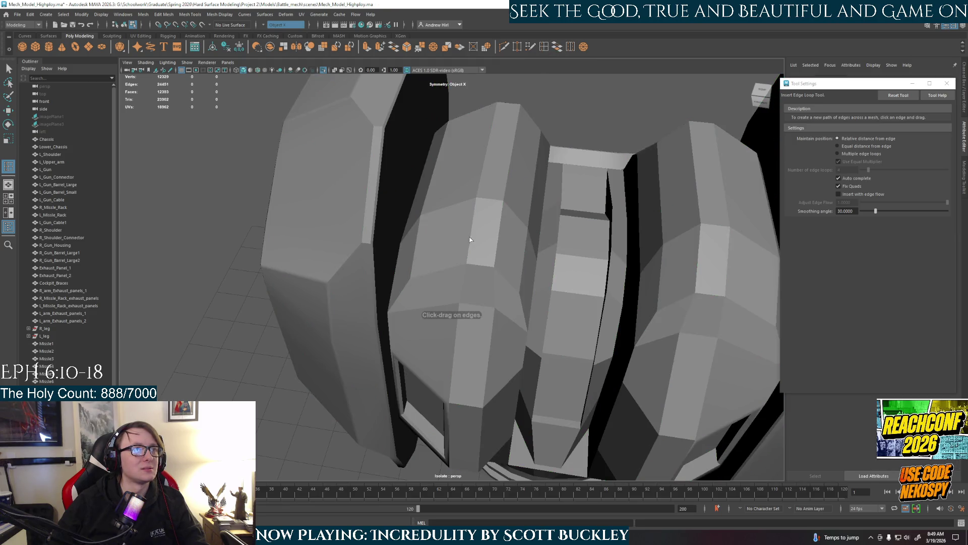
{"action": "left_click", "coordinate": [467, 274]}
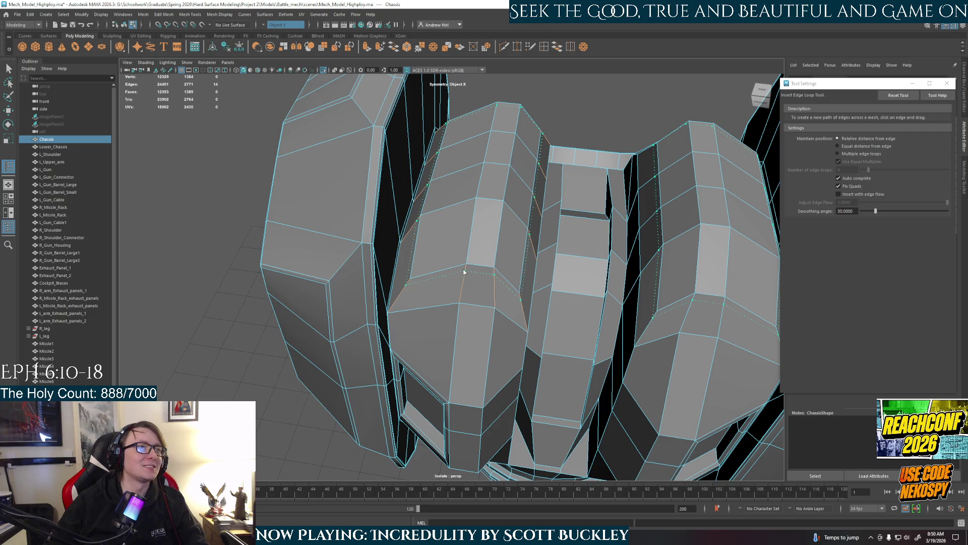
{"action": "left_click", "coordinate": [475, 282]}
{"action": "mouse_move", "coordinate": [474, 282]}
{"action": "left_mouse_down", "text": "alt"}
{"action": "mouse_move", "coordinate": [372, 282]}
{"action": "mouse_move", "coordinate": [405, 245]}
{"action": "mouse_move", "coordinate": [452, 249]}
{"action": "left_mouse_up", "text": "alt"}
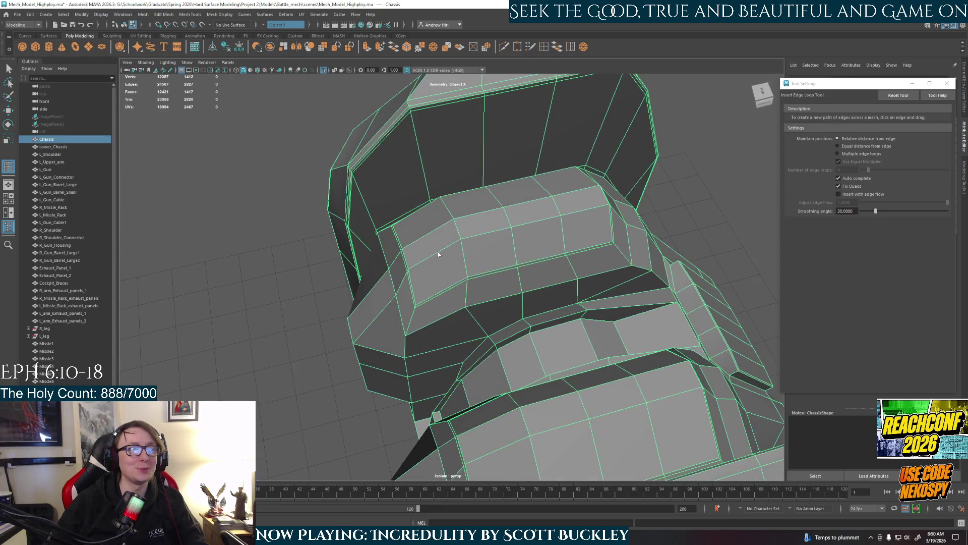
{"action": "left_click", "coordinate": [437, 253]}
{"action": "left_click_drag", "start_coordinate": [434, 267], "coordinate": [501, 251], "text": "alt"}
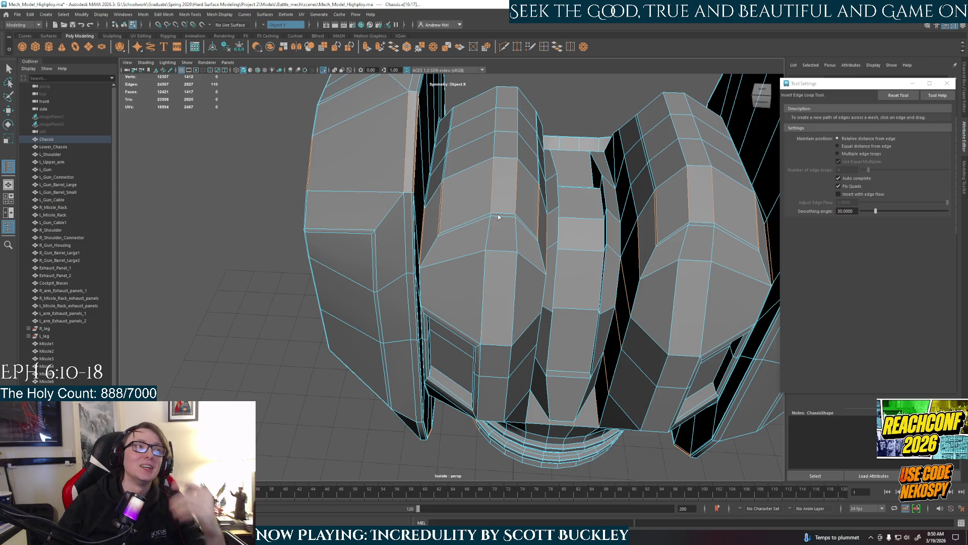
Step: Toggle the selected chassis between smooth preview and its low-poly cage to inspect it
{"action": "left_click", "coordinate": [517, 187]}
{"action": "key", "text": "3"}
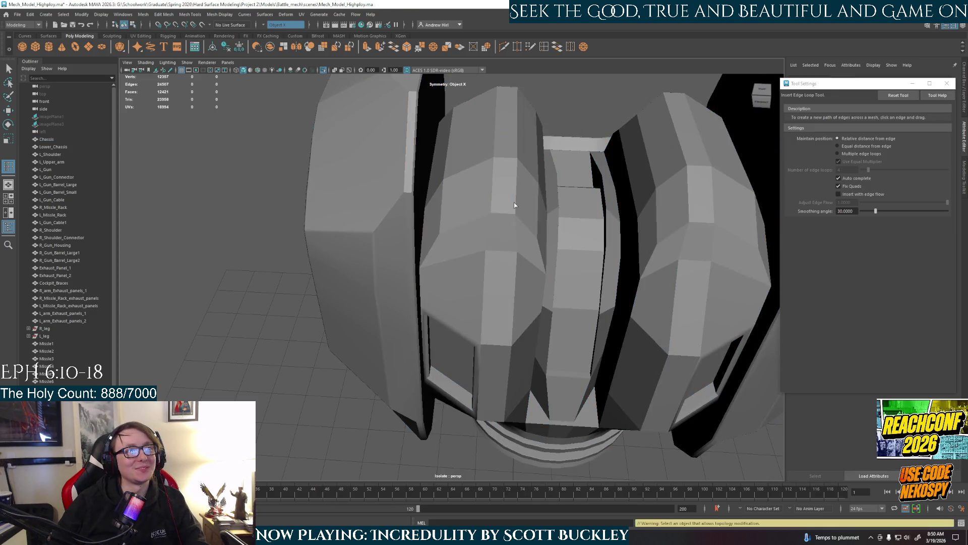
{"action": "key", "text": "1"}
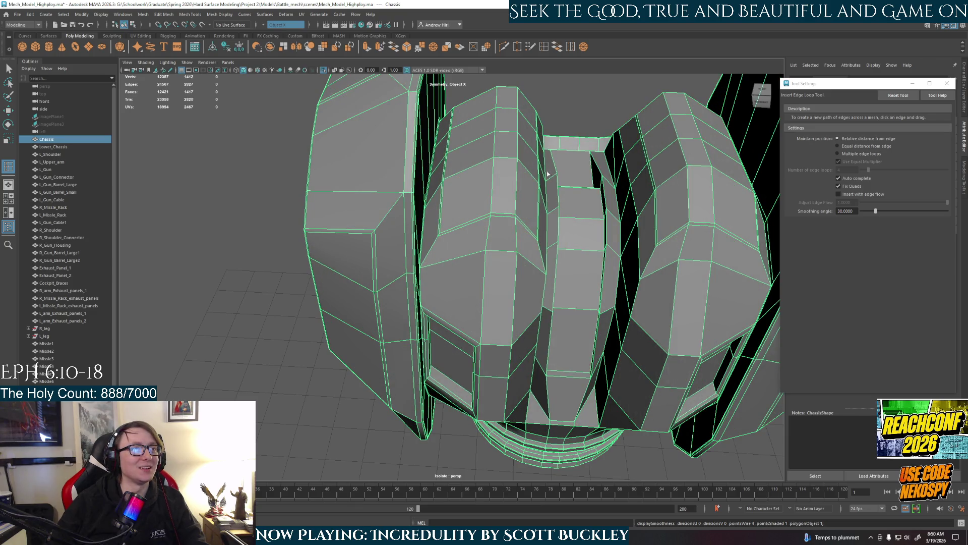
{"action": "key", "text": "3"}
{"action": "left_click", "coordinate": [584, 102]}
{"action": "mouse_move", "coordinate": [551, 188]}
{"action": "left_mouse_down", "text": "alt"}
{"action": "mouse_move", "coordinate": [451, 243]}
{"action": "mouse_move", "coordinate": [471, 253]}
{"action": "left_mouse_up", "text": "alt"}
Step: Return the chassis to its cage, switch to face mode and select a band of faces
{"action": "left_click", "coordinate": [473, 253]}
{"action": "key", "text": "1"}
{"action": "scroll", "coordinate": [480, 264], "scroll_direction": "up", "scroll_amount": 5}
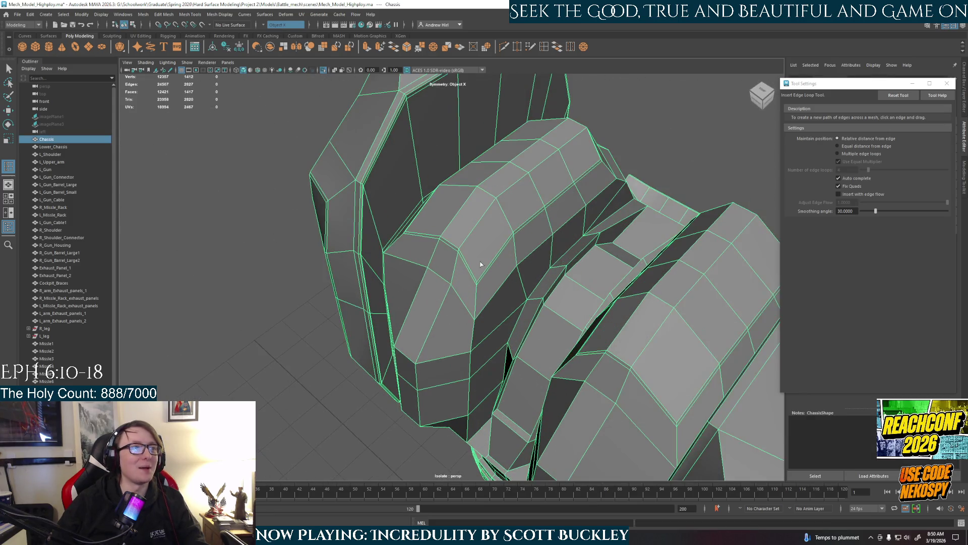
{"action": "left_click_drag", "start_coordinate": [501, 250], "coordinate": [465, 283], "text": "alt"}
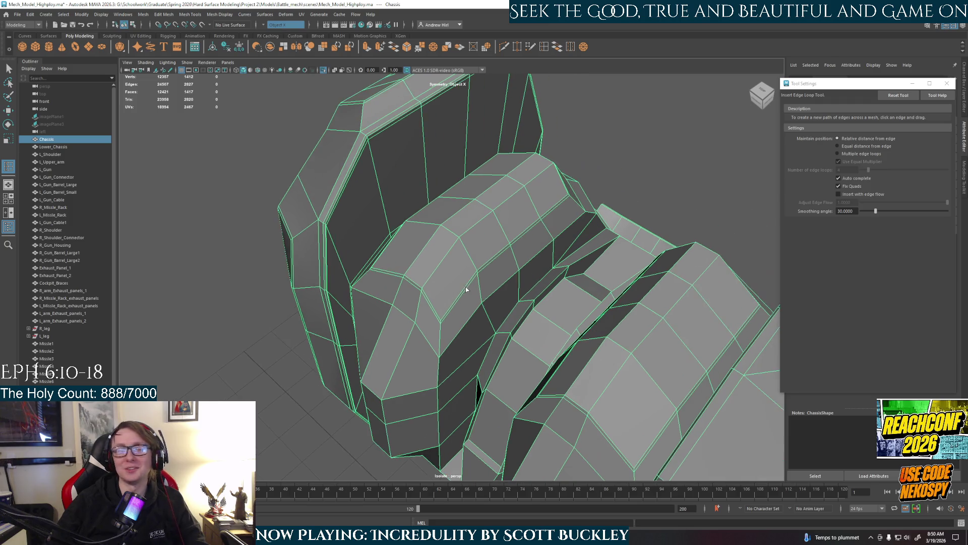
{"action": "right_click_drag", "start_coordinate": [413, 264], "coordinate": [420, 252]}
{"action": "double_click", "coordinate": [420, 253]}
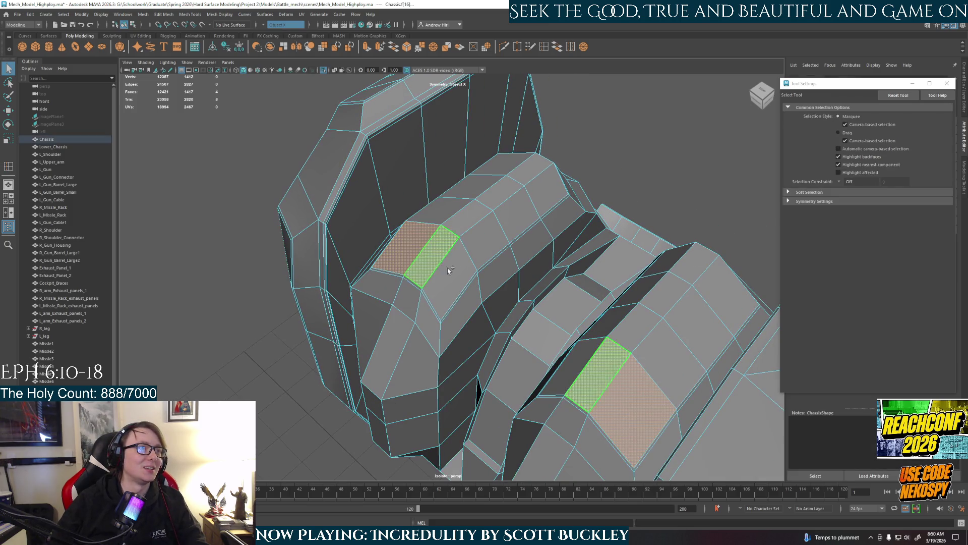
Step: Extrude the two selected bands of top faces and frame them in view
{"action": "double_click", "coordinate": [484, 239], "text": "shift"}
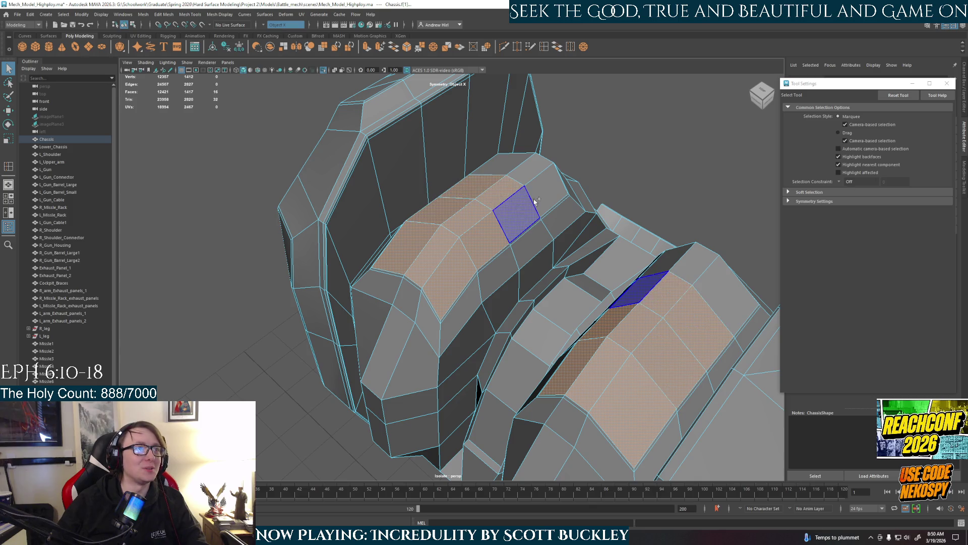
{"action": "mouse_move", "coordinate": [496, 193]}
{"action": "left_mouse_down", "text": "alt"}
{"action": "mouse_move", "coordinate": [468, 240]}
{"action": "mouse_move", "coordinate": [519, 229]}
{"action": "left_mouse_up", "text": "alt"}
{"action": "key", "text": "ctrl+e"}
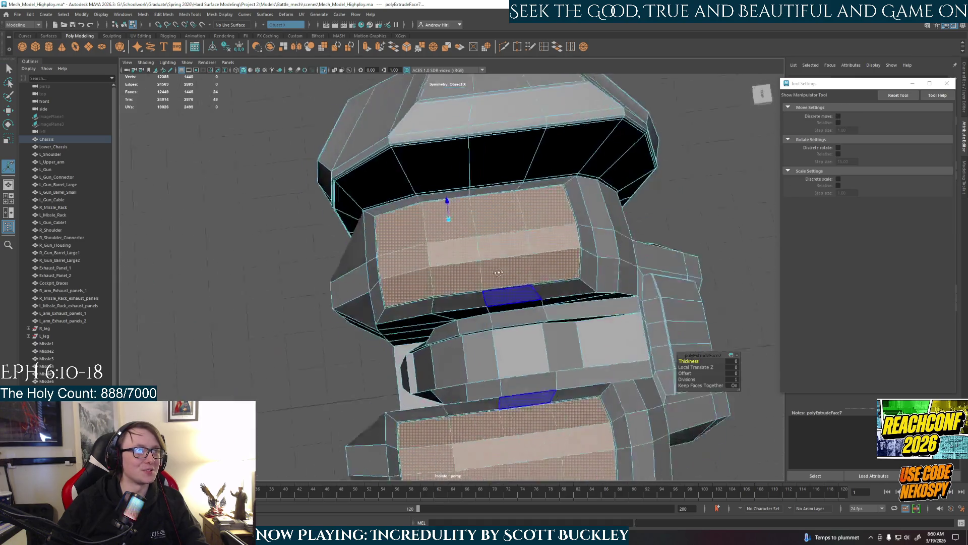
{"action": "key", "text": "f"}
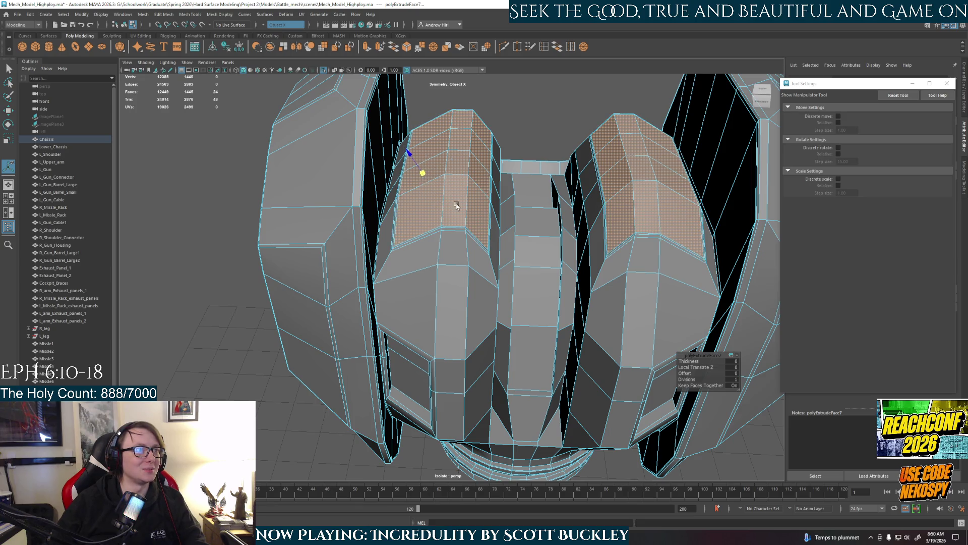
{"action": "left_click_drag", "start_coordinate": [446, 201], "coordinate": [424, 182], "text": "alt"}
Step: Preview the extruded chassis smoothed in object mode, then undo the extrusion
{"action": "right_click", "coordinate": [478, 209]}
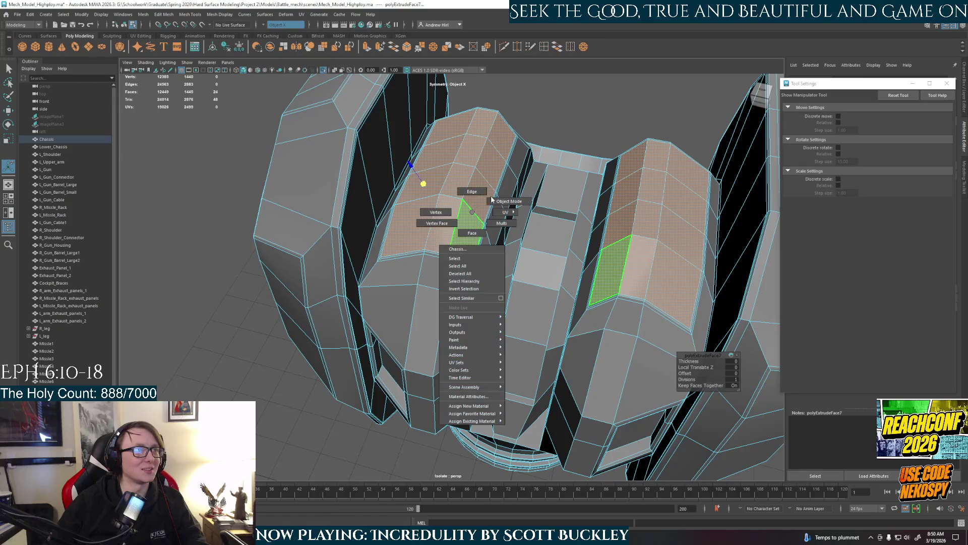
{"action": "left_click", "coordinate": [509, 201]}
{"action": "mouse_move", "coordinate": [454, 195]}
{"action": "left_mouse_down", "text": "alt"}
{"action": "mouse_move", "coordinate": [577, 126]}
{"action": "mouse_move", "coordinate": [528, 252]}
{"action": "left_mouse_up", "text": "alt"}
{"action": "key", "text": "3"}
{"action": "left_click", "coordinate": [522, 254]}
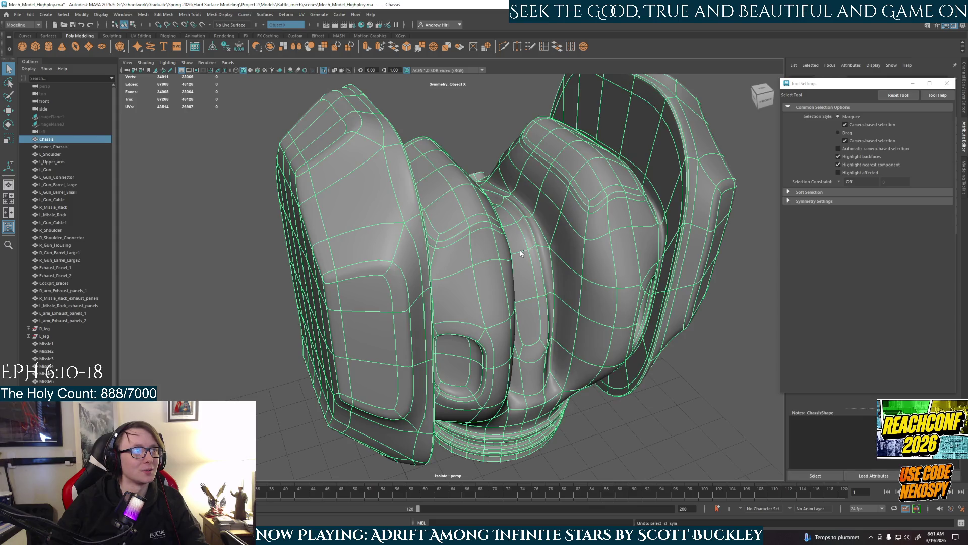
{"action": "key", "text": "ctrl+e"}
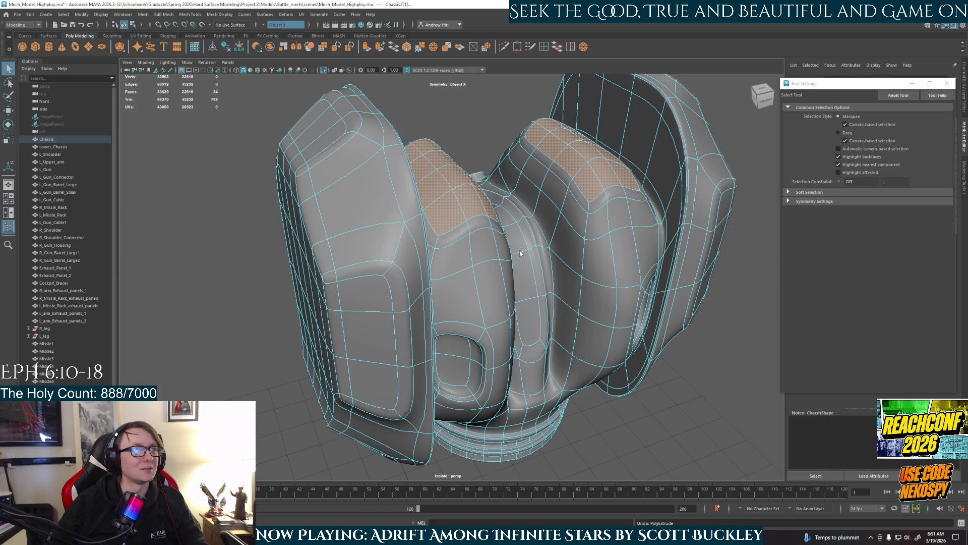
Step: Show the rest of the mech again and return the chassis to its low-poly cage
{"action": "left_click_drag", "start_coordinate": [520, 254], "coordinate": [510, 139], "text": "alt"}
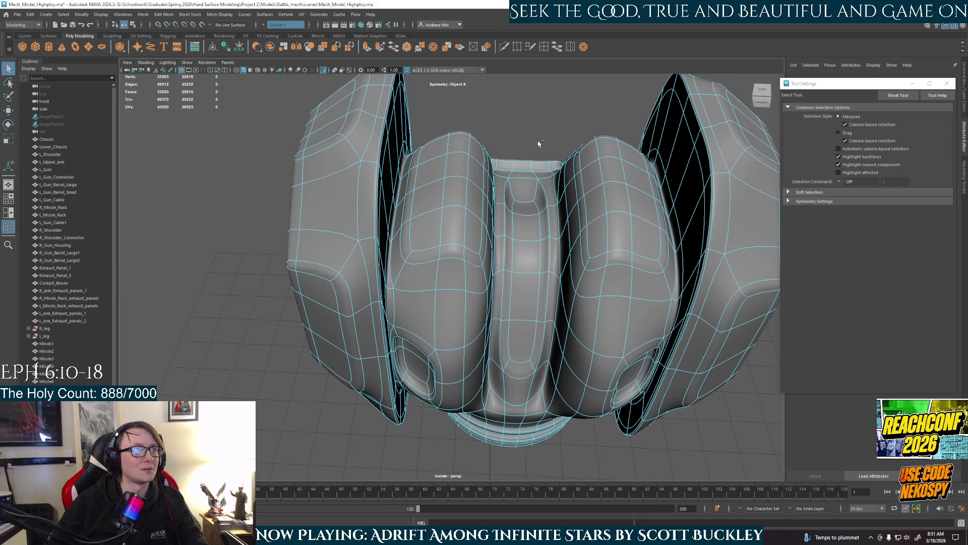
{"action": "key", "text": "ctrl+1"}
{"action": "left_click", "coordinate": [450, 250]}
{"action": "key", "text": "1"}
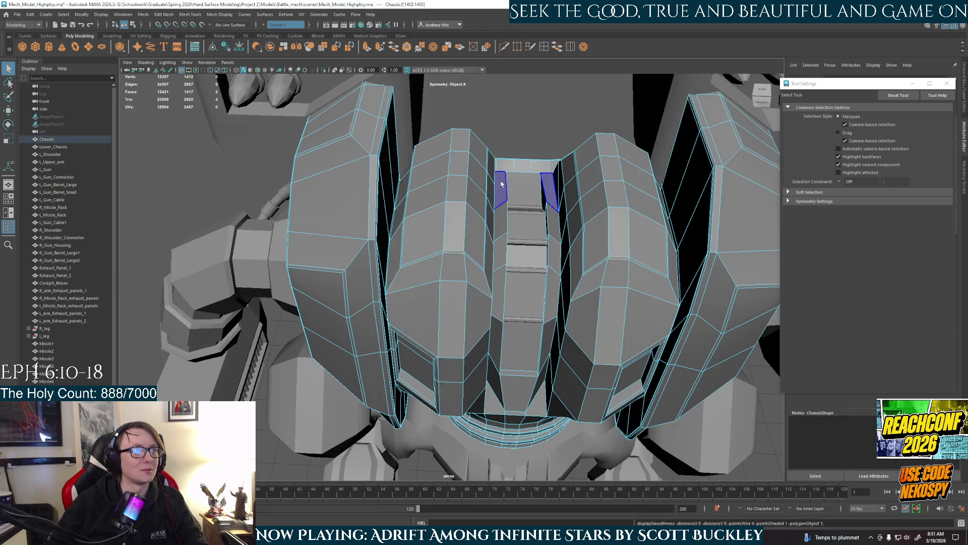
Step: Select a front face and its mirrored counterpart on the two side panels
{"action": "left_click", "coordinate": [454, 227]}
{"action": "right_click_drag", "start_coordinate": [462, 219], "coordinate": [502, 188]}
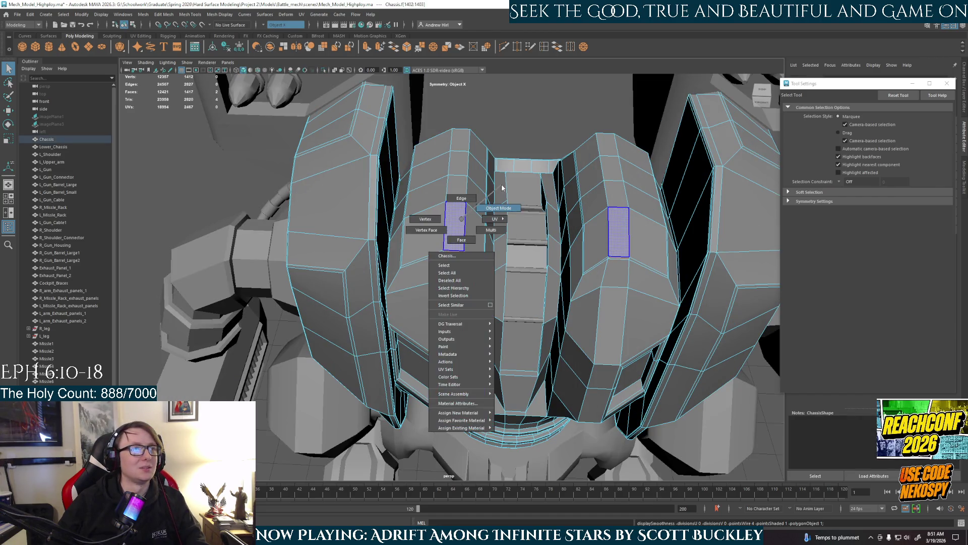
{"action": "right_click", "coordinate": [443, 232]}
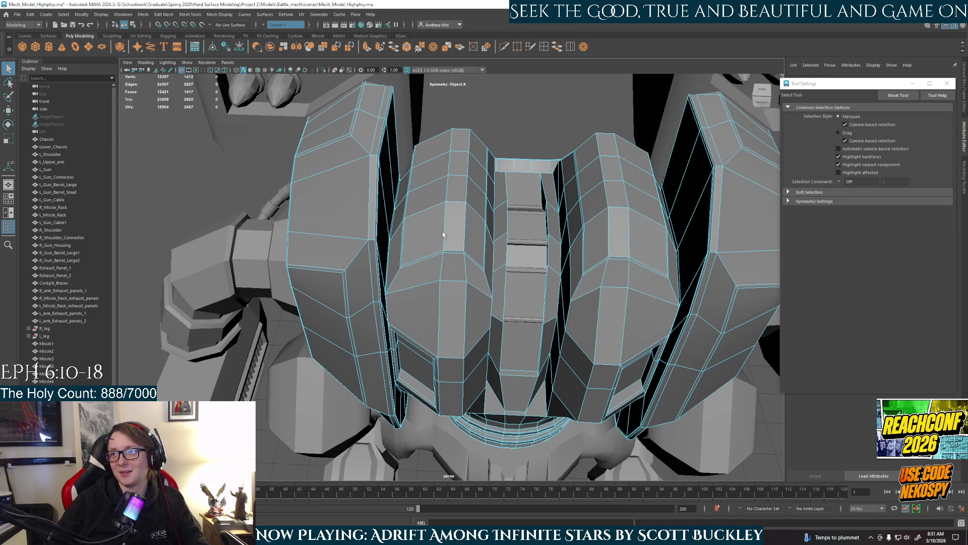
{"action": "left_click", "coordinate": [443, 232]}
{"action": "scroll", "coordinate": [442, 241], "scroll_direction": "up", "scroll_amount": 2}
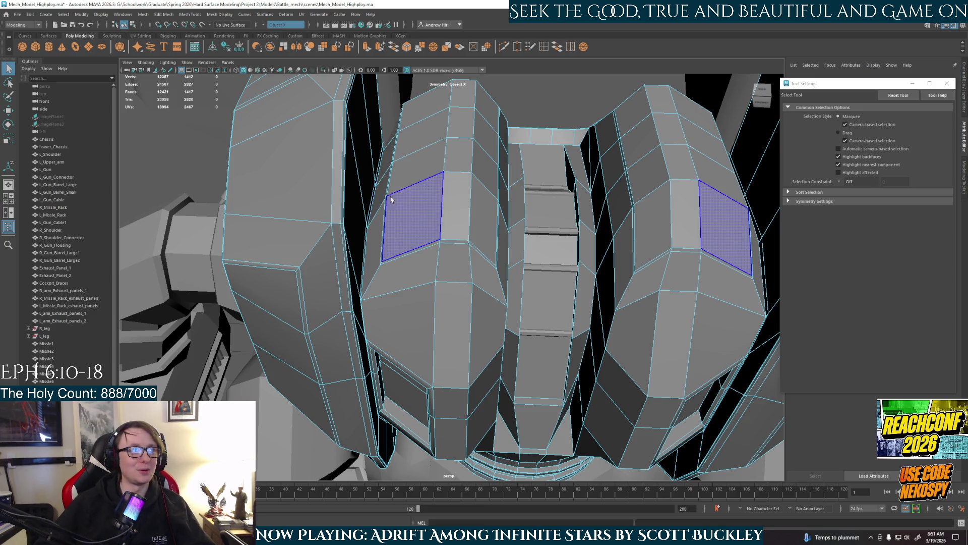
Step: Extrude three rows of faces on both side panels and switch to moving them
{"action": "left_click_drag", "start_coordinate": [379, 203], "coordinate": [457, 212]}
{"action": "mouse_move", "coordinate": [482, 177]}
{"action": "left_mouse_down", "text": "shift"}
{"action": "mouse_move", "coordinate": [422, 159]}
{"action": "mouse_move", "coordinate": [481, 136]}
{"action": "mouse_move", "coordinate": [451, 253]}
{"action": "left_mouse_up", "text": "shift"}
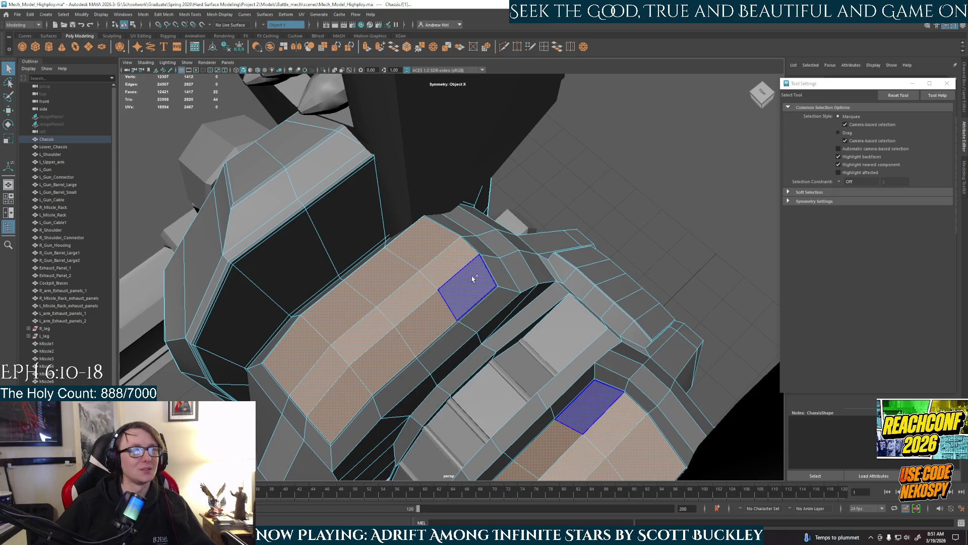
{"action": "left_click_drag", "start_coordinate": [464, 287], "coordinate": [463, 292], "text": "alt"}
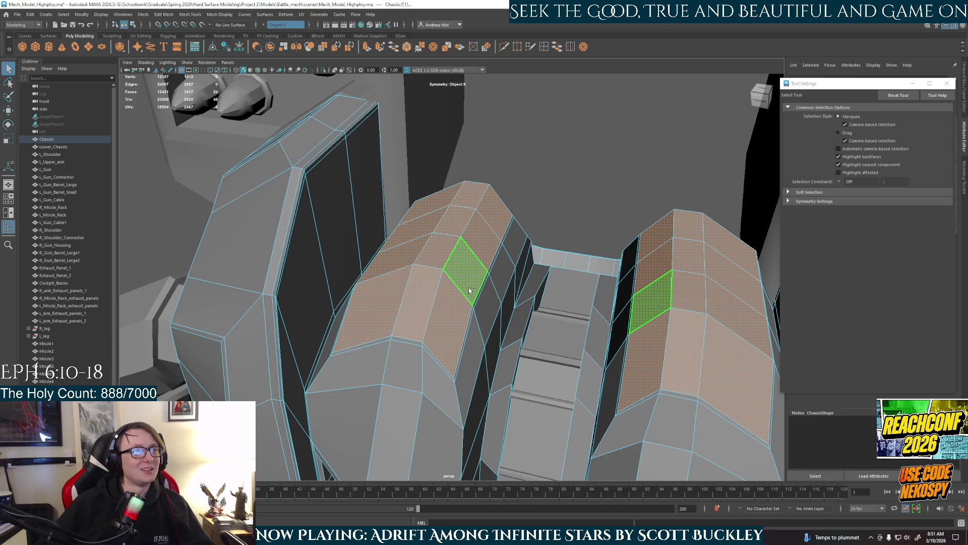
{"action": "key", "text": "ctrl+e"}
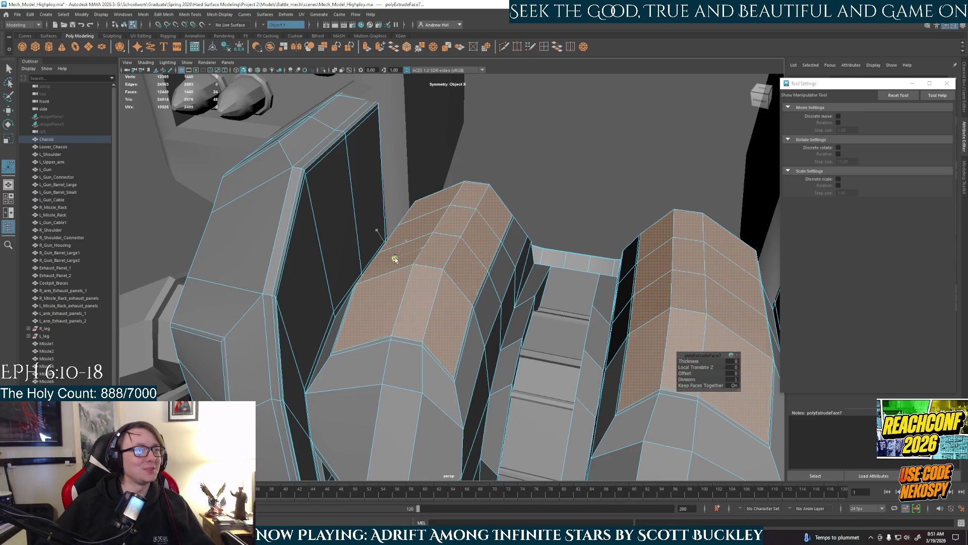
{"action": "mouse_move", "coordinate": [454, 283]}
{"action": "left_mouse_down", "text": "alt"}
{"action": "mouse_move", "coordinate": [469, 289]}
{"action": "mouse_move", "coordinate": [461, 154]}
{"action": "left_mouse_up", "text": "alt"}
{"action": "key", "text": "w"}
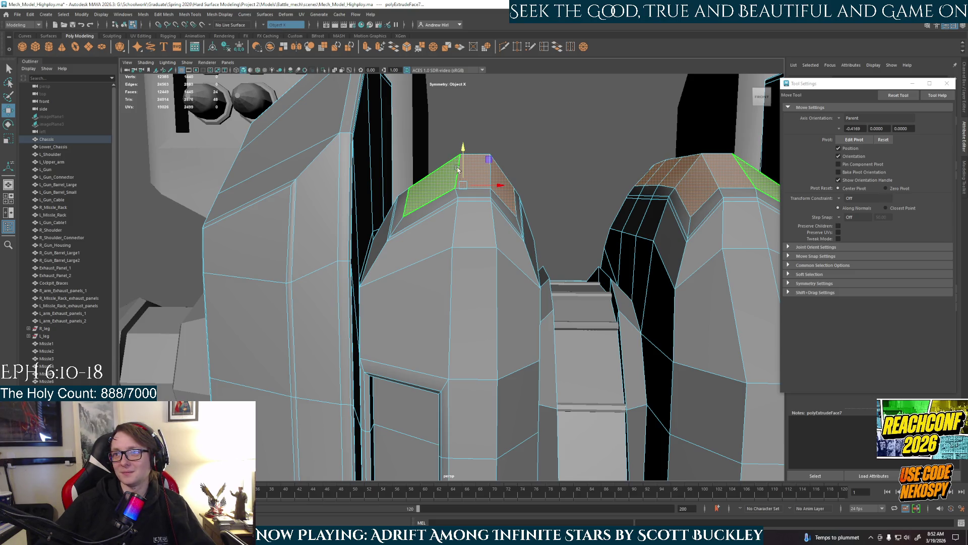
Step: Add the top ridge faces to the selection, accept the autosave and preview the chassis smoothed
{"action": "mouse_move", "coordinate": [458, 194]}
{"action": "left_mouse_down", "text": "alt"}
{"action": "mouse_move", "coordinate": [445, 201]}
{"action": "mouse_move", "coordinate": [458, 195]}
{"action": "left_mouse_up", "text": "alt"}
{"action": "left_click", "coordinate": [458, 195], "text": "shift"}
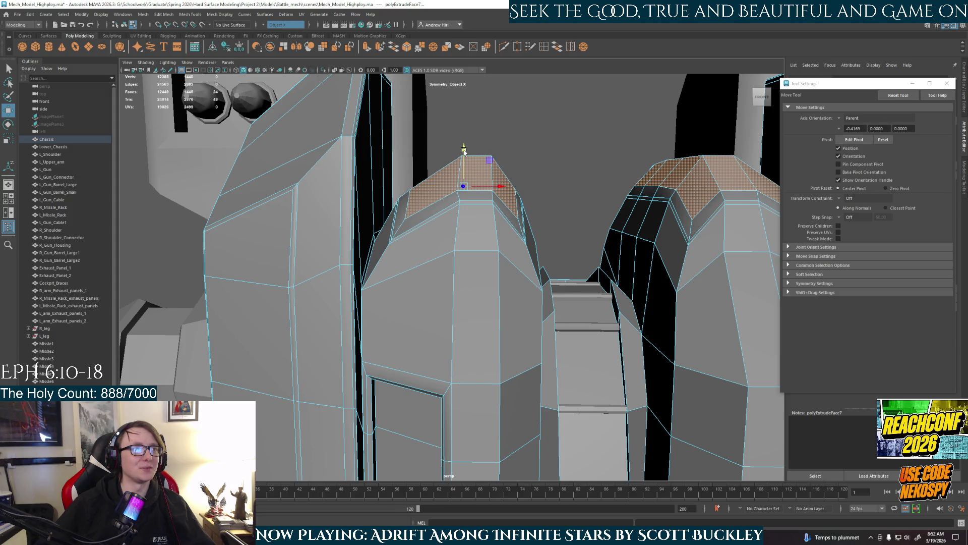
{"action": "left_click", "coordinate": [468, 163], "text": "shift"}
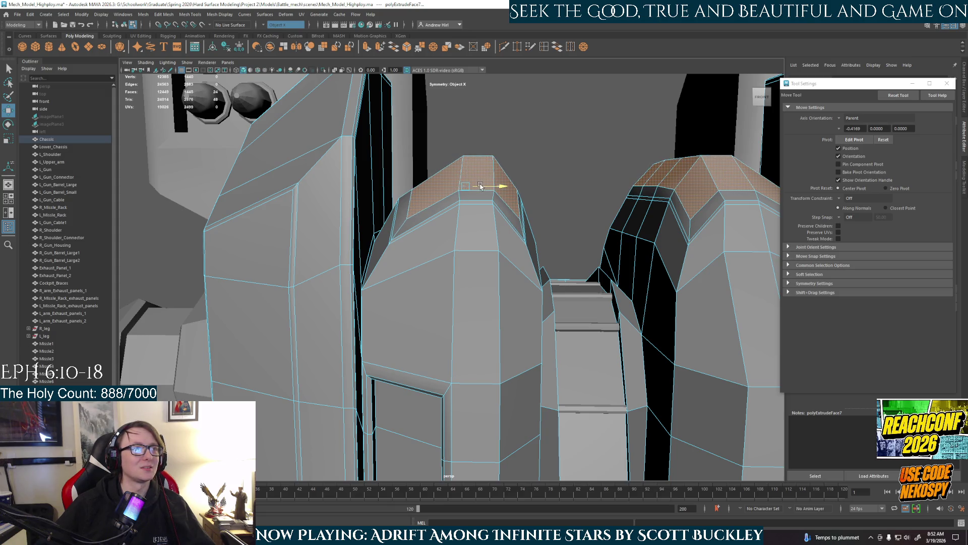
{"action": "left_click", "coordinate": [480, 185]}
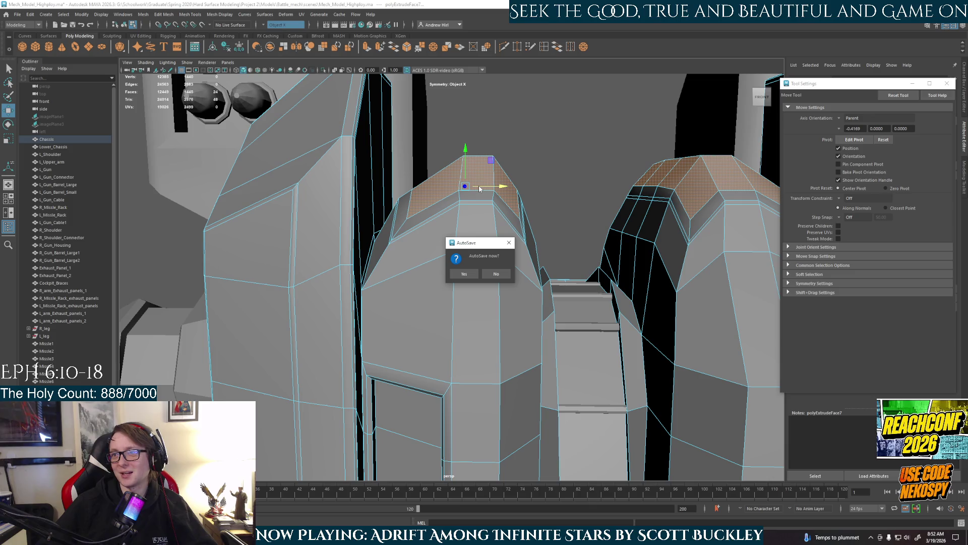
{"action": "left_click", "coordinate": [463, 274]}
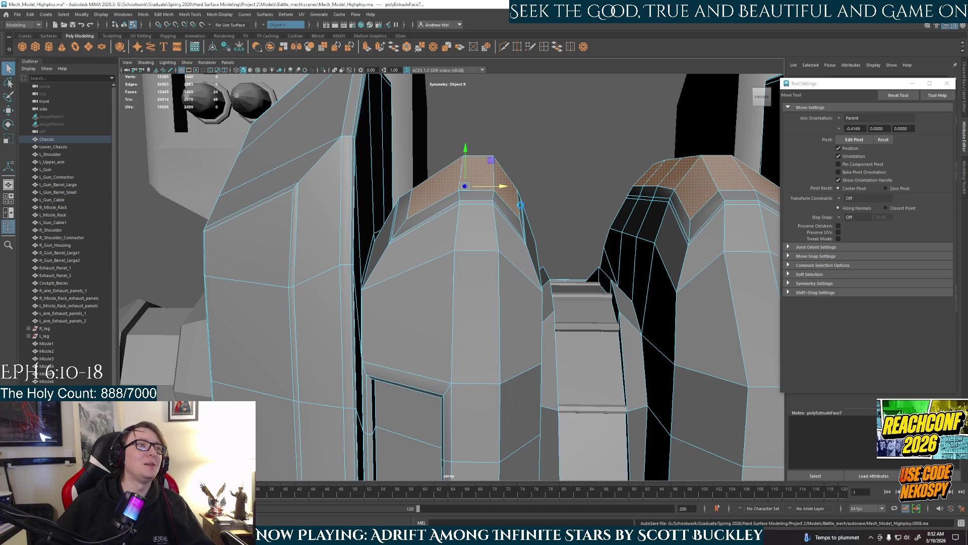
{"action": "left_click_drag", "start_coordinate": [547, 189], "coordinate": [543, 212], "text": "alt"}
{"action": "key", "text": "3"}
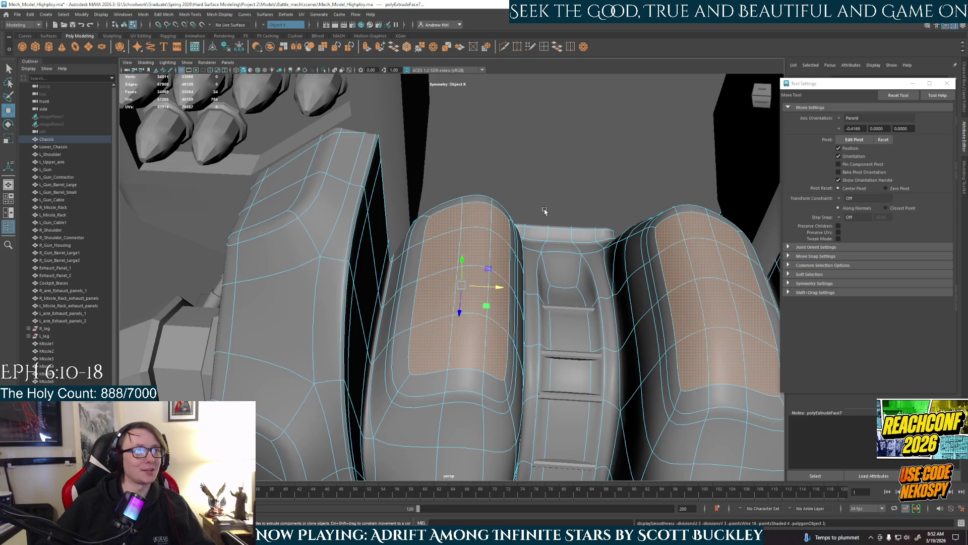
Step: Clear the selection and look over the whole smoothed mech in object mode
{"action": "left_click", "coordinate": [555, 185]}
{"action": "right_click_drag", "start_coordinate": [464, 235], "coordinate": [503, 222]}
{"action": "left_click", "coordinate": [573, 204]}
{"action": "scroll", "coordinate": [573, 205], "scroll_direction": "down", "scroll_amount": 3}
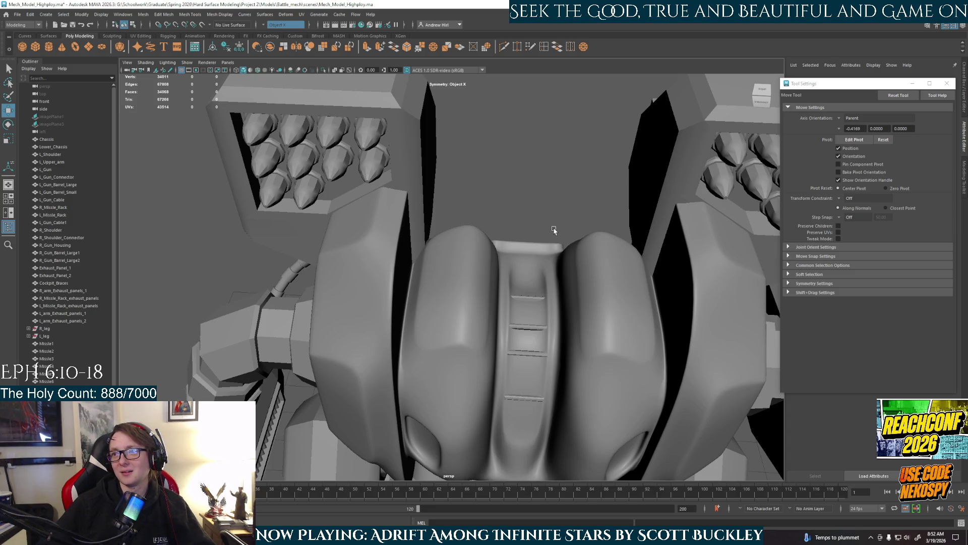
{"action": "mouse_move", "coordinate": [554, 230]}
{"action": "left_mouse_down", "text": "alt"}
{"action": "mouse_move", "coordinate": [542, 201]}
{"action": "mouse_move", "coordinate": [513, 212]}
{"action": "mouse_move", "coordinate": [551, 204]}
{"action": "mouse_move", "coordinate": [528, 215]}
{"action": "left_mouse_up", "text": "alt"}
Step: Return the chassis to its low-poly cage and switch to face mode for picking side faces
{"action": "left_click", "coordinate": [458, 277]}
{"action": "key", "text": "1"}
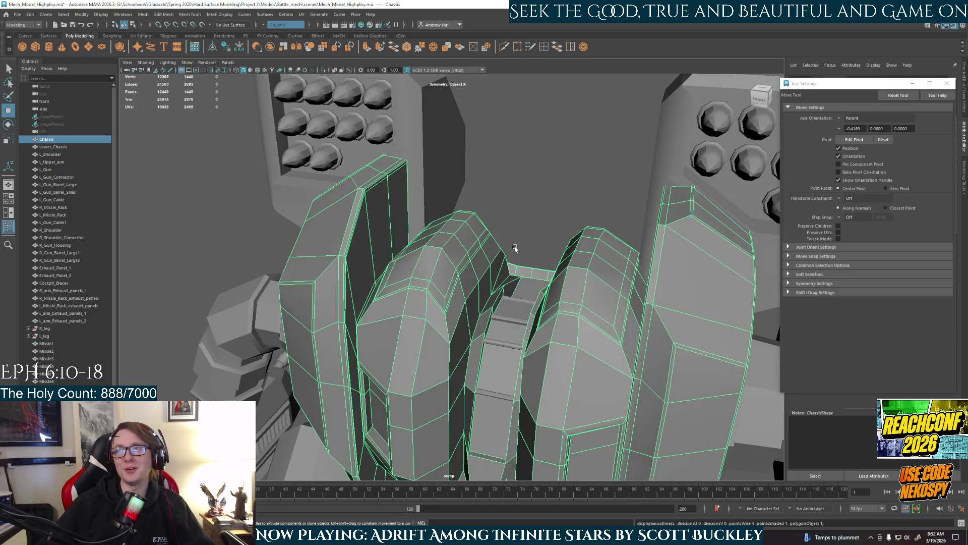
{"action": "left_click_drag", "start_coordinate": [451, 296], "coordinate": [451, 306], "text": "alt"}
{"action": "right_click_drag", "start_coordinate": [452, 306], "coordinate": [429, 287]}
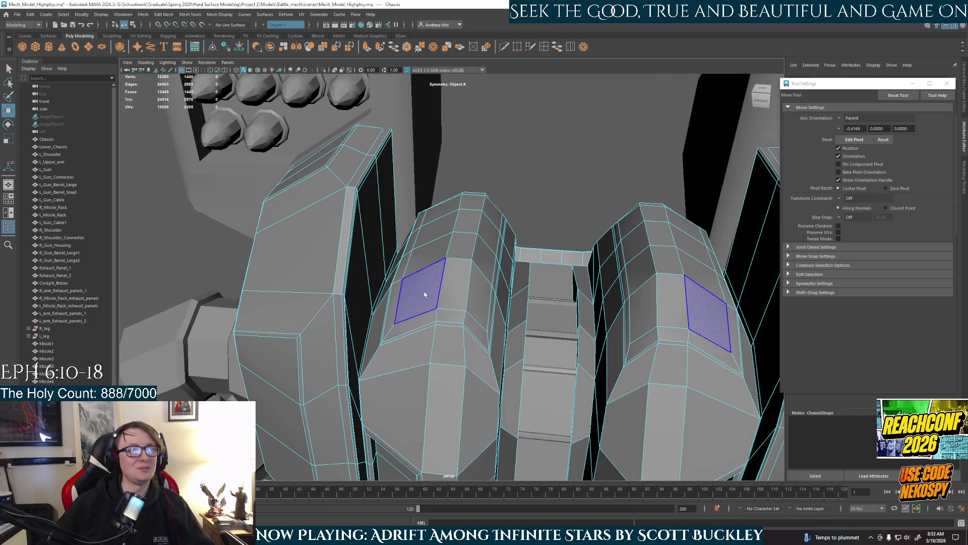
Step: Grow a symmetric face selection up both chassis pods to include each pod's top face
{"action": "left_click", "coordinate": [434, 292]}
{"action": "left_click", "coordinate": [476, 288], "text": "shift"}
{"action": "left_click", "coordinate": [460, 238], "text": "shift"}
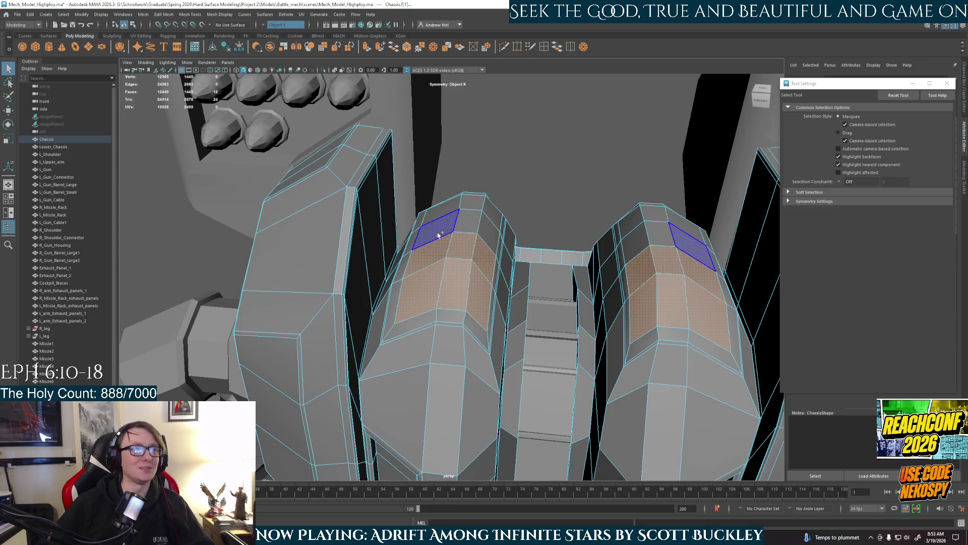
{"action": "left_click", "coordinate": [433, 227], "text": "shift"}
{"action": "left_click", "coordinate": [465, 216], "text": "shift"}
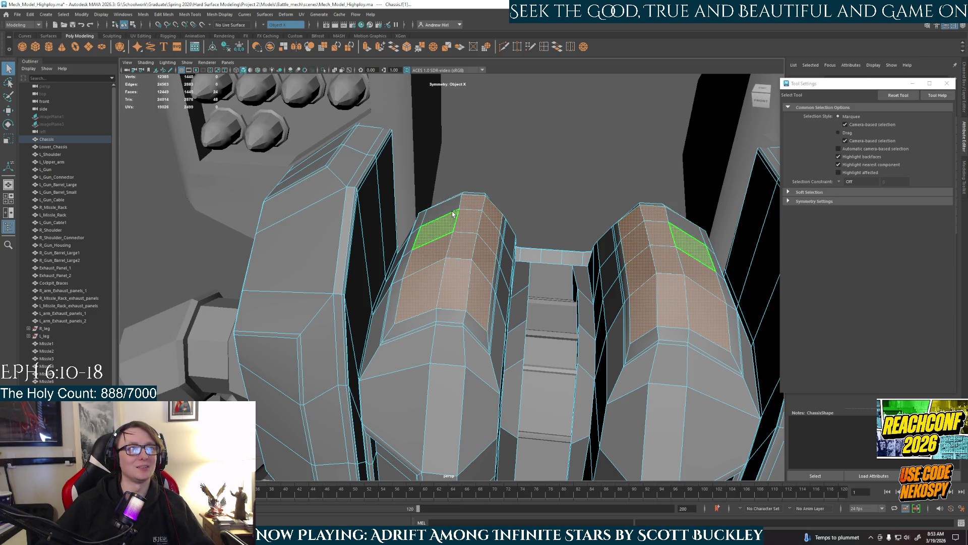
{"action": "left_click_drag", "start_coordinate": [491, 212], "coordinate": [448, 247], "text": "alt"}
Step: Drop the inner column faces from the selection and pick a lower panel face on the pod
{"action": "mouse_move", "coordinate": [488, 302]}
{"action": "left_mouse_down", "text": "ctrl"}
{"action": "mouse_move", "coordinate": [473, 262]}
{"action": "mouse_move", "coordinate": [514, 299]}
{"action": "left_mouse_up", "text": "ctrl"}
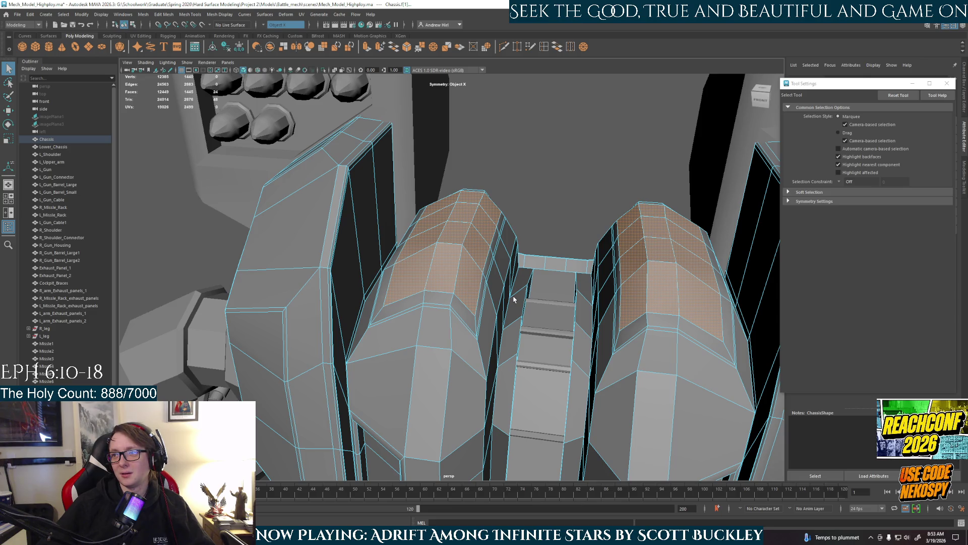
{"action": "left_click_drag", "start_coordinate": [513, 299], "coordinate": [502, 330], "text": "alt"}
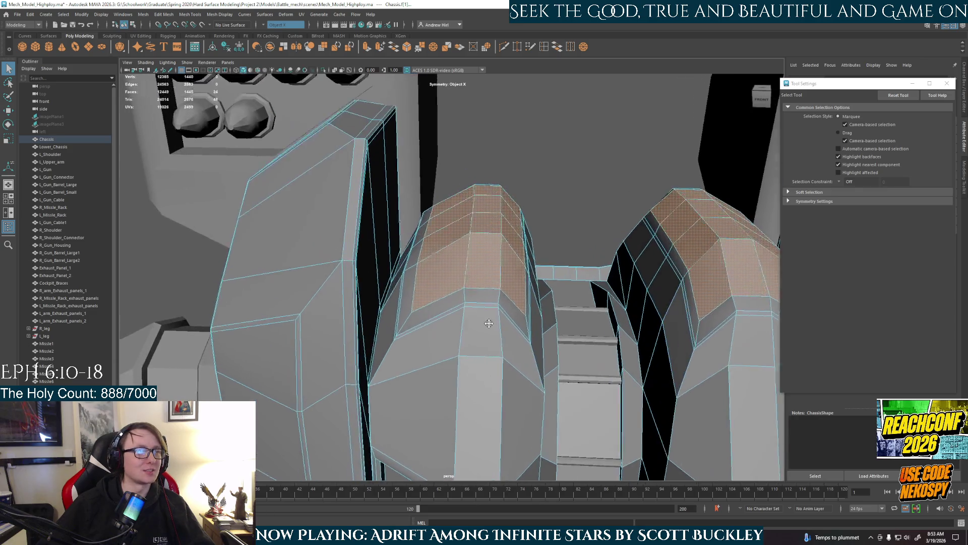
{"action": "left_click", "coordinate": [502, 329]}
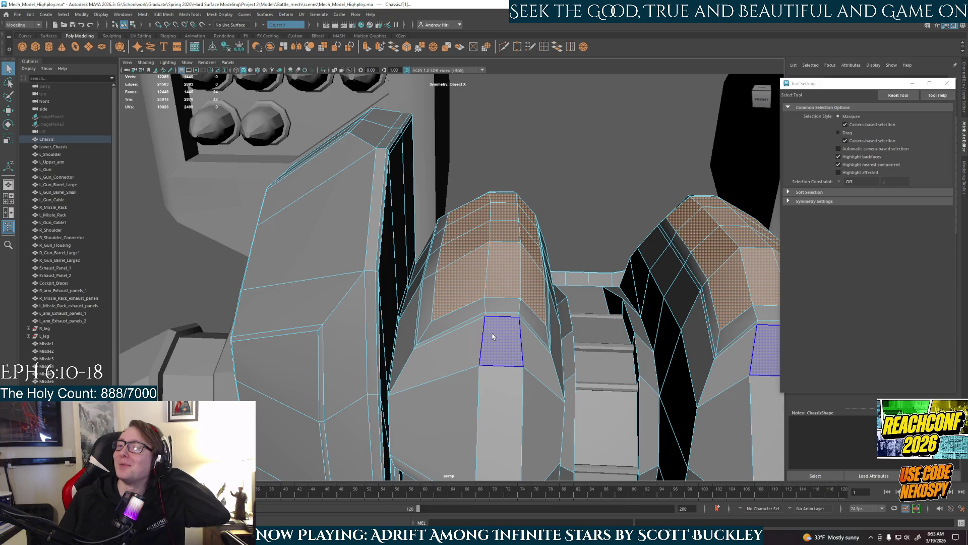
Step: Undo the recent face selection changes and clear the selection from the pods
{"action": "left_click", "coordinate": [493, 303]}
{"action": "key", "text": "ctrl+z"}
{"action": "key", "text": "ctrl+z"}
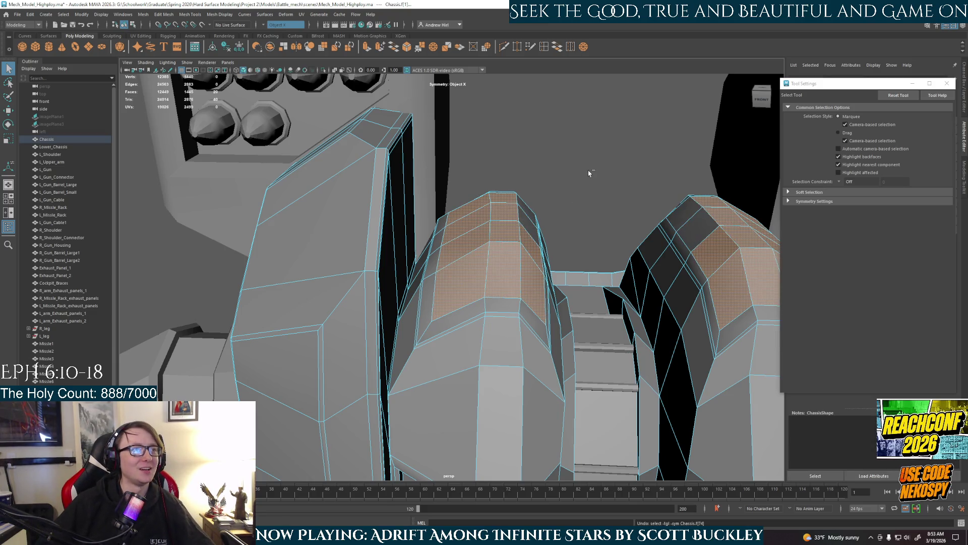
{"action": "key", "text": "ctrl+z"}
{"action": "key", "text": "ctrl+z"}
{"action": "key", "text": "ctrl+z"}
{"action": "key", "text": "ctrl+z"}
{"action": "key", "text": "ctrl+z"}
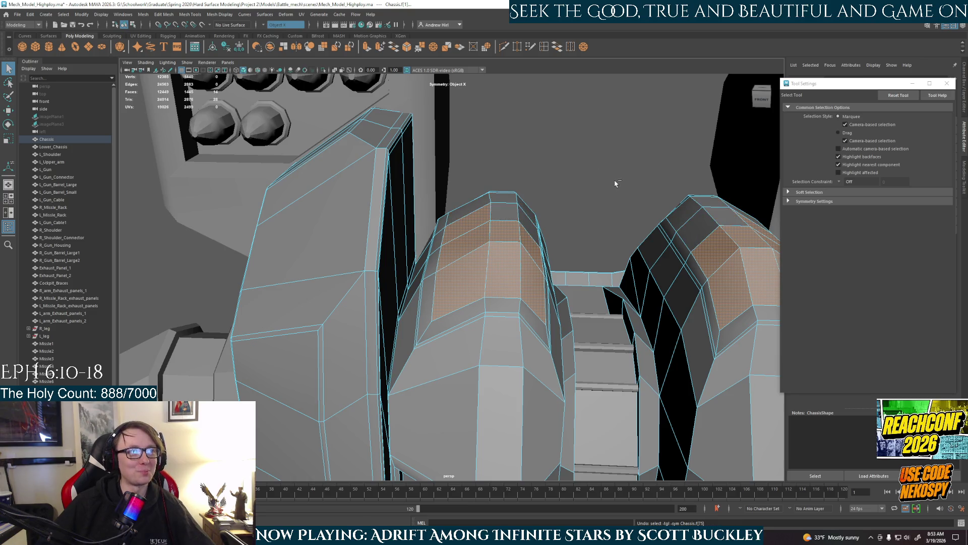
{"action": "key", "text": "ctrl+z"}
{"action": "key", "text": "ctrl+z"}
{"action": "key", "text": "ctrl+z"}
{"action": "key", "text": "ctrl+z"}
{"action": "key", "text": "ctrl+z"}
{"action": "key", "text": "ctrl+z"}
{"action": "key", "text": "ctrl+z"}
{"action": "key", "text": "ctrl+z"}
{"action": "key", "text": "ctrl+z"}
{"action": "key", "text": "ctrl+z"}
{"action": "key", "text": "ctrl+z"}
{"action": "key", "text": "ctrl+z"}
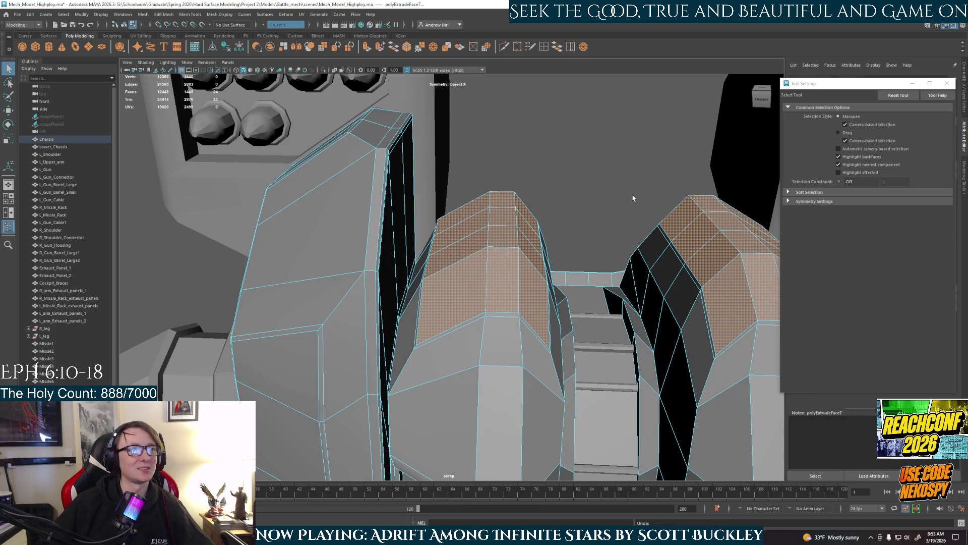
{"action": "left_click", "coordinate": [627, 226]}
{"action": "mouse_move", "coordinate": [623, 227]}
{"action": "left_mouse_down", "text": "alt"}
{"action": "mouse_move", "coordinate": [555, 298]}
{"action": "mouse_move", "coordinate": [579, 285]}
{"action": "left_mouse_up", "text": "alt"}
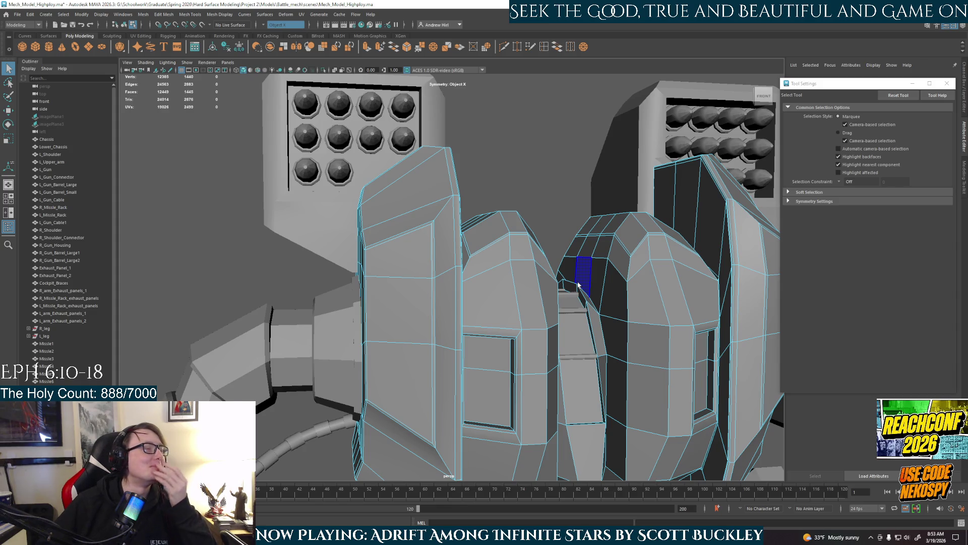
{"action": "scroll", "coordinate": [579, 285], "scroll_direction": "down", "scroll_amount": 2}
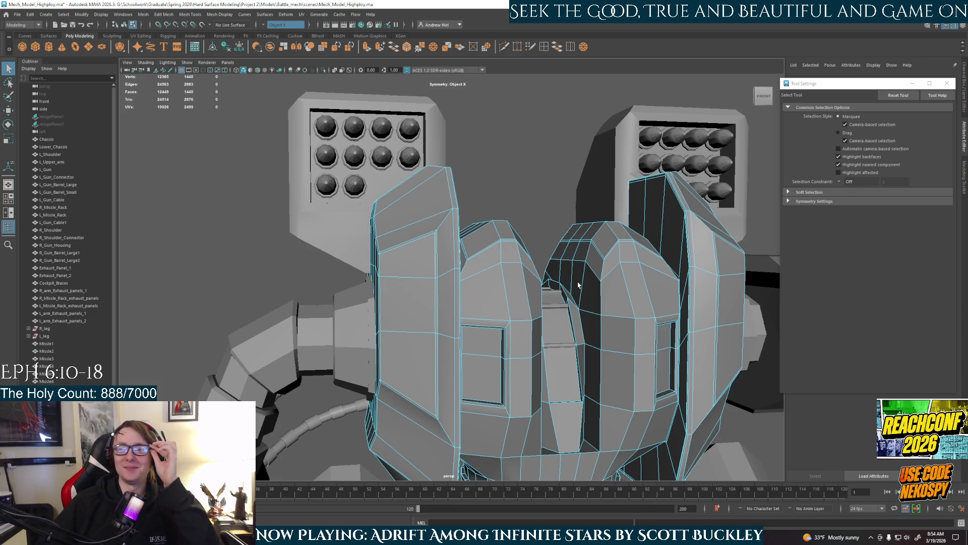
Step: Walk the selection up the torso faces, then pick a mirrored side face on both pods
{"action": "left_click", "coordinate": [575, 289]}
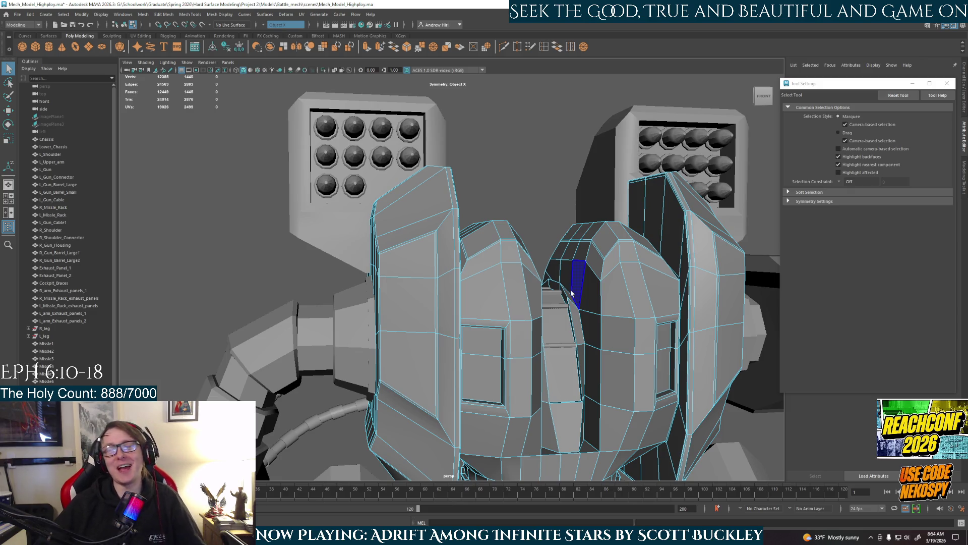
{"action": "left_click", "coordinate": [564, 273]}
{"action": "left_click", "coordinate": [562, 253]}
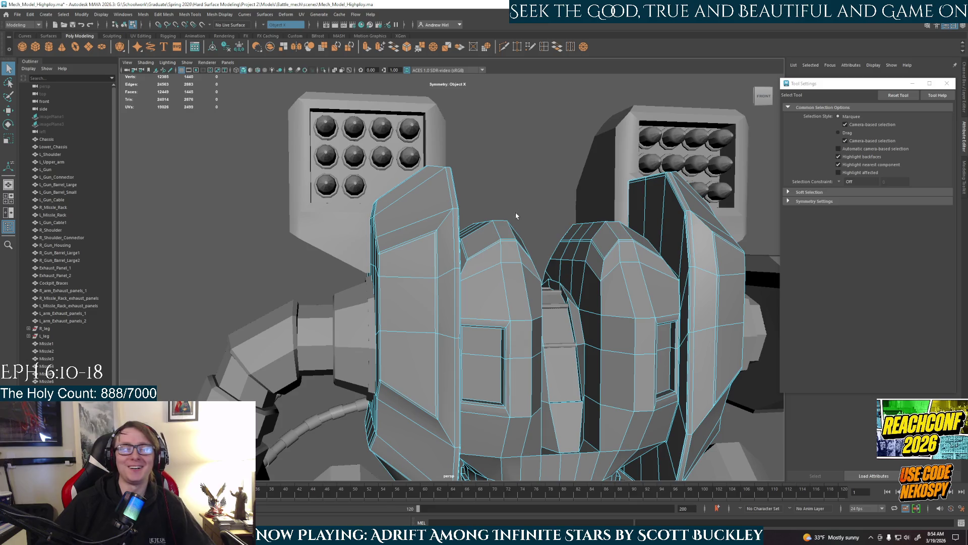
{"action": "left_click_drag", "start_coordinate": [561, 253], "coordinate": [476, 316], "text": "alt"}
{"action": "left_click", "coordinate": [417, 308]}
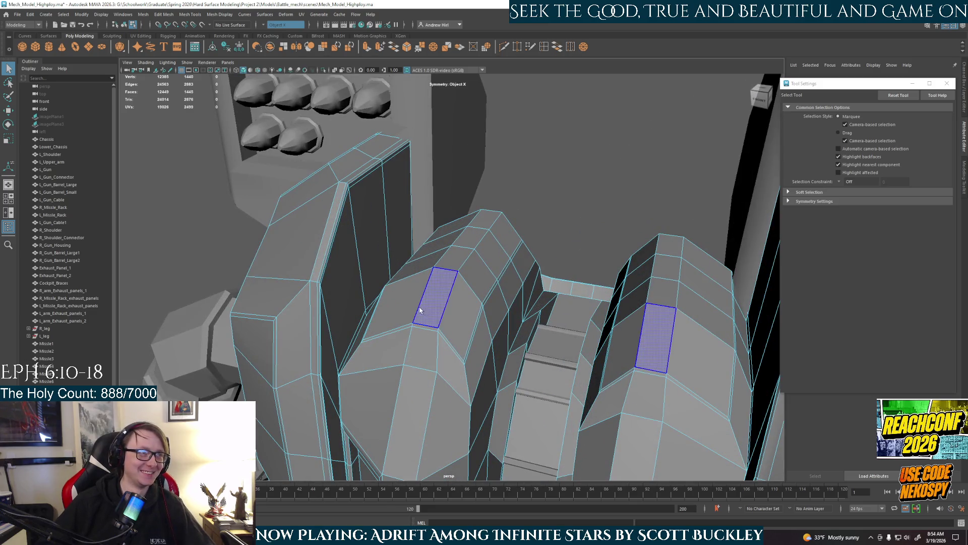
Step: Build a larger band of upper faces on both pods up to the tops, then clear it
{"action": "key", "text": "Up"}
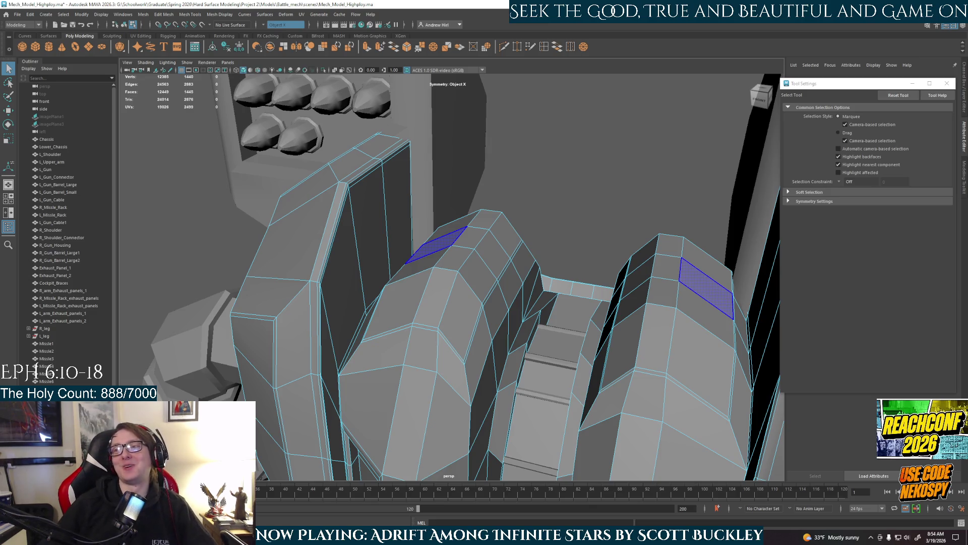
{"action": "left_click", "coordinate": [409, 303]}
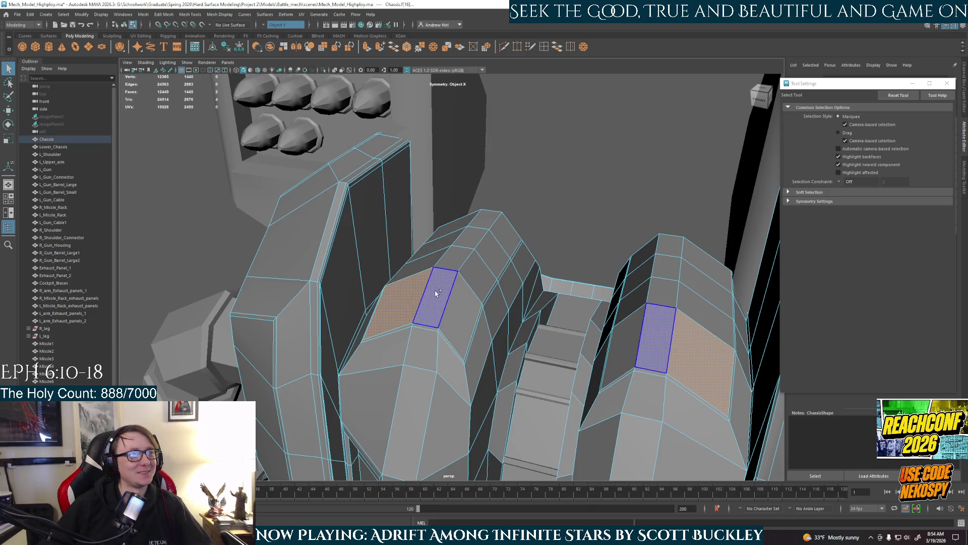
{"action": "left_click", "coordinate": [452, 261], "text": "shift"}
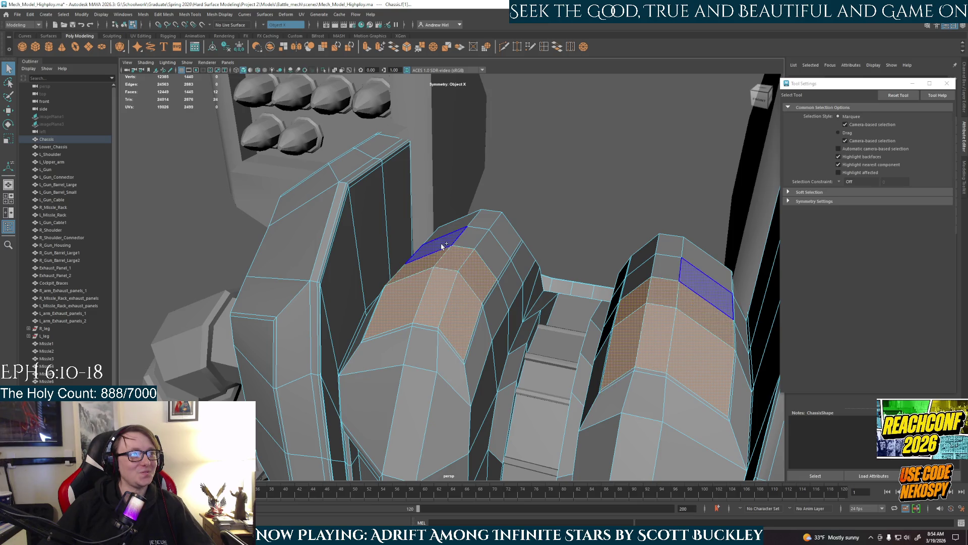
{"action": "left_click", "coordinate": [482, 225], "text": "shift"}
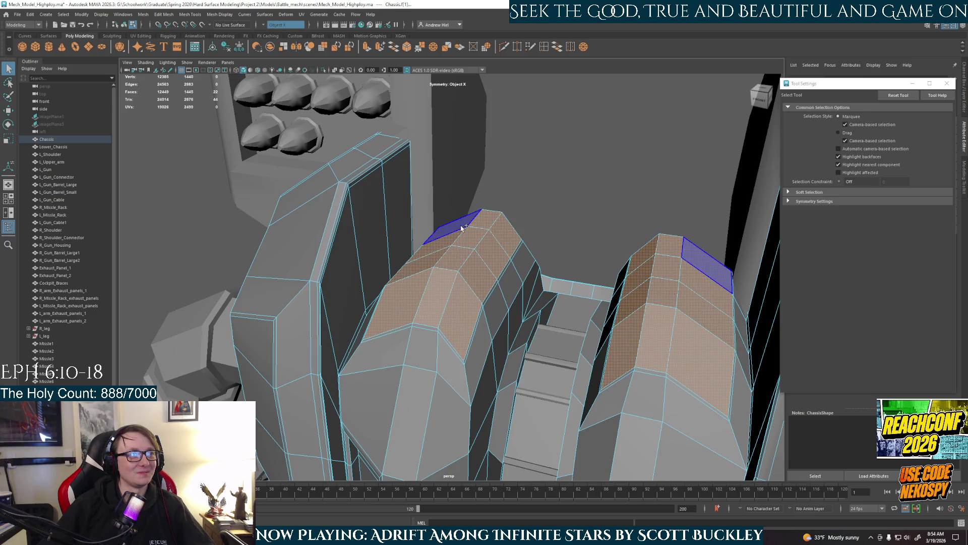
{"action": "left_click_drag", "start_coordinate": [482, 224], "coordinate": [487, 248], "text": "alt"}
{"action": "left_click", "coordinate": [561, 190]}
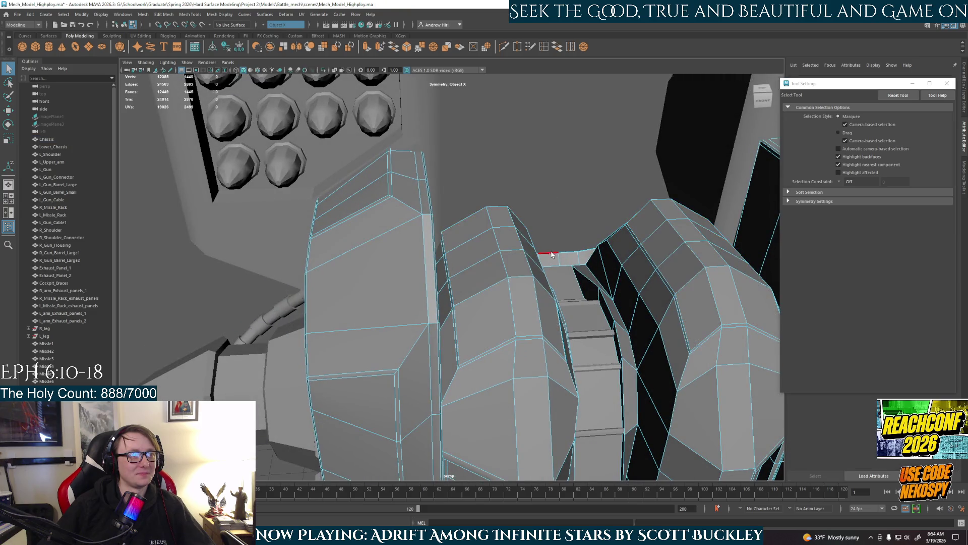
Step: Check the chassis in smooth preview, return to the base cage and select a stray pod edge
{"action": "key", "text": "3"}
{"action": "right_click_drag", "start_coordinate": [555, 243], "coordinate": [557, 231]}
{"action": "left_click_drag", "start_coordinate": [557, 231], "coordinate": [504, 232], "text": "alt"}
{"action": "left_click", "coordinate": [454, 303]}
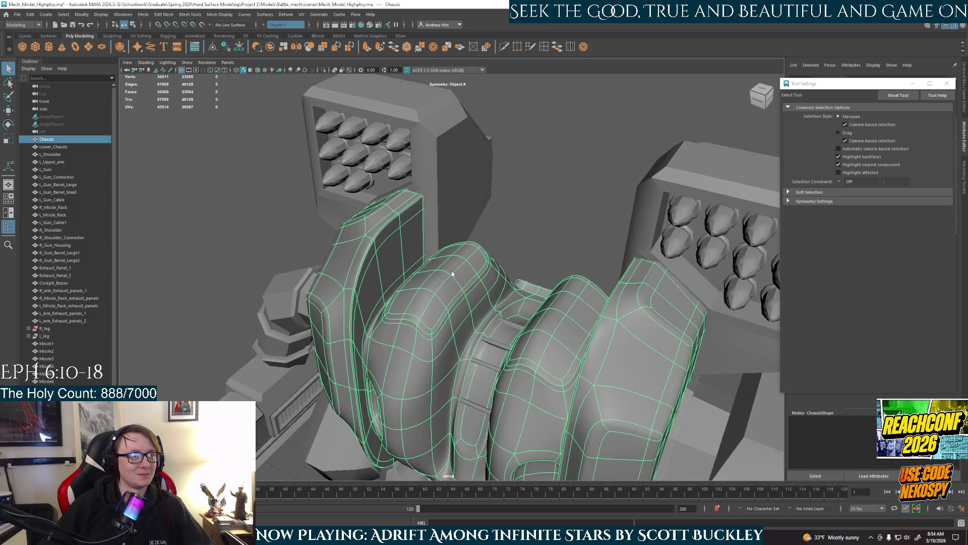
{"action": "key", "text": "1"}
{"action": "scroll", "coordinate": [454, 301], "scroll_direction": "up", "scroll_amount": 3}
{"action": "scroll", "coordinate": [463, 301], "scroll_direction": "up", "scroll_amount": 2}
{"action": "scroll", "coordinate": [464, 302], "scroll_direction": "up", "scroll_amount": 3}
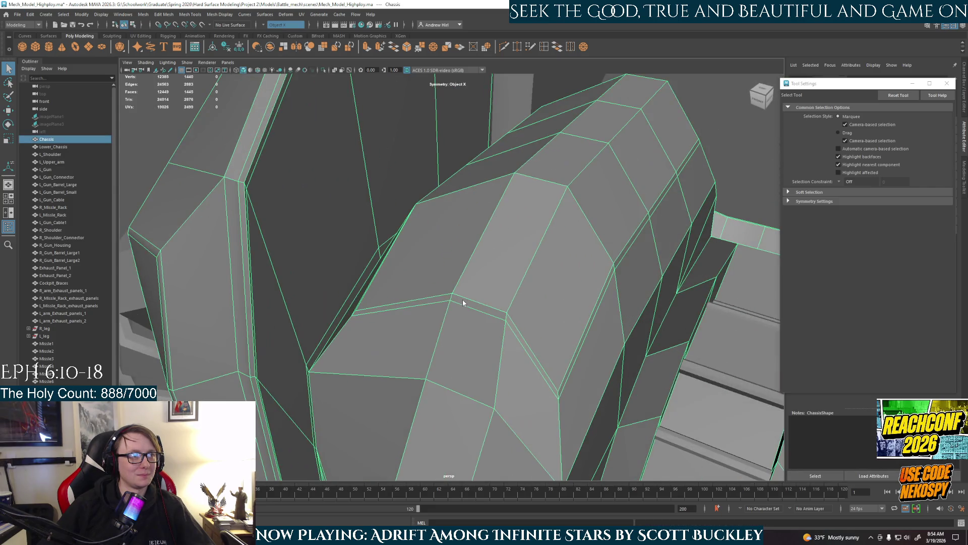
{"action": "key", "text": "F10"}
{"action": "left_click", "coordinate": [426, 305]}
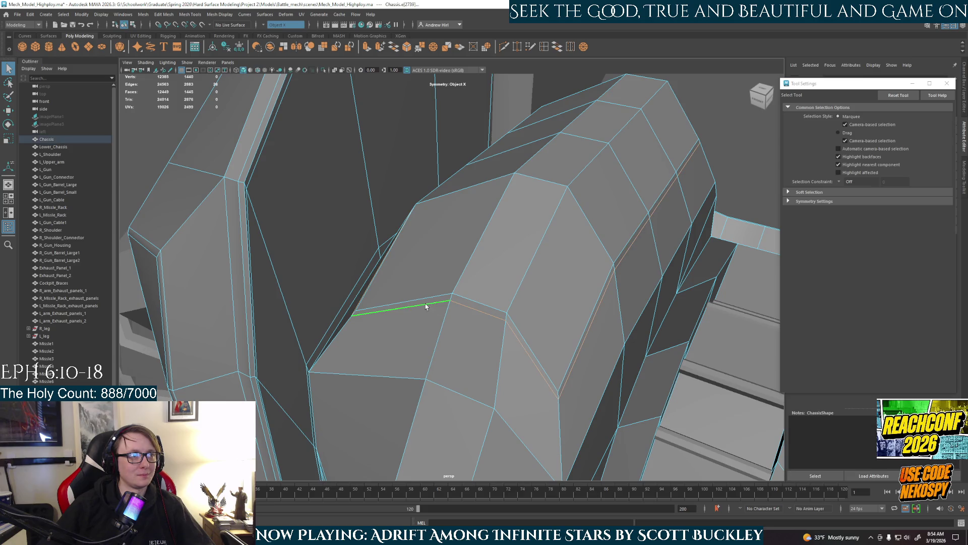
Step: Delete the stray edge and insert a new edge loop across the pod with Insert Edge Loop
{"action": "key", "text": "ctrl+Delete"}
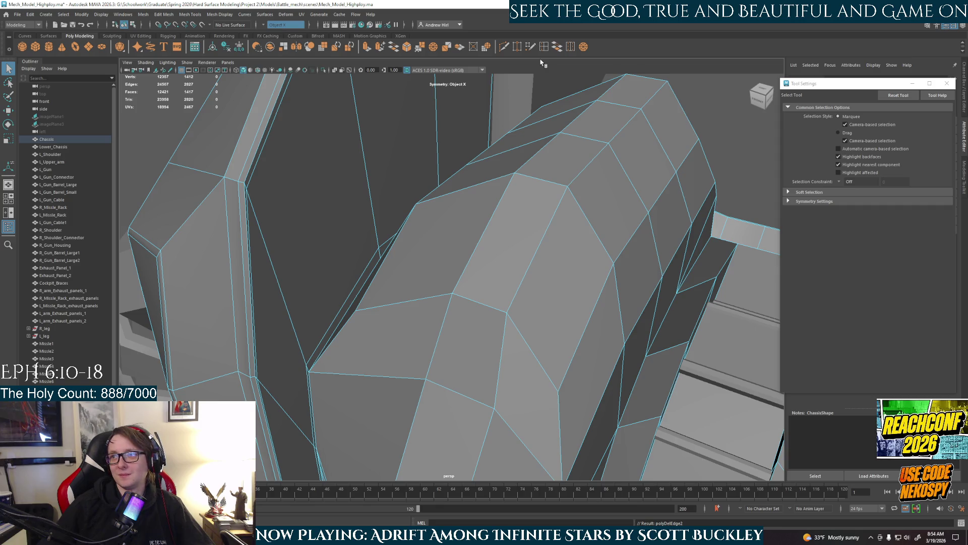
{"action": "scroll", "coordinate": [577, 214], "scroll_direction": "up", "scroll_amount": 2}
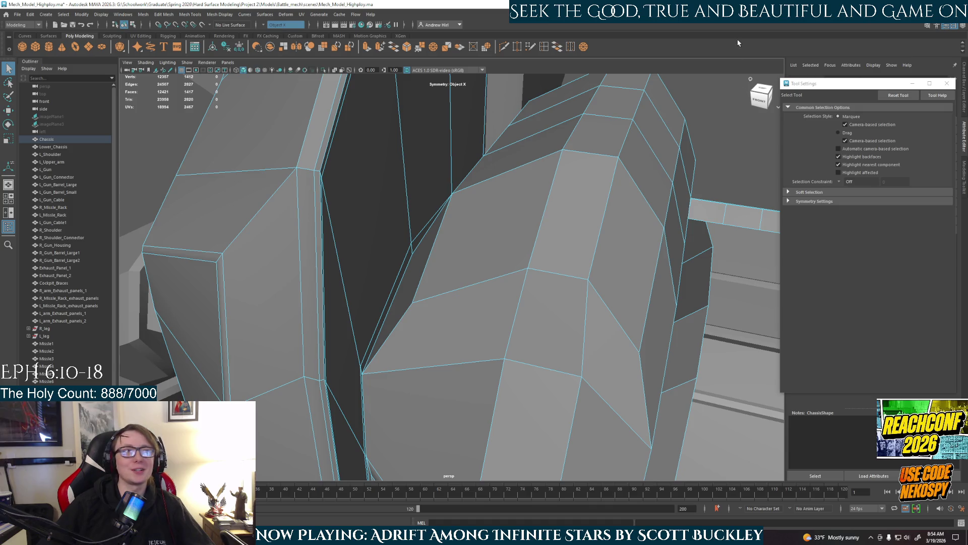
{"action": "left_click", "coordinate": [544, 47]}
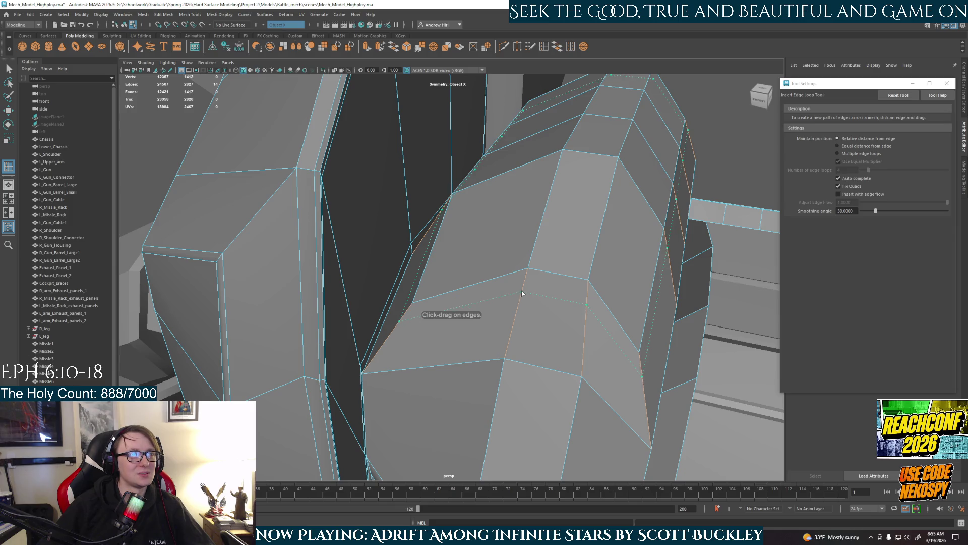
{"action": "left_click", "coordinate": [519, 296]}
{"action": "right_click_drag", "start_coordinate": [573, 244], "coordinate": [644, 217]}
{"action": "left_click", "coordinate": [558, 279]}
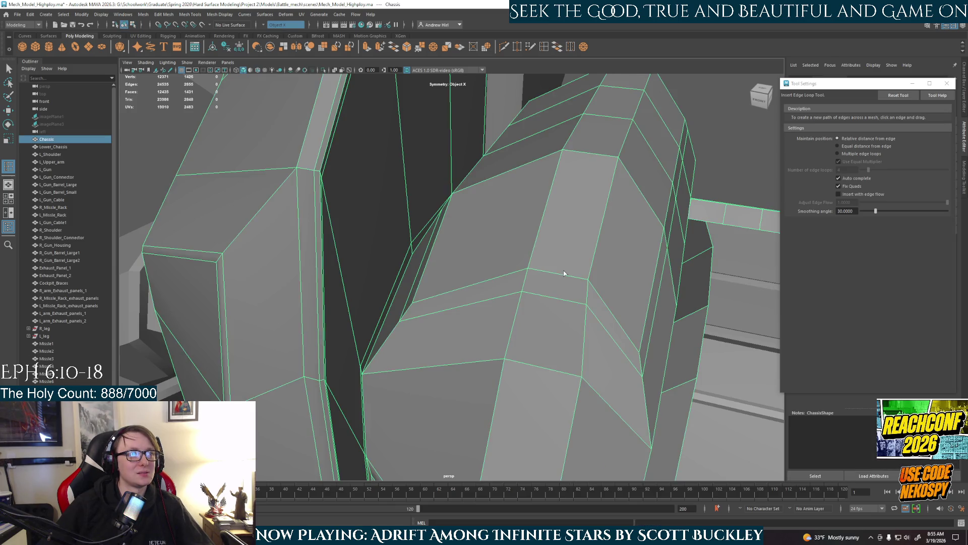
Step: Preview the chassis smoothed, add another edge loop across it and inspect the panels
{"action": "key", "text": "3"}
{"action": "left_click_drag", "start_coordinate": [659, 192], "coordinate": [609, 240], "text": "alt"}
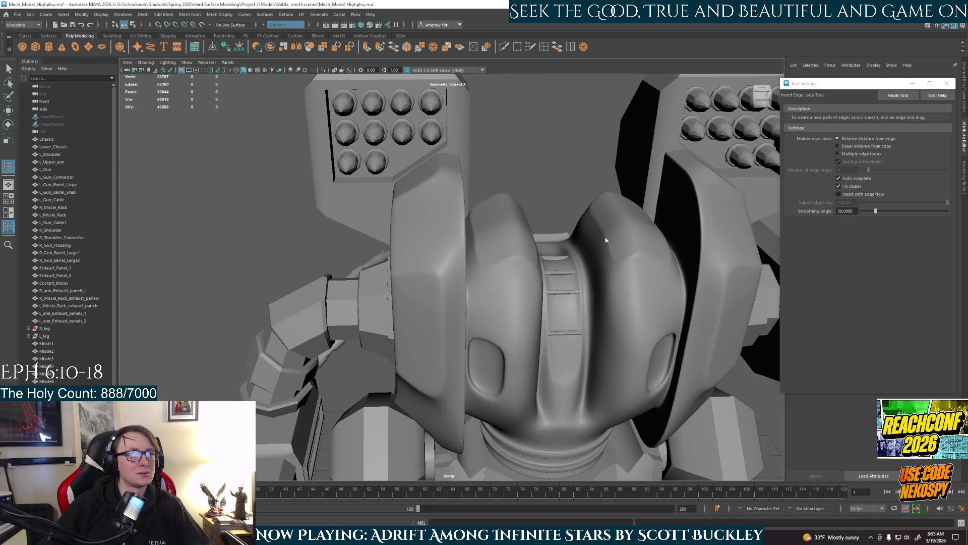
{"action": "left_click", "coordinate": [512, 268]}
{"action": "scroll", "coordinate": [512, 269], "scroll_direction": "up", "scroll_amount": 5}
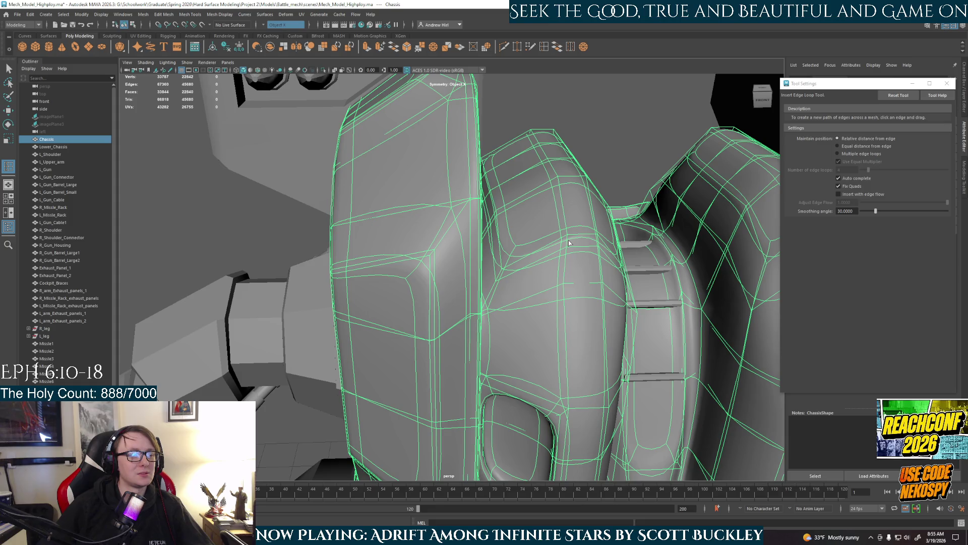
{"action": "left_click_drag", "start_coordinate": [569, 243], "coordinate": [512, 254], "text": "alt"}
{"action": "right_click_drag", "start_coordinate": [511, 254], "coordinate": [572, 223]}
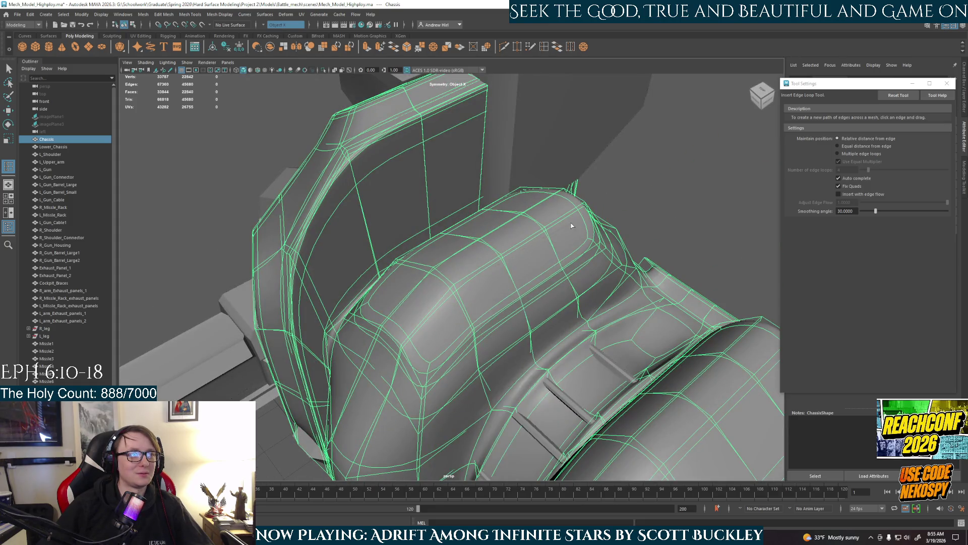
{"action": "left_click", "coordinate": [482, 295]}
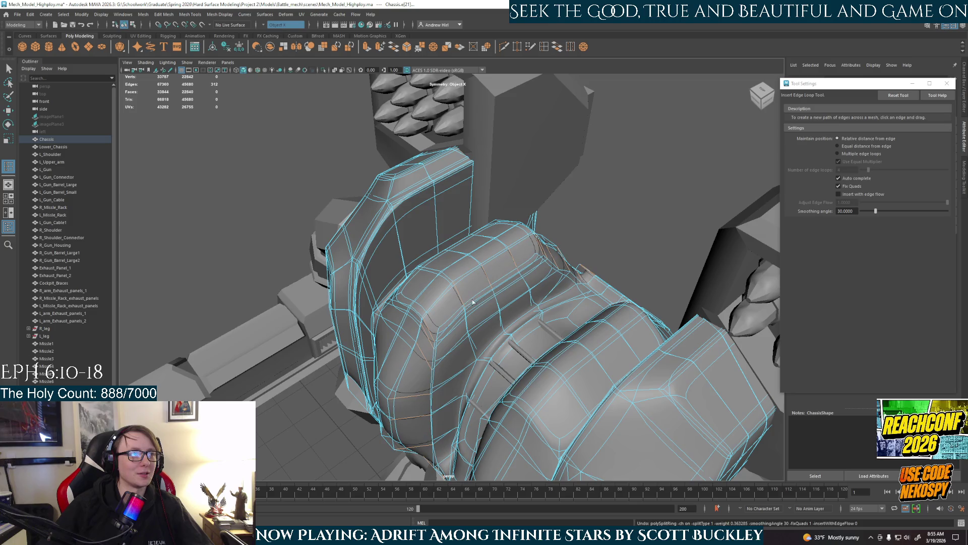
{"action": "left_click_drag", "start_coordinate": [486, 299], "coordinate": [498, 301], "text": "alt"}
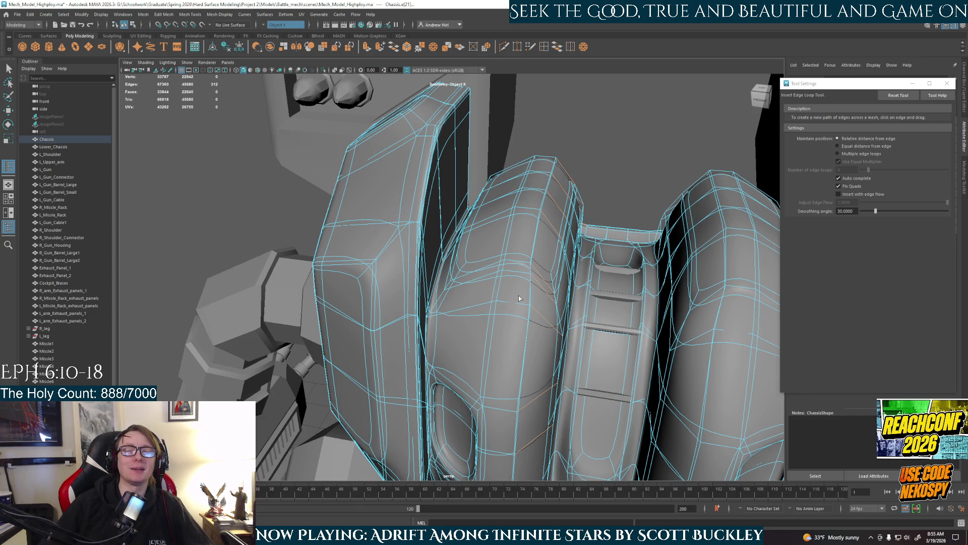
{"action": "left_click_drag", "start_coordinate": [518, 298], "coordinate": [530, 295], "text": "alt"}
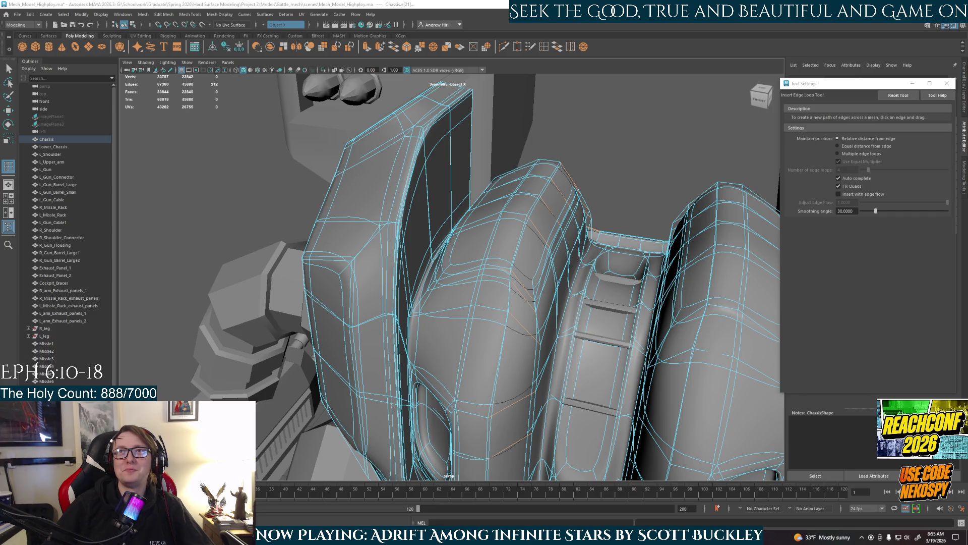
Step: Switch over to the browser showing the VGen website
{"action": "key", "text": "alt+Tab"}
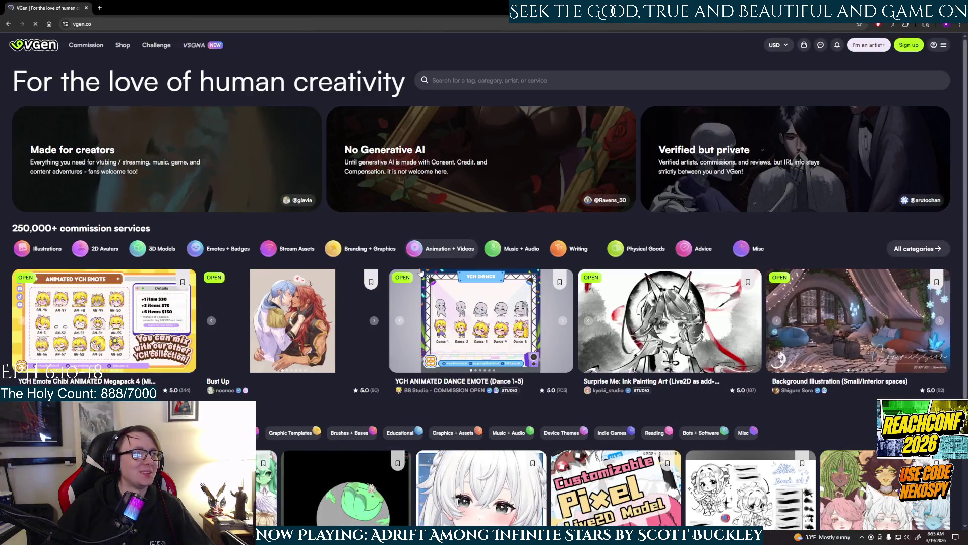
{"action": "scroll", "coordinate": [616, 306], "scroll_direction": "down", "scroll_amount": 2}
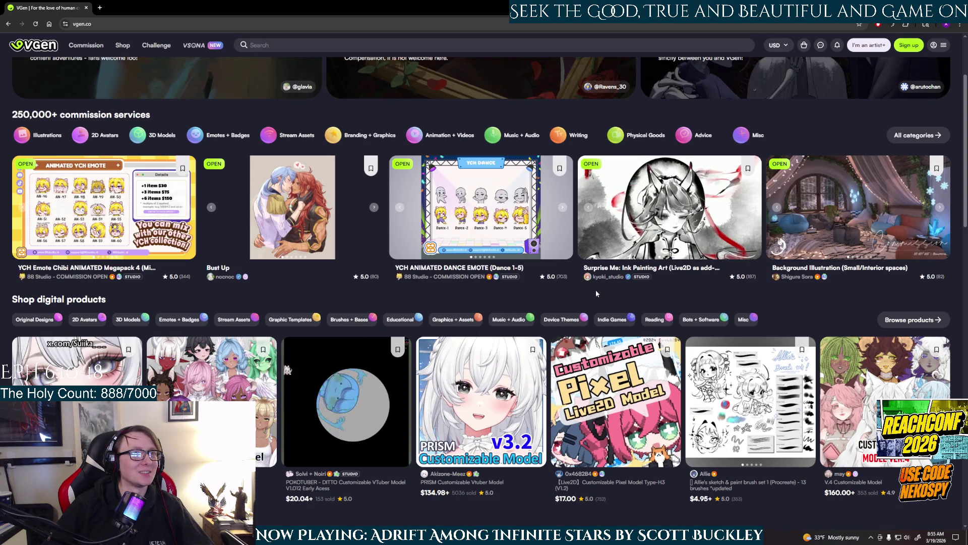
{"action": "scroll", "coordinate": [596, 293], "scroll_direction": "up", "scroll_amount": 2}
Step: Go to the Shop, see all 3D Models listings and start a site search for mech
{"action": "left_click", "coordinate": [123, 45]}
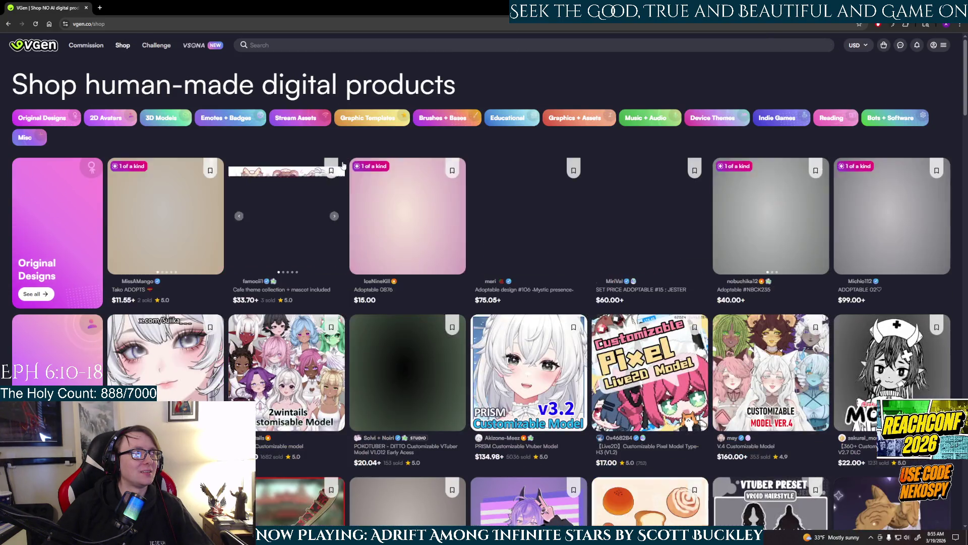
{"action": "scroll", "coordinate": [355, 190], "scroll_direction": "down", "scroll_amount": 3}
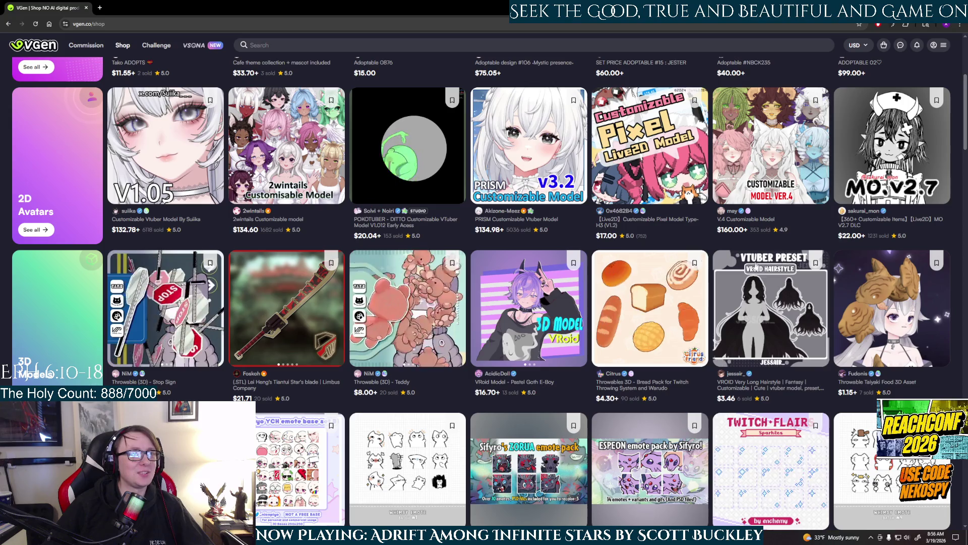
{"action": "scroll", "coordinate": [485, 303], "scroll_direction": "down", "scroll_amount": 2}
{"action": "scroll", "coordinate": [484, 303], "scroll_direction": "up", "scroll_amount": 2}
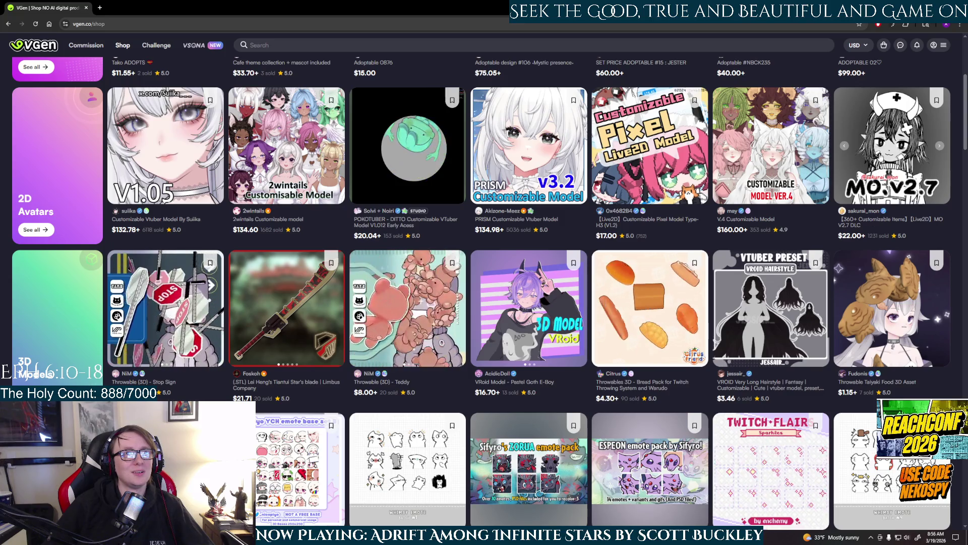
{"action": "scroll", "coordinate": [484, 303], "scroll_direction": "down", "scroll_amount": 3}
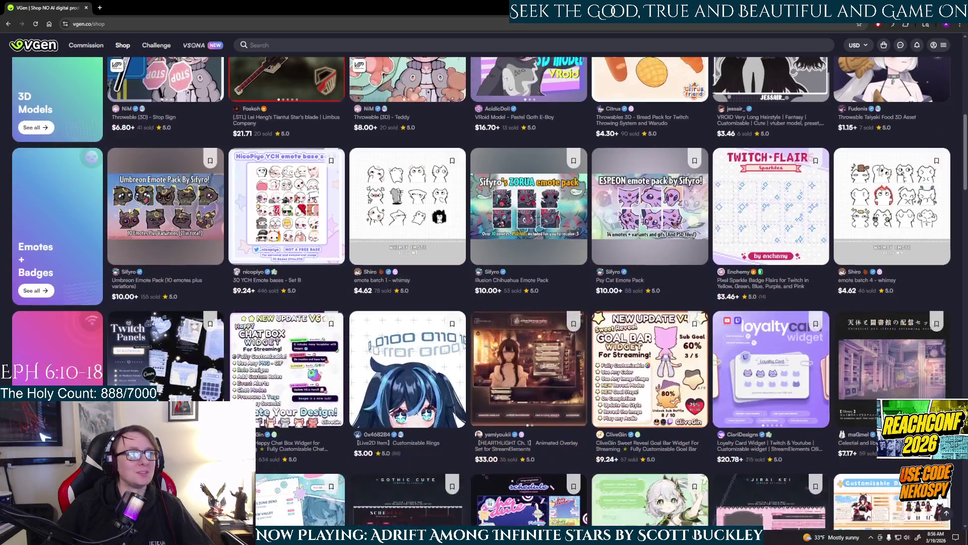
{"action": "scroll", "coordinate": [880, 175], "scroll_direction": "down", "scroll_amount": 4}
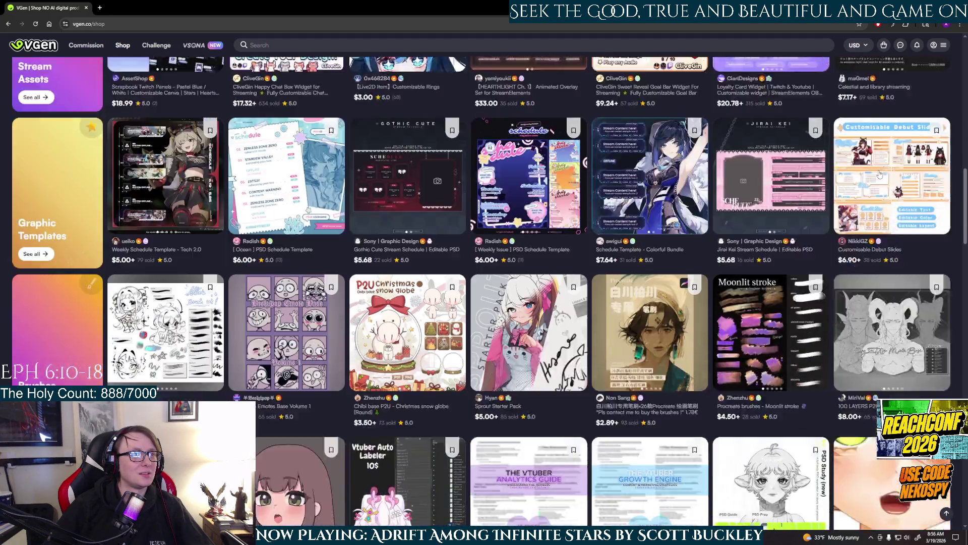
{"action": "scroll", "coordinate": [880, 176], "scroll_direction": "down", "scroll_amount": 2}
{"action": "scroll", "coordinate": [880, 175], "scroll_direction": "up", "scroll_amount": 4}
{"action": "scroll", "coordinate": [52, 356], "scroll_direction": "up", "scroll_amount": 5}
{"action": "left_click", "coordinate": [33, 355]}
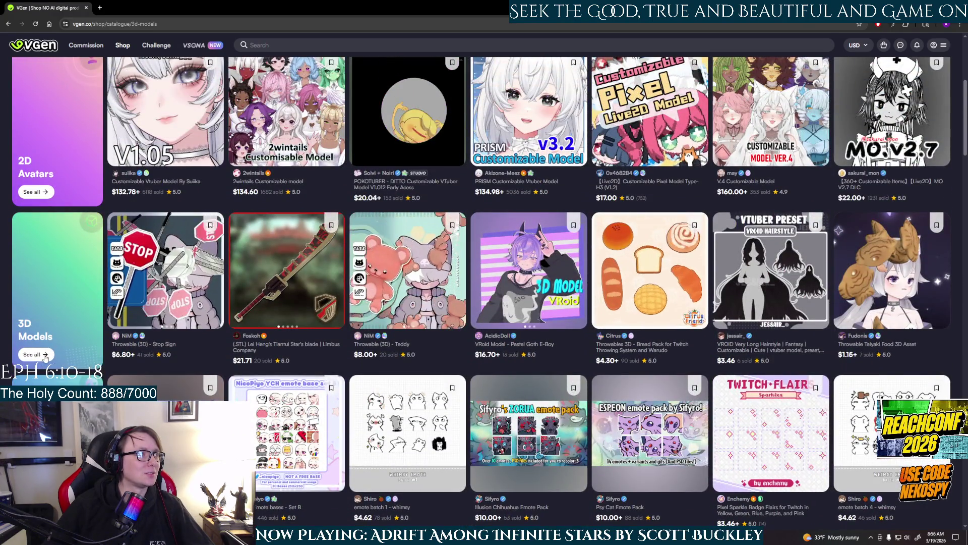
{"action": "scroll", "coordinate": [425, 242], "scroll_direction": "down", "scroll_amount": 1}
{"action": "scroll", "coordinate": [469, 288], "scroll_direction": "down", "scroll_amount": 1}
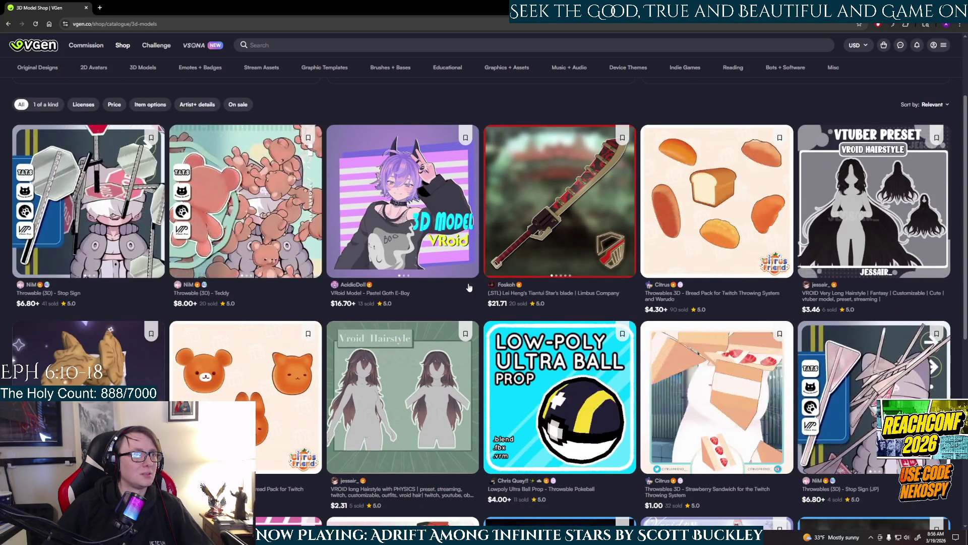
{"action": "mouse_move", "coordinate": [559, 202]}
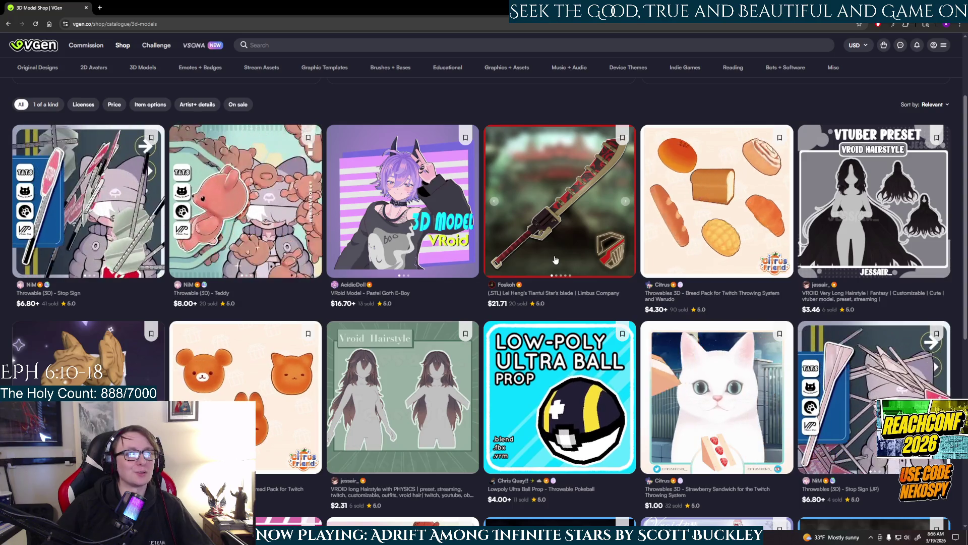
{"action": "scroll", "coordinate": [556, 253], "scroll_direction": "down", "scroll_amount": 2}
{"action": "scroll", "coordinate": [559, 241], "scroll_direction": "down", "scroll_amount": 2}
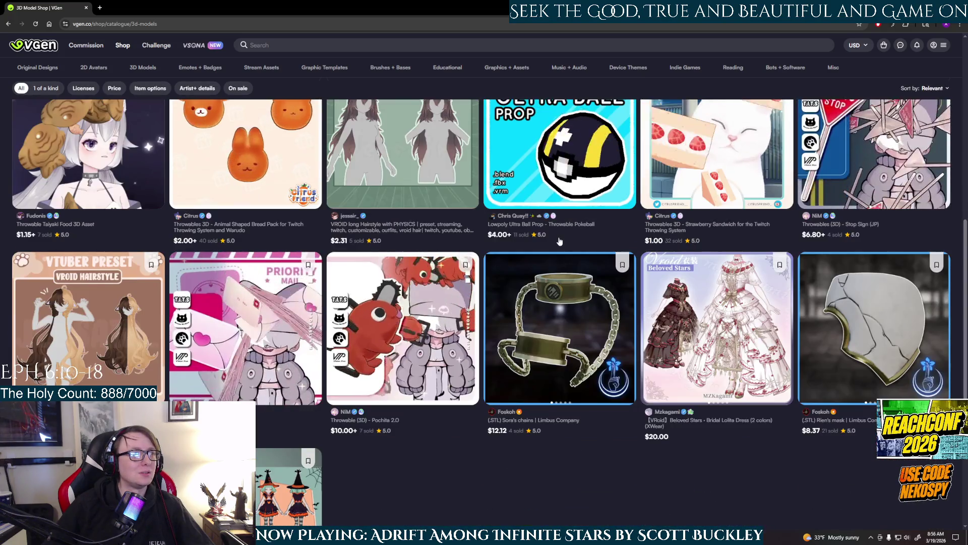
{"action": "scroll", "coordinate": [558, 241], "scroll_direction": "down", "scroll_amount": 4}
{"action": "scroll", "coordinate": [559, 240], "scroll_direction": "down", "scroll_amount": 3}
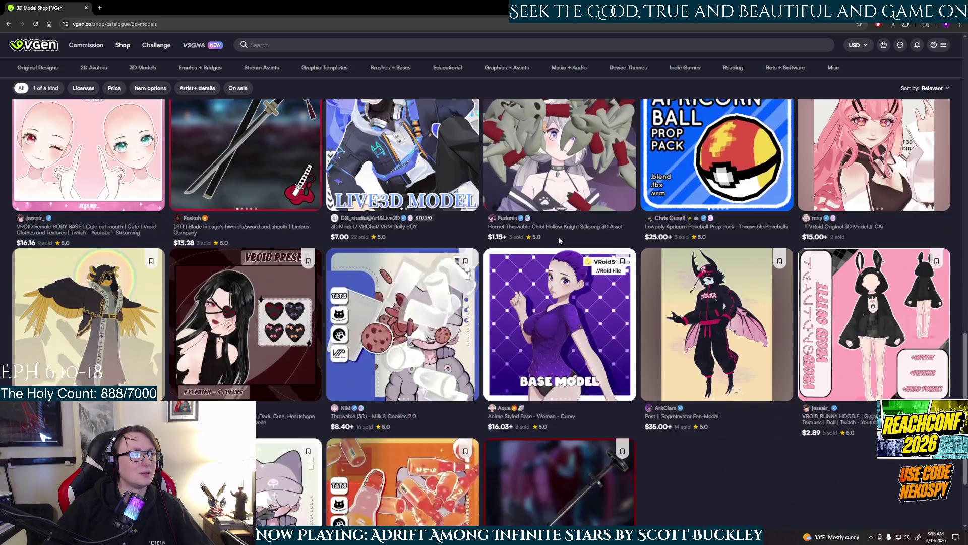
{"action": "scroll", "coordinate": [619, 54], "scroll_direction": "up", "scroll_amount": 5}
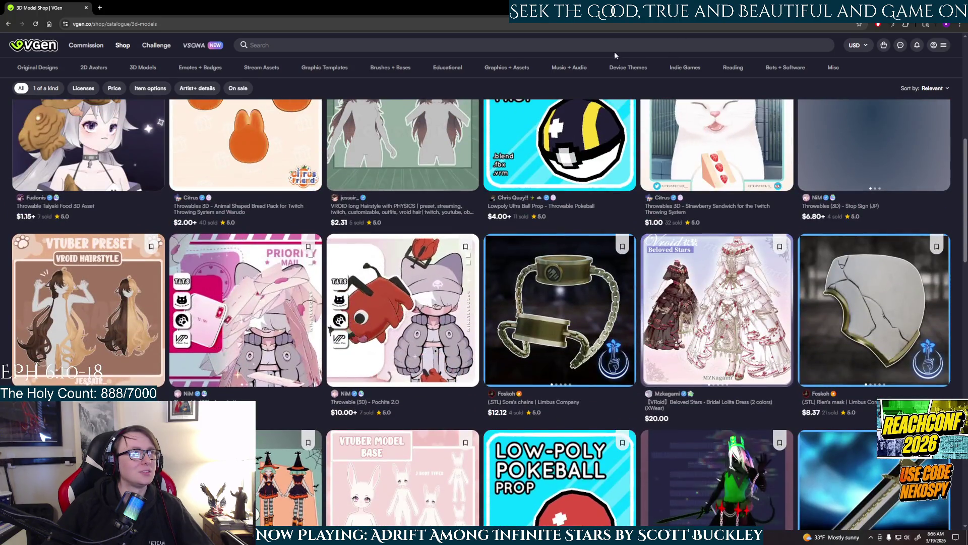
{"action": "left_click", "coordinate": [597, 47]}
{"action": "type", "text": "mech"}
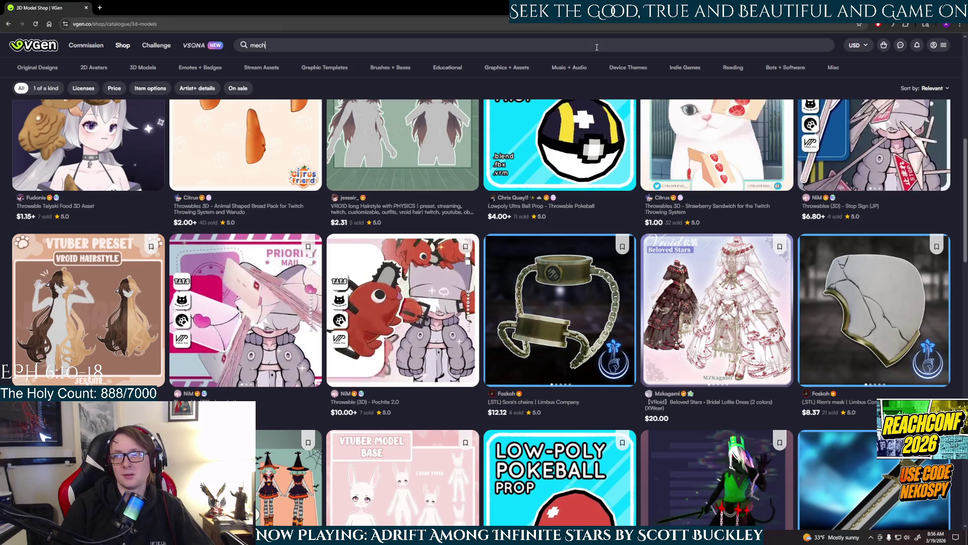
Step: Submit the mech search and browse the shop results
{"action": "key", "text": "Return"}
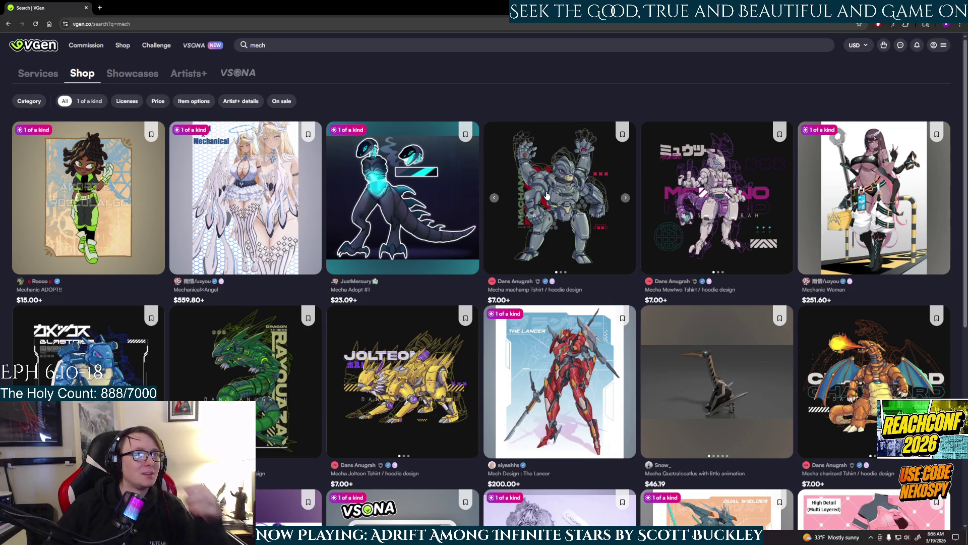
{"action": "scroll", "coordinate": [547, 195], "scroll_direction": "down", "scroll_amount": 1}
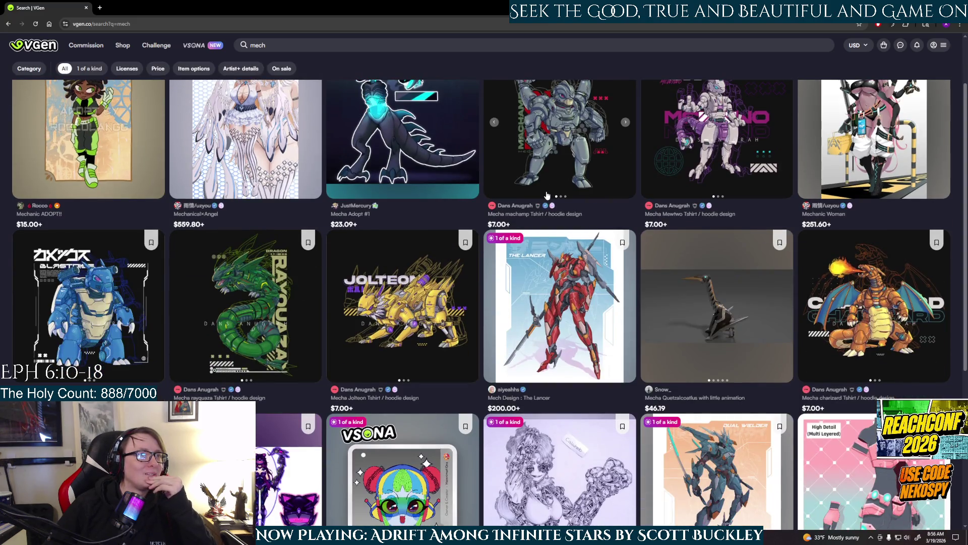
{"action": "scroll", "coordinate": [454, 189], "scroll_direction": "up", "scroll_amount": 1}
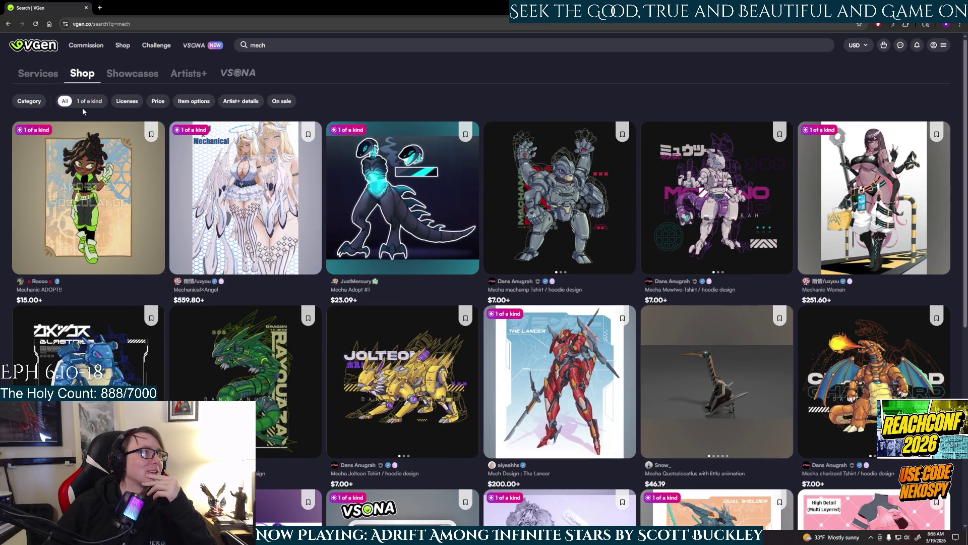
{"action": "scroll", "coordinate": [353, 148], "scroll_direction": "down", "scroll_amount": 3}
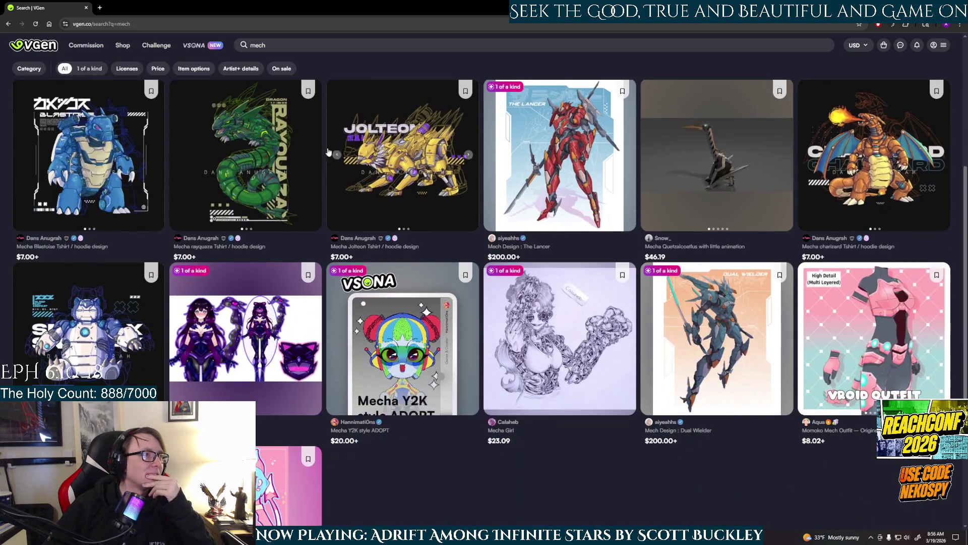
{"action": "scroll", "coordinate": [303, 163], "scroll_direction": "down", "scroll_amount": 3}
{"action": "scroll", "coordinate": [260, 175], "scroll_direction": "down", "scroll_amount": 3}
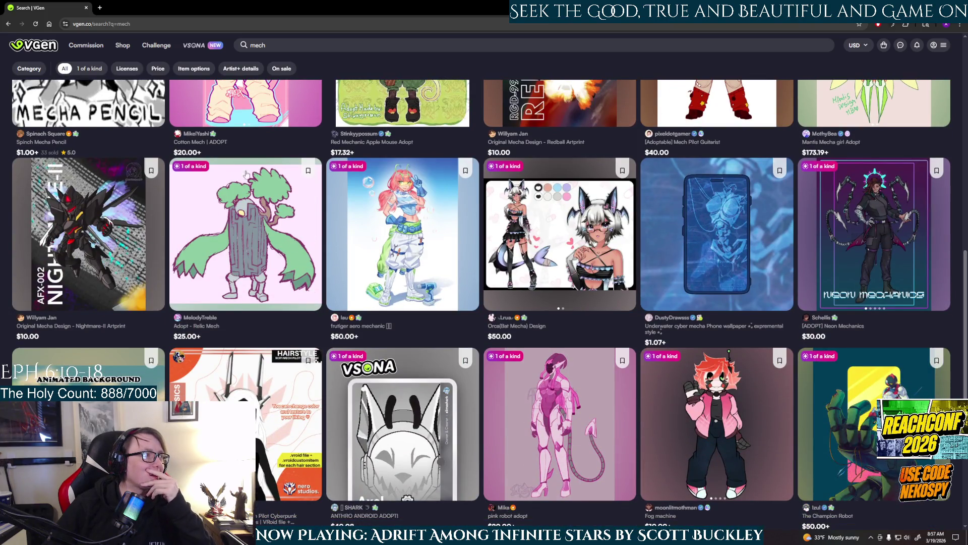
{"action": "scroll", "coordinate": [101, 202], "scroll_direction": "up", "scroll_amount": 8}
{"action": "scroll", "coordinate": [99, 102], "scroll_direction": "up", "scroll_amount": 1}
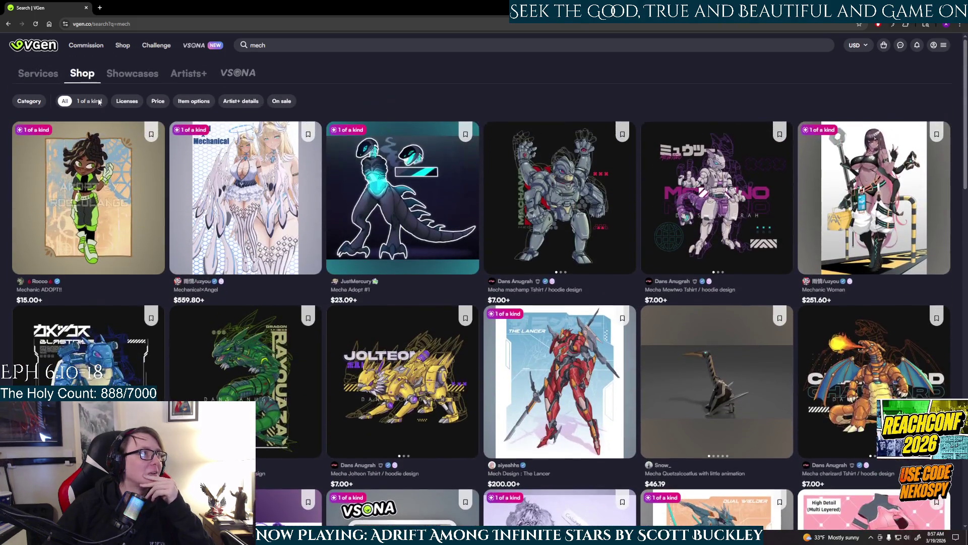
{"action": "left_click", "coordinate": [34, 103]}
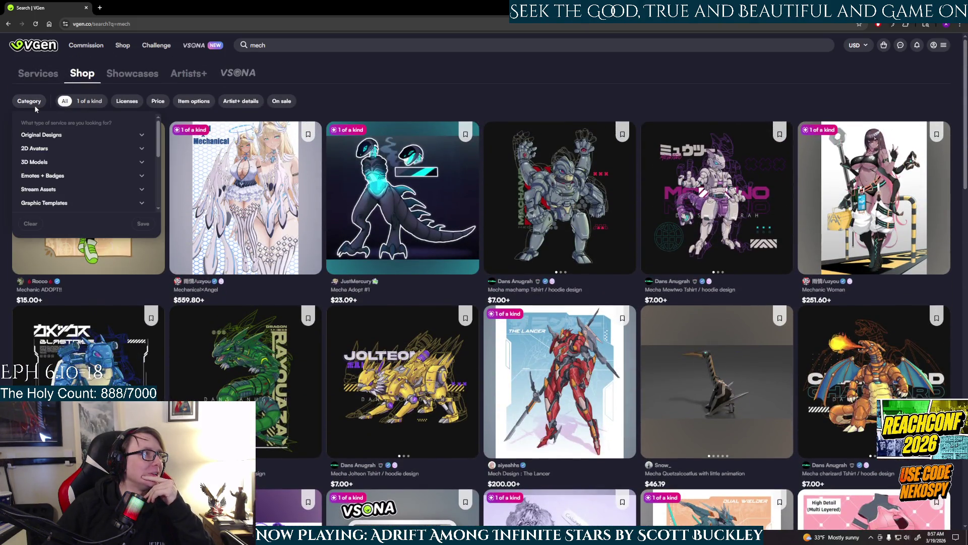
{"action": "left_click", "coordinate": [48, 162]}
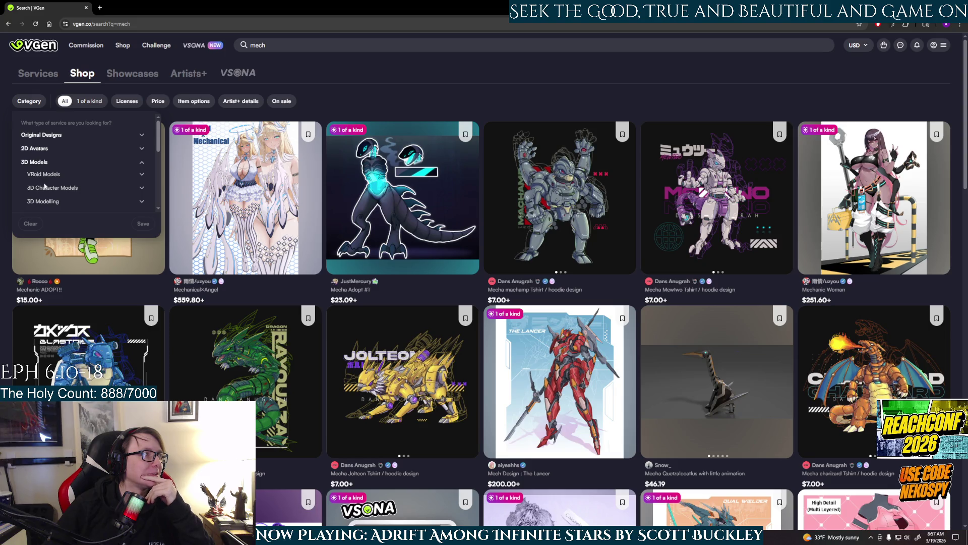
{"action": "left_click", "coordinate": [34, 166]}
{"action": "left_click", "coordinate": [39, 165]}
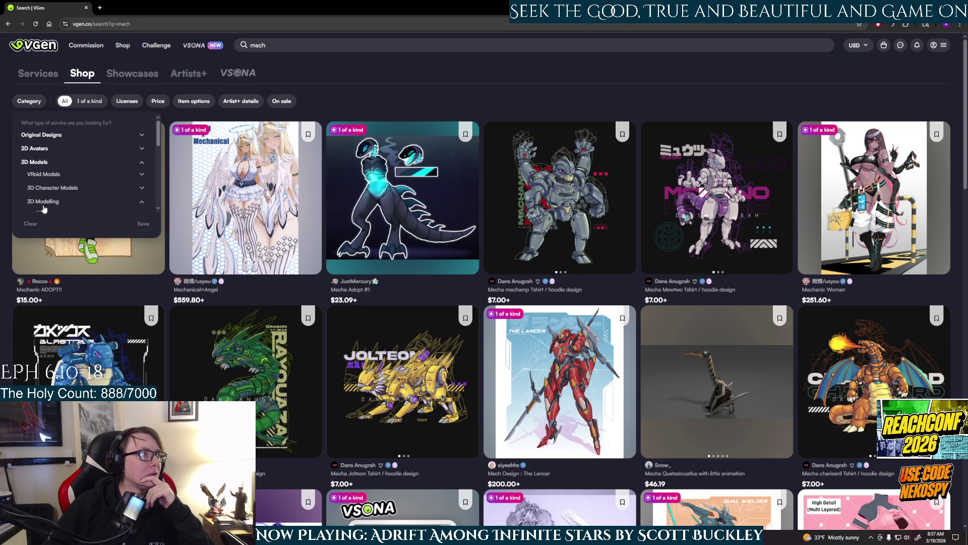
{"action": "scroll", "coordinate": [60, 190], "scroll_direction": "down", "scroll_amount": 2}
{"action": "scroll", "coordinate": [68, 167], "scroll_direction": "down", "scroll_amount": 1}
{"action": "scroll", "coordinate": [71, 148], "scroll_direction": "down", "scroll_amount": 1}
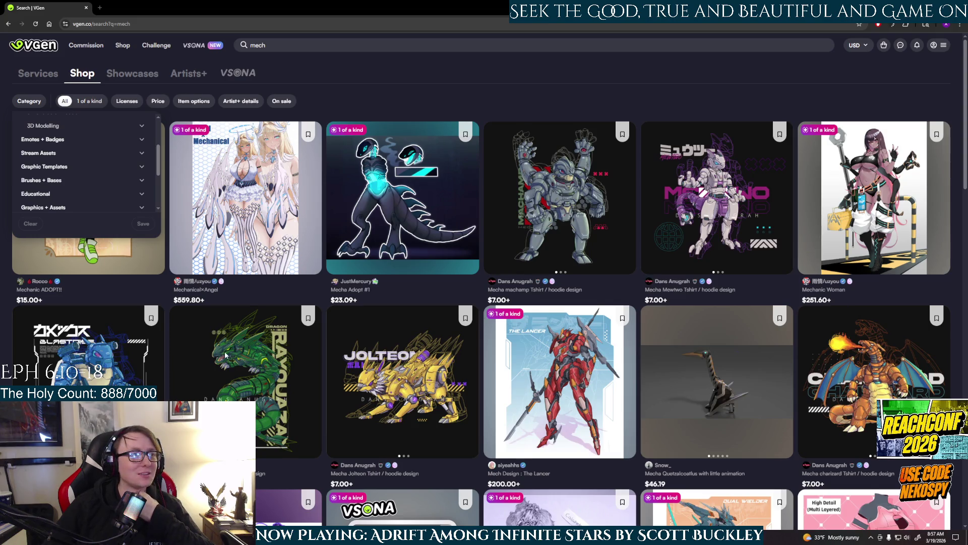
{"action": "scroll", "coordinate": [320, 338], "scroll_direction": "down", "scroll_amount": 4}
{"action": "scroll", "coordinate": [329, 336], "scroll_direction": "down", "scroll_amount": 4}
{"action": "scroll", "coordinate": [329, 335], "scroll_direction": "down", "scroll_amount": 5}
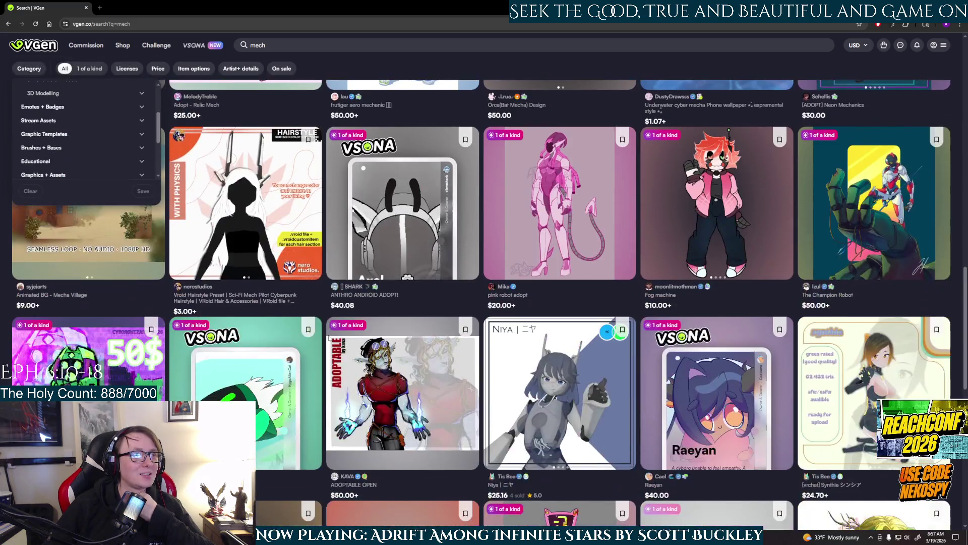
{"action": "scroll", "coordinate": [329, 335], "scroll_direction": "down", "scroll_amount": 5}
{"action": "scroll", "coordinate": [328, 335], "scroll_direction": "down", "scroll_amount": 3}
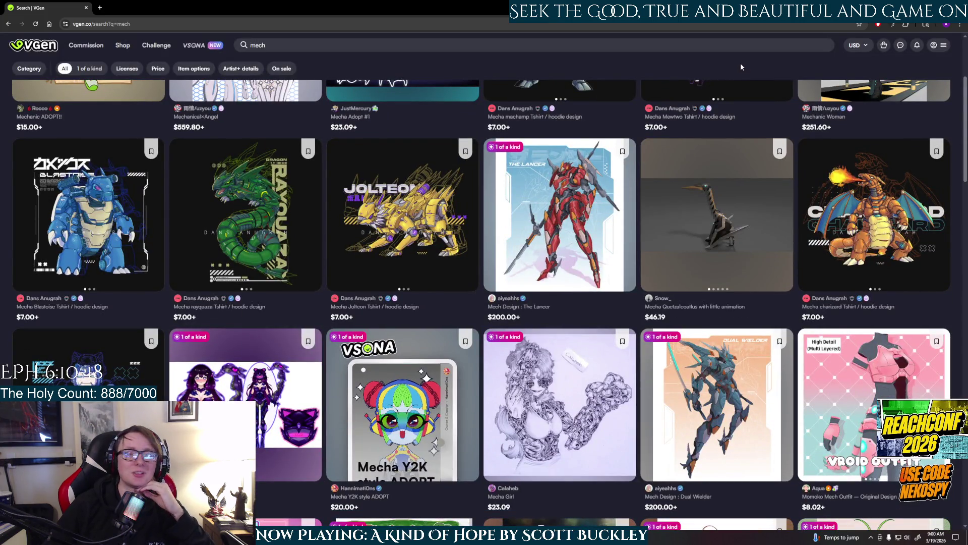
{"action": "scroll", "coordinate": [352, 270], "scroll_direction": "up", "scroll_amount": 3}
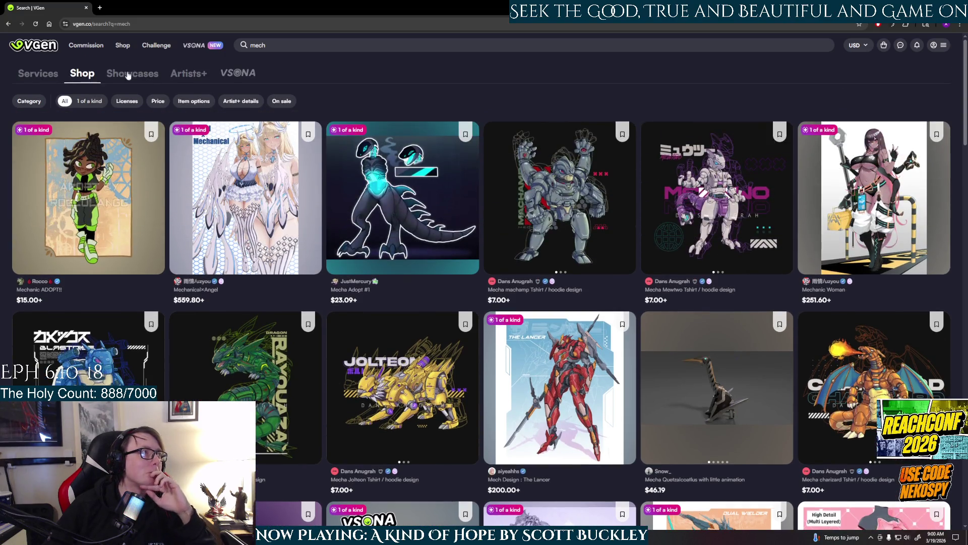
Step: Show mech commission services and open the Mecha, giant robot design listing
{"action": "left_click", "coordinate": [49, 74]}
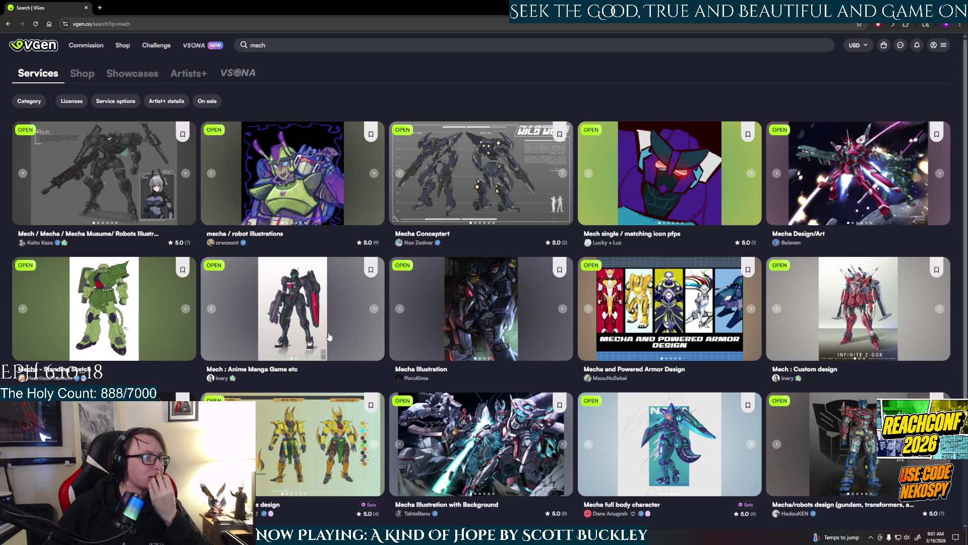
{"action": "scroll", "coordinate": [328, 337], "scroll_direction": "down", "scroll_amount": 3}
{"action": "scroll", "coordinate": [330, 336], "scroll_direction": "down", "scroll_amount": 1}
{"action": "scroll", "coordinate": [330, 337], "scroll_direction": "down", "scroll_amount": 1}
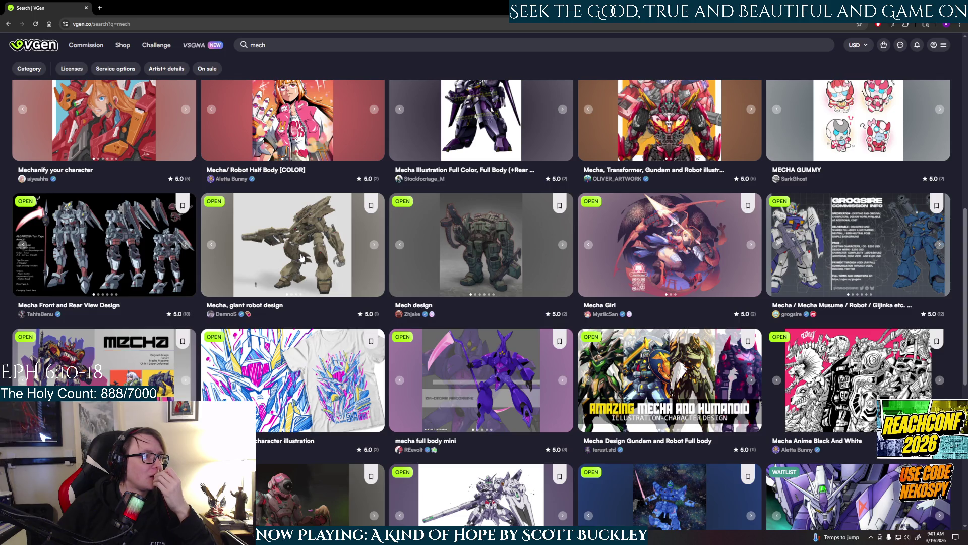
{"action": "left_click", "coordinate": [294, 264]}
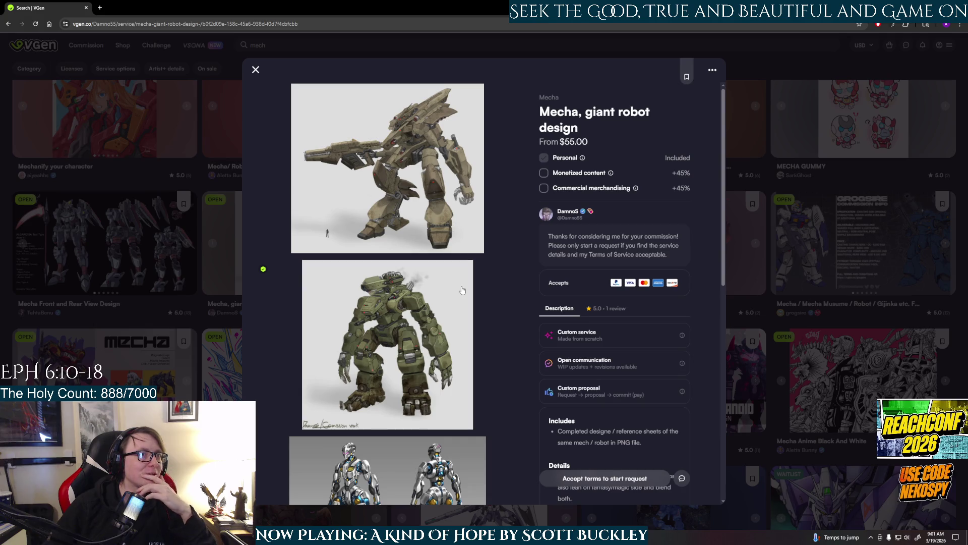
{"action": "scroll", "coordinate": [463, 290], "scroll_direction": "down", "scroll_amount": 2}
{"action": "scroll", "coordinate": [462, 290], "scroll_direction": "down", "scroll_amount": 2}
{"action": "scroll", "coordinate": [462, 290], "scroll_direction": "up", "scroll_amount": 2}
{"action": "scroll", "coordinate": [462, 289], "scroll_direction": "up", "scroll_amount": 2}
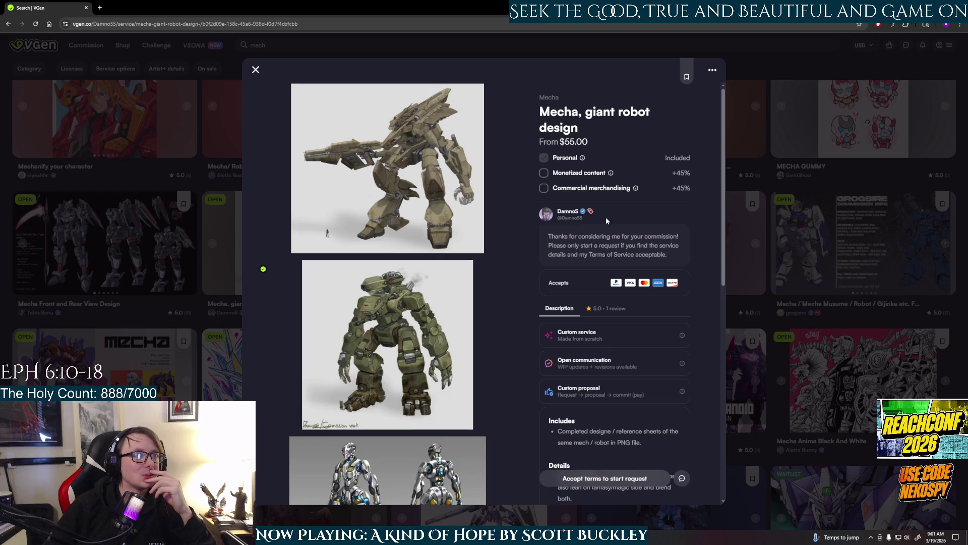